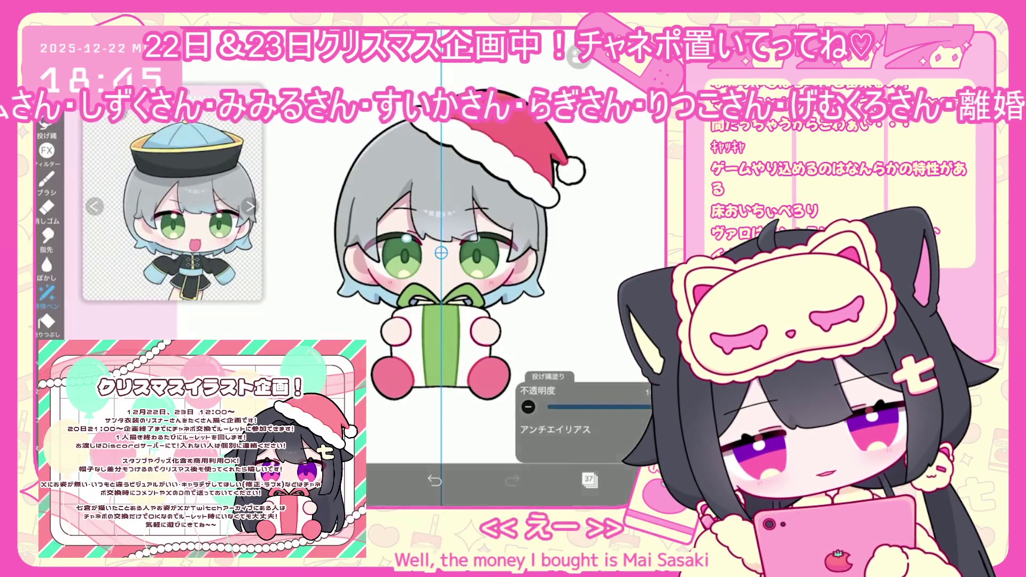
# Browse layers 43, 40 and 41 and the cheek-layer folder in the layer stack
pyautogui.scroll(2, 591, 241)
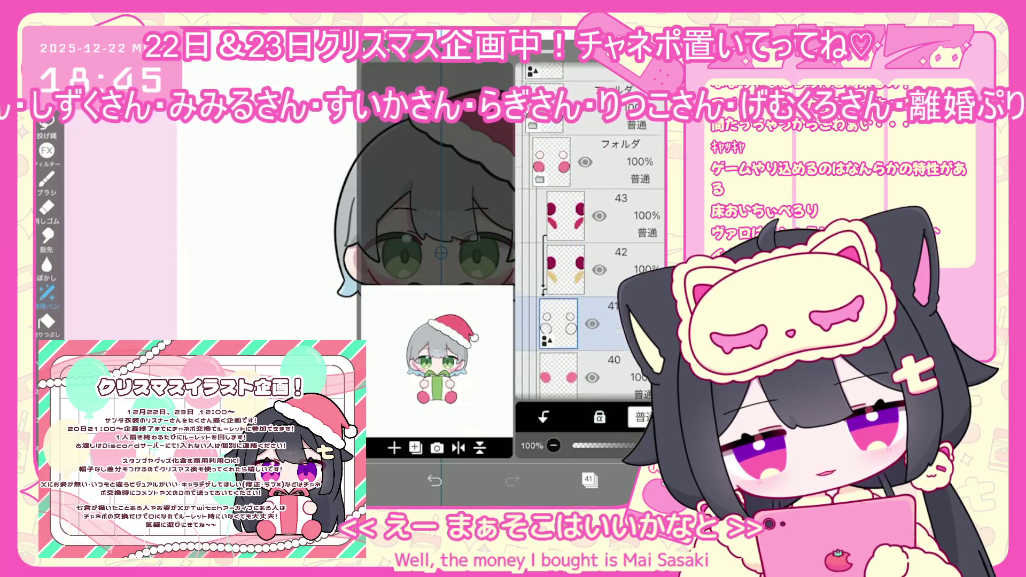
pyautogui.click(565, 243)
pyautogui.scroll(-3, 591, 241)
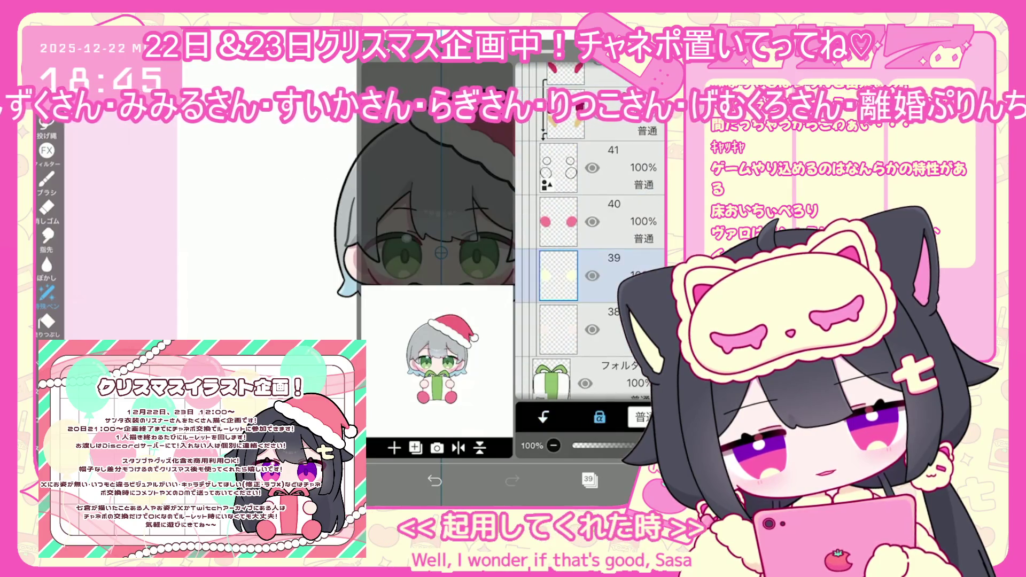
pyautogui.click(559, 222)
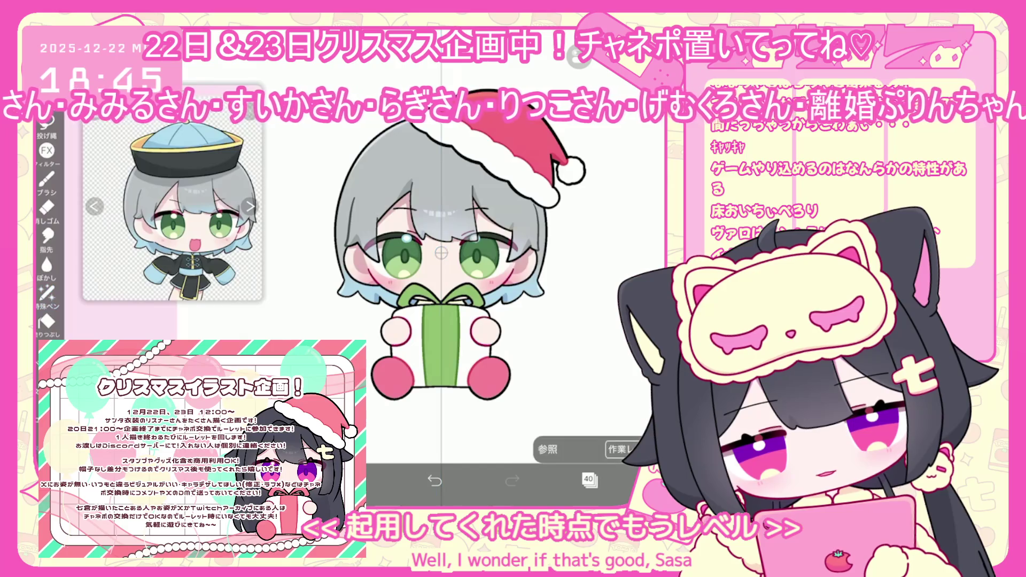
pyautogui.click(589, 480)
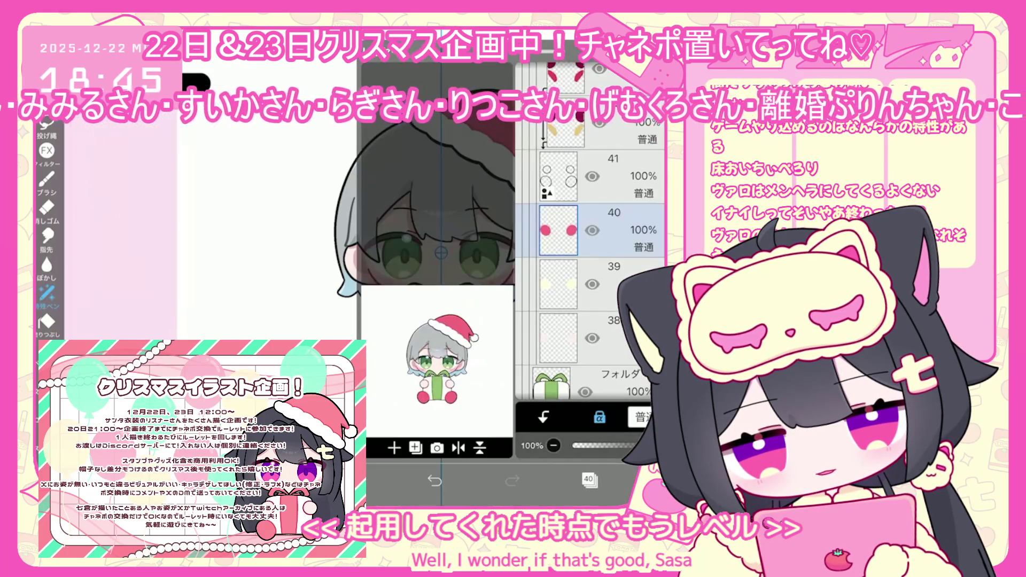
pyautogui.scroll(2, 590, 241)
pyautogui.click(559, 270)
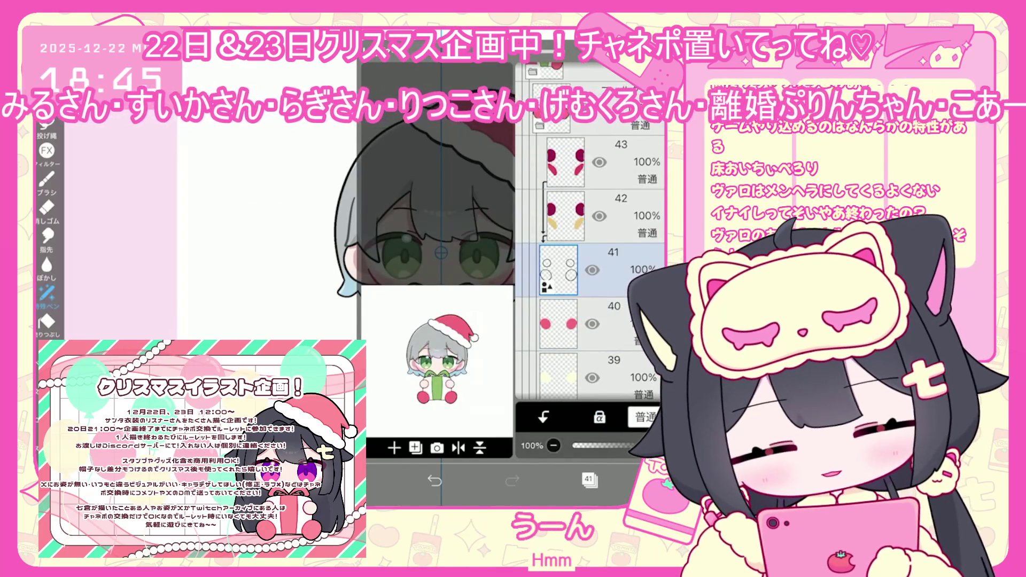
pyautogui.scroll(3, 588, 241)
pyautogui.click(551, 230)
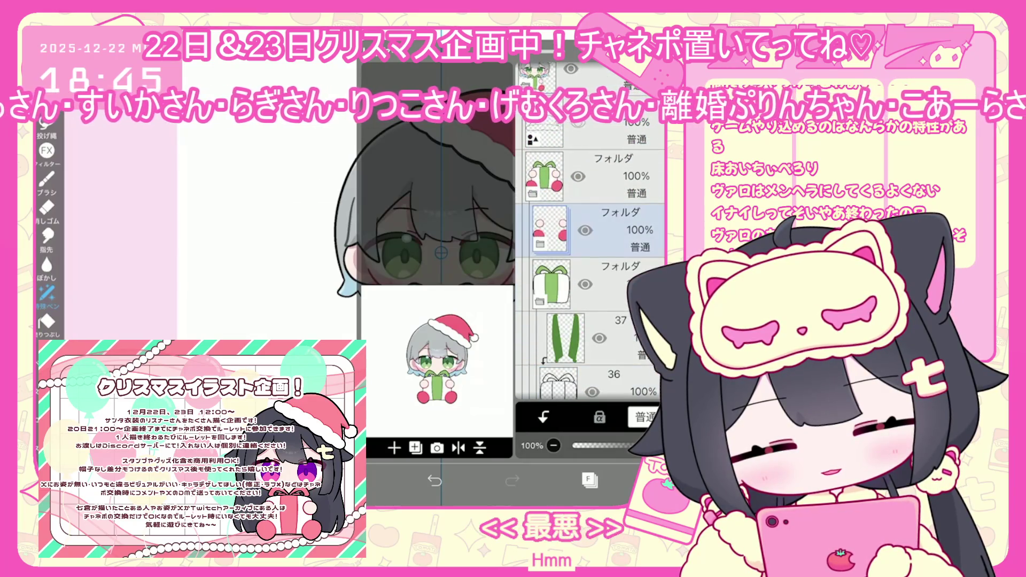
pyautogui.scroll(-1, 591, 240)
# Check the gift-box folder, eyes folder and layer 2, then view the full canvas
pyautogui.click(551, 230)
pyautogui.scroll(-5, 591, 241)
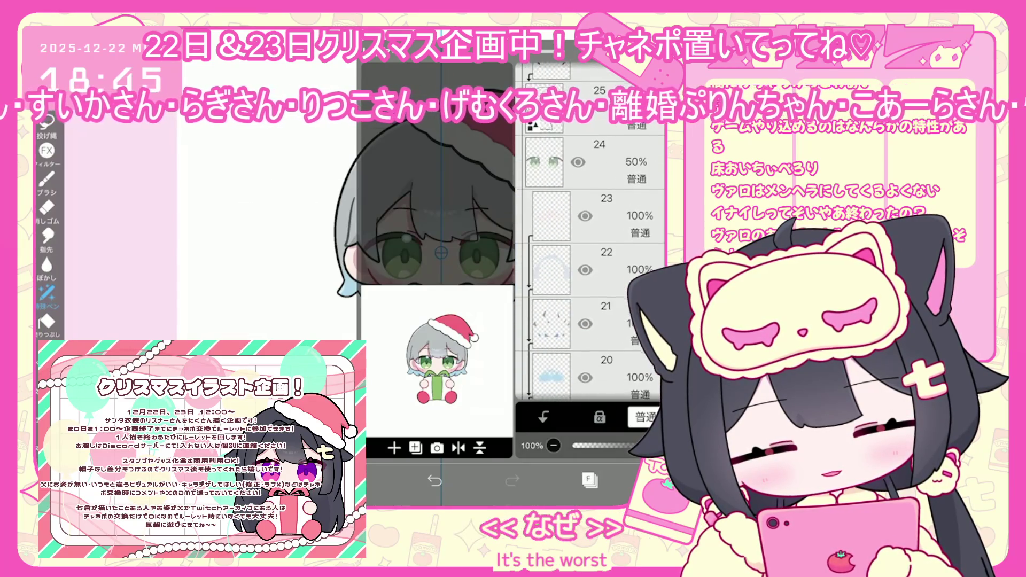
pyautogui.click(551, 296)
pyautogui.scroll(-5, 590, 241)
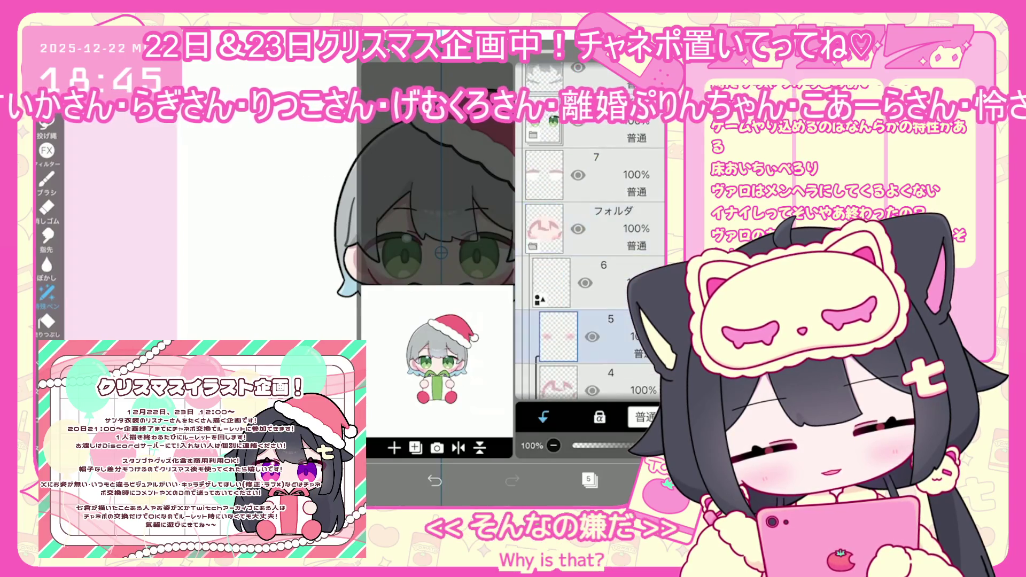
pyautogui.click(551, 319)
pyautogui.click(551, 374)
pyautogui.click(590, 480)
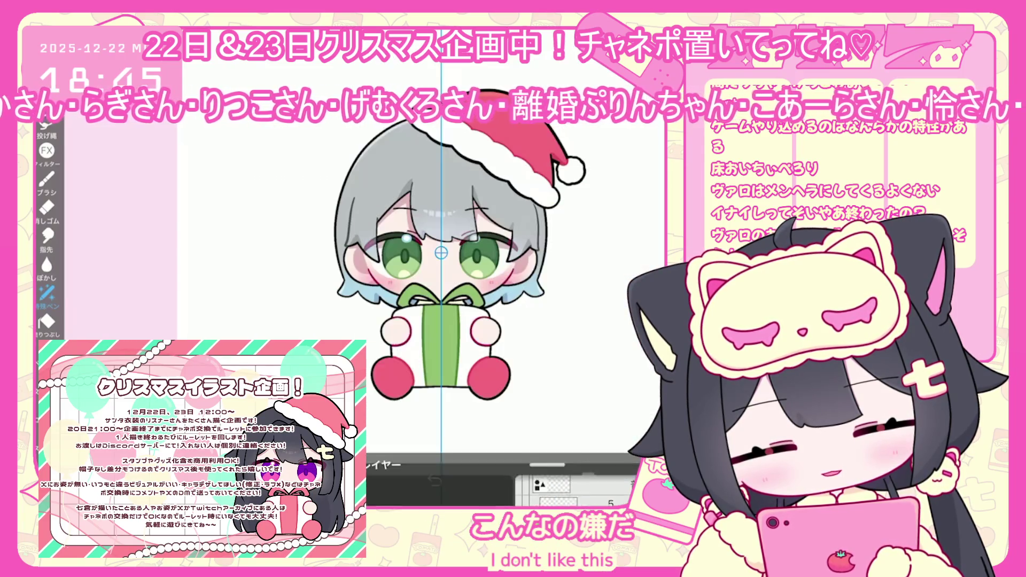
# Bring up the save and gallery options for the drawing
pyautogui.scroll(-2, 441, 252)
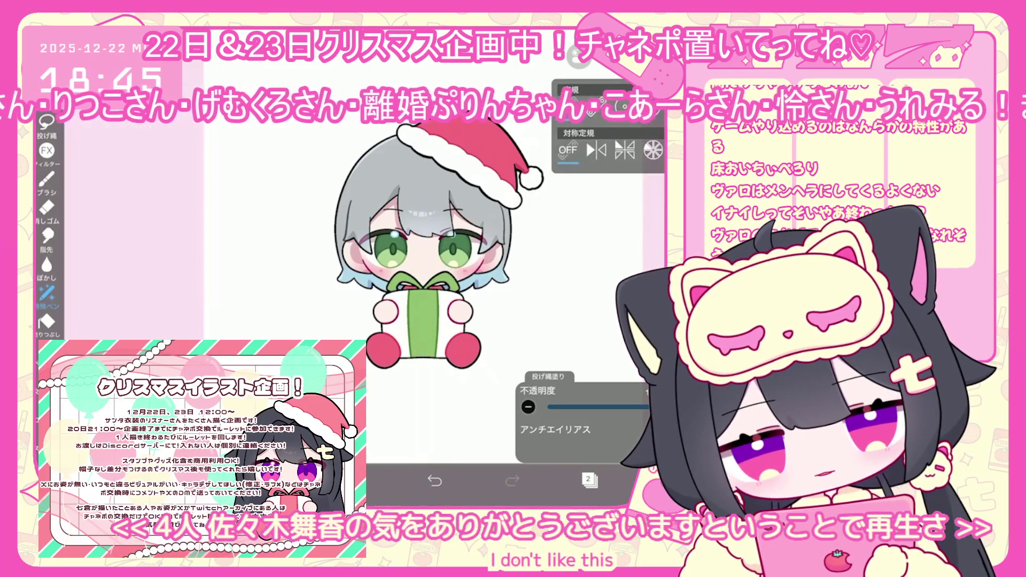
pyautogui.scroll(2, 422, 246)
pyautogui.click(631, 481)
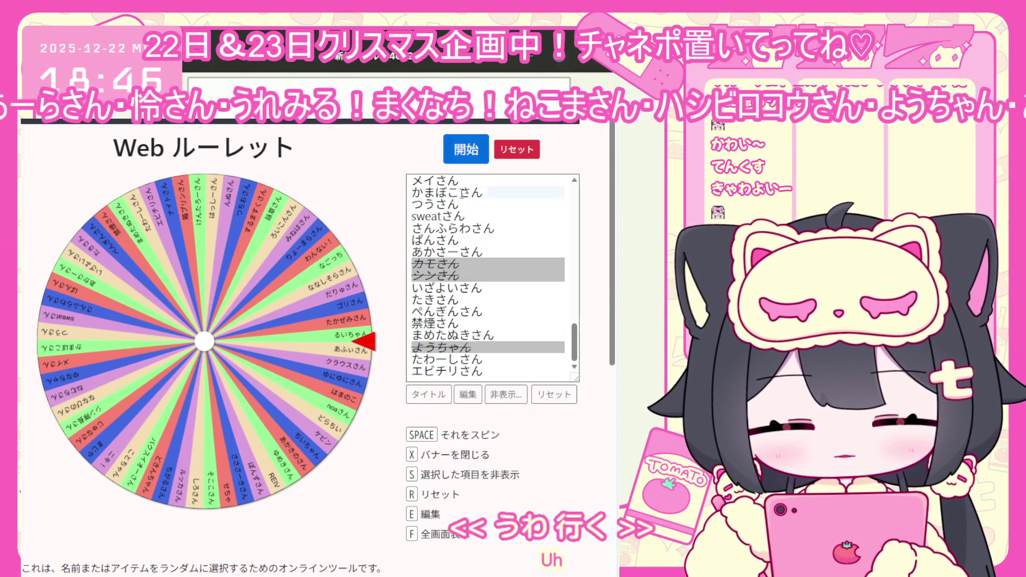
# Scroll the Web Roulette page and spin the wheel with 開始
pyautogui.scroll(-2, 469, 279)
pyautogui.scroll(2, 469, 279)
pyautogui.scroll(10, 486, 279)
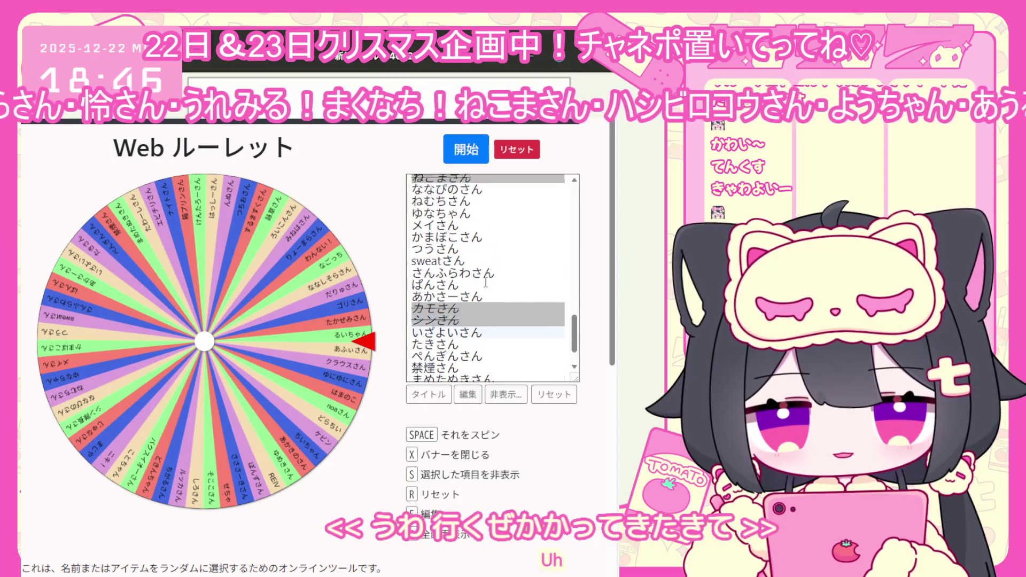
pyautogui.scroll(5, 486, 279)
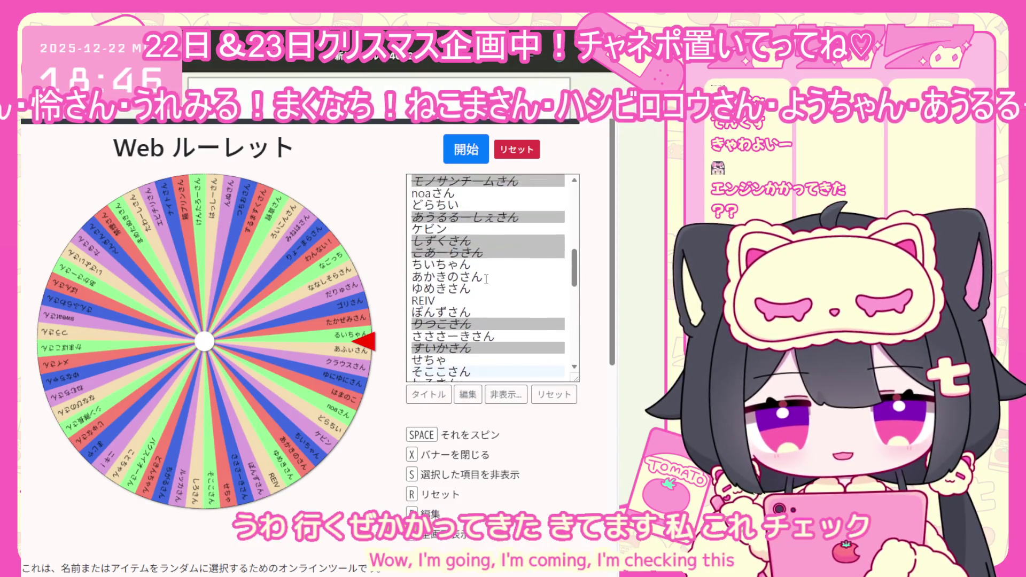
pyautogui.click(469, 155)
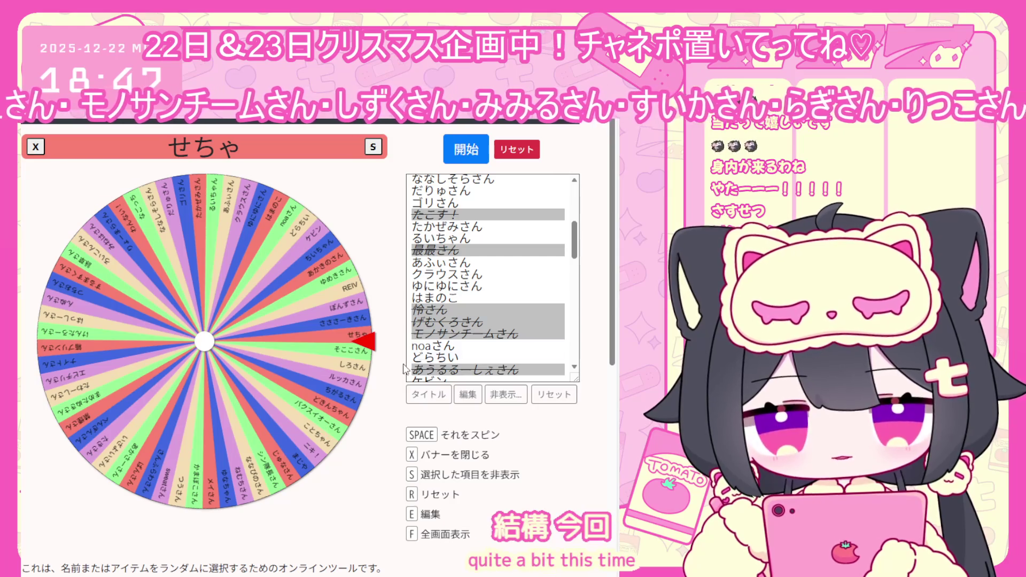
# In 編集 mode, tick the picked requester's checkbox and confirm with 終了
pyautogui.click(468, 395)
pyautogui.scroll(5, 475, 313)
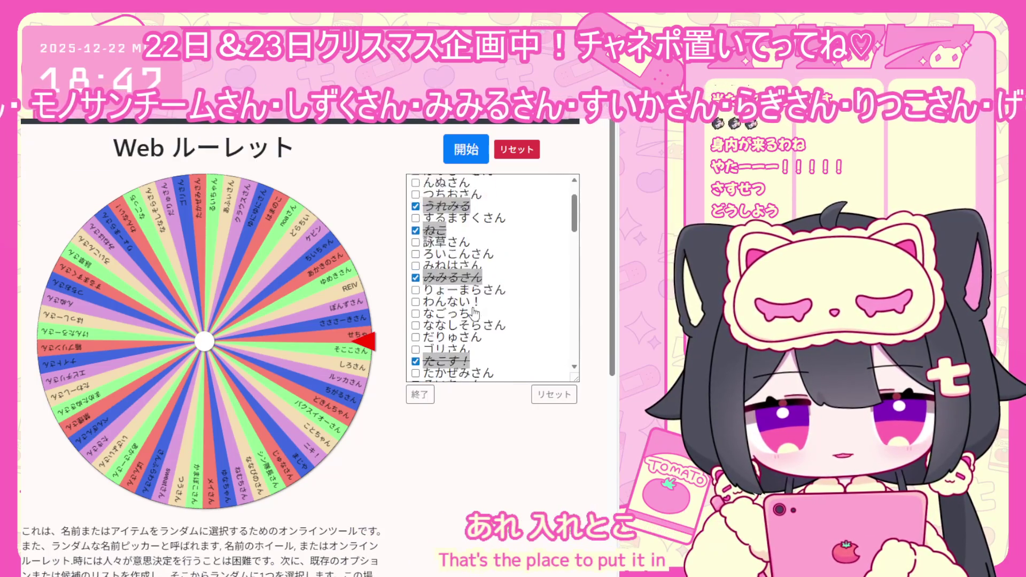
pyautogui.scroll(-3, 473, 307)
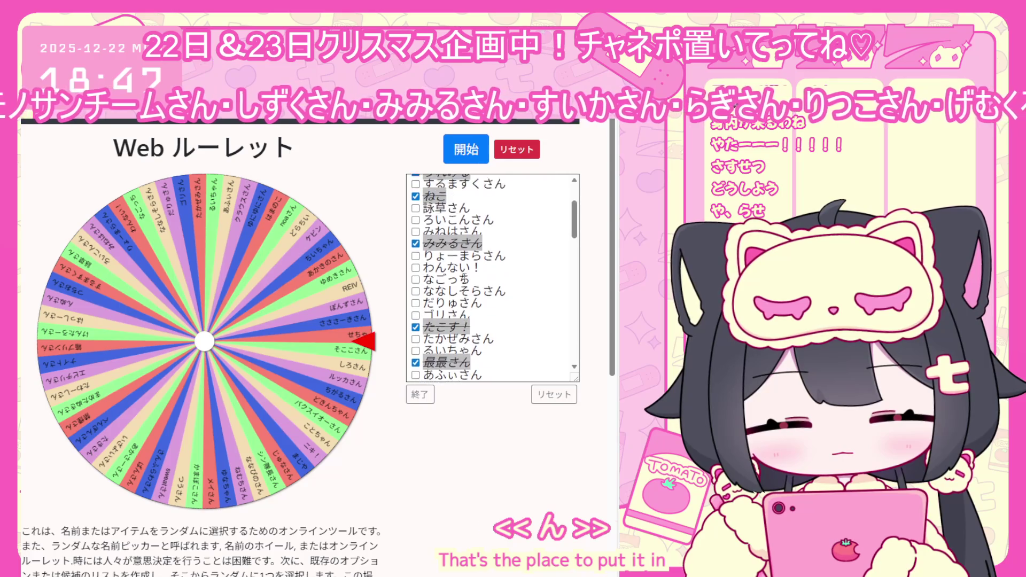
pyautogui.scroll(3, 465, 286)
pyautogui.scroll(-10, 464, 284)
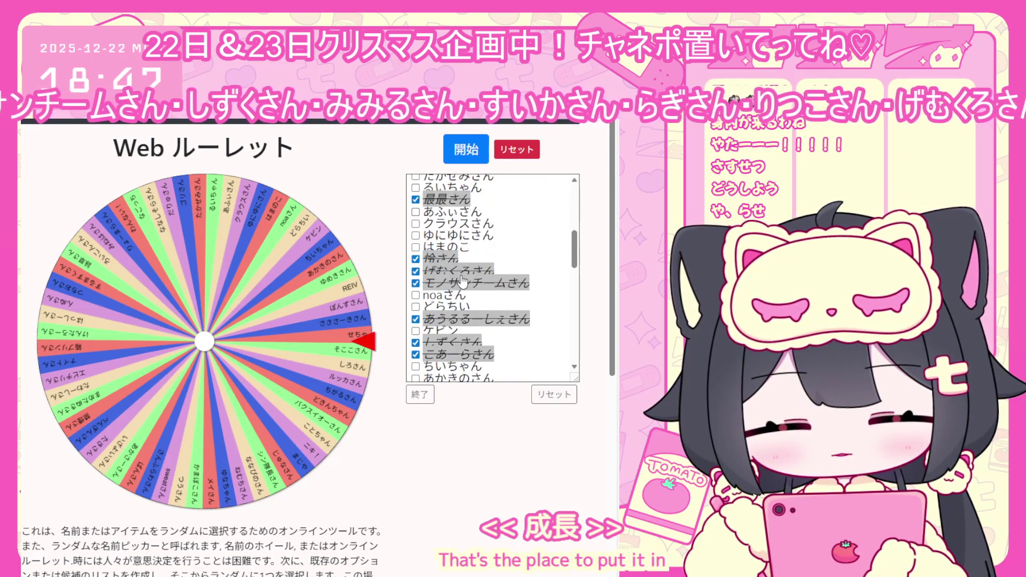
pyautogui.scroll(-3, 463, 281)
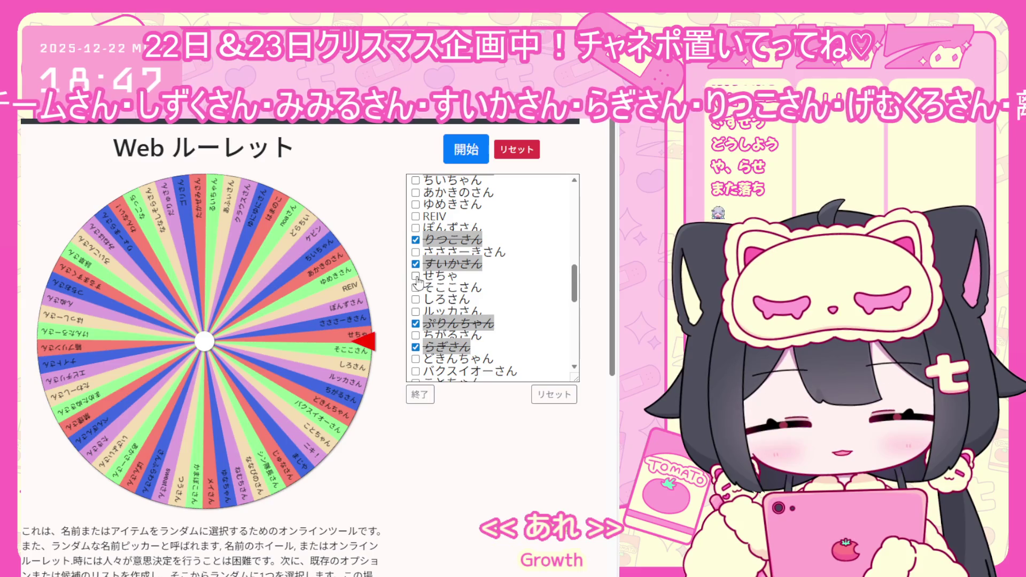
pyautogui.click(416, 276)
pyautogui.click(420, 396)
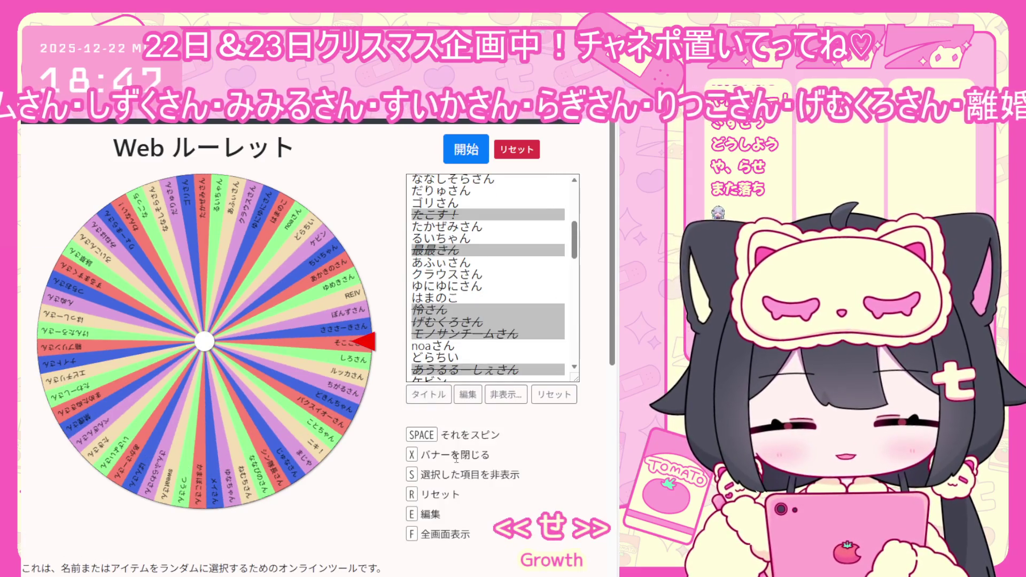
# Scroll through the name list to verify the winner is struck out
pyautogui.scroll(-10, 482, 336)
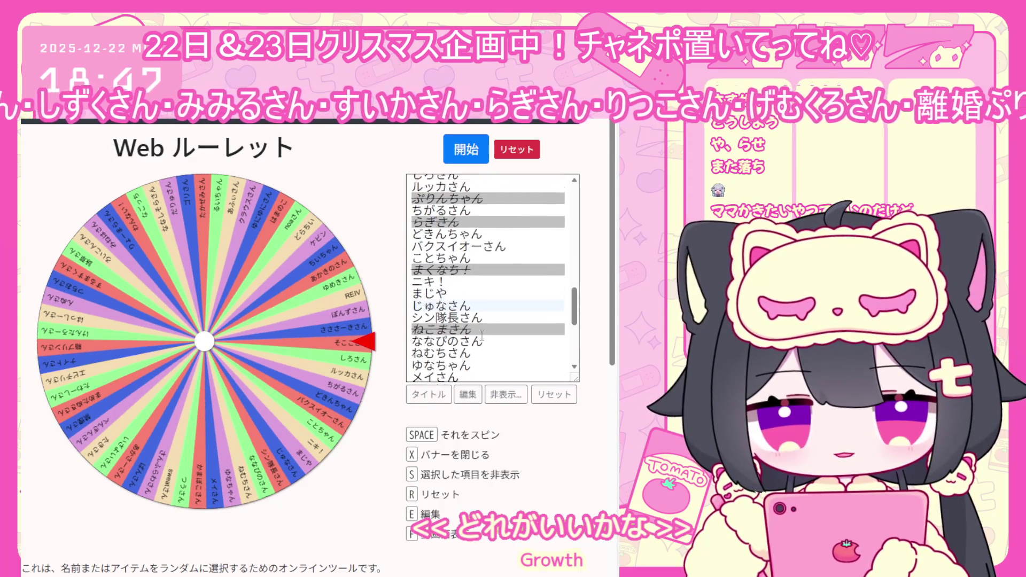
pyautogui.scroll(8, 482, 335)
pyautogui.scroll(4, 476, 331)
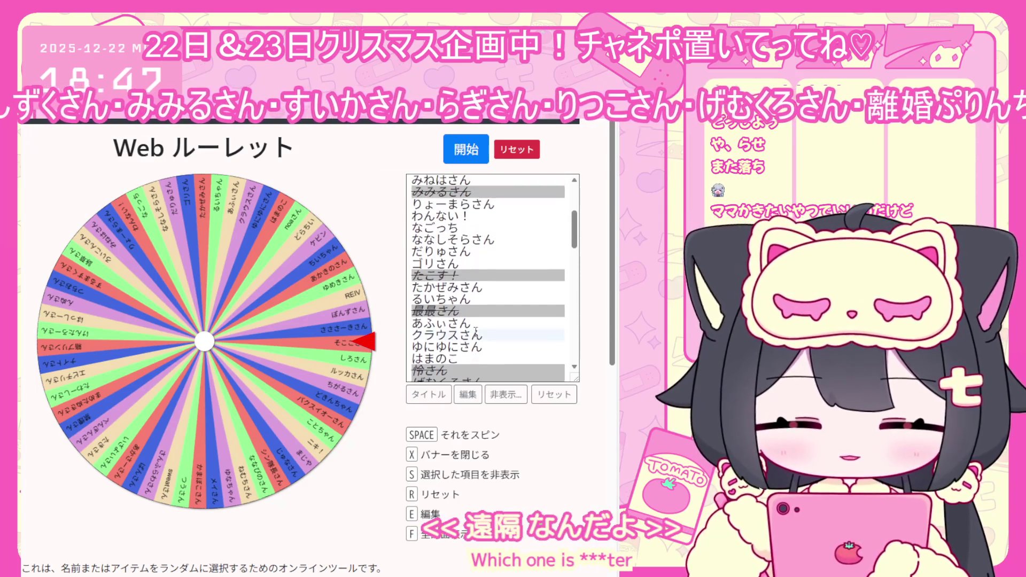
pyautogui.scroll(5, 475, 331)
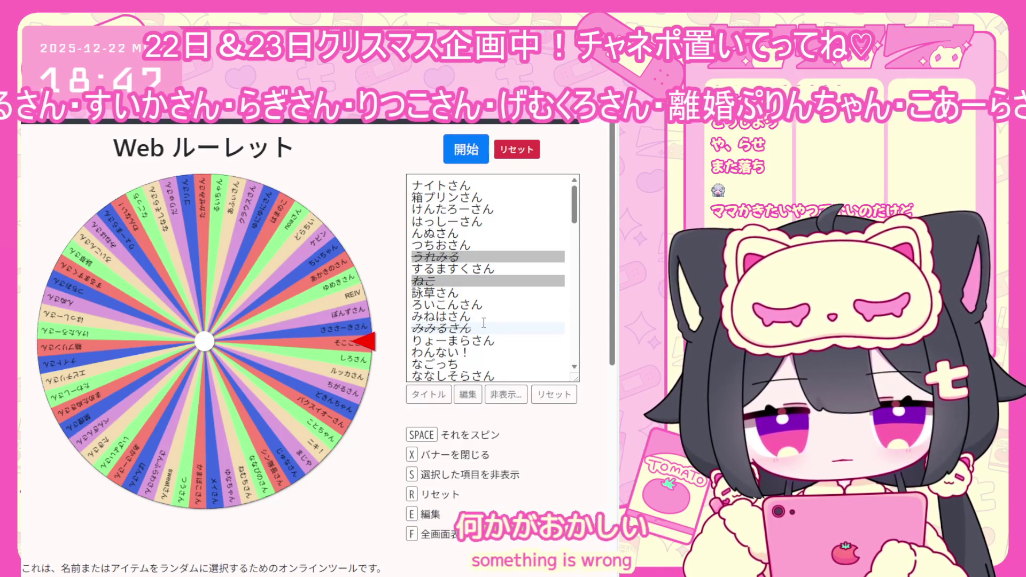
pyautogui.scroll(-3, 494, 328)
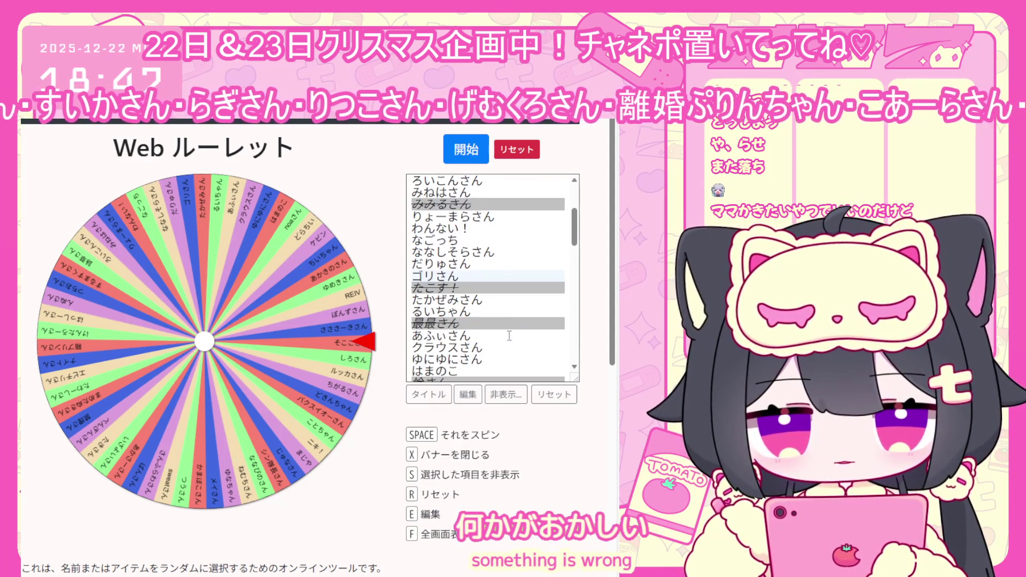
pyautogui.scroll(-5, 509, 336)
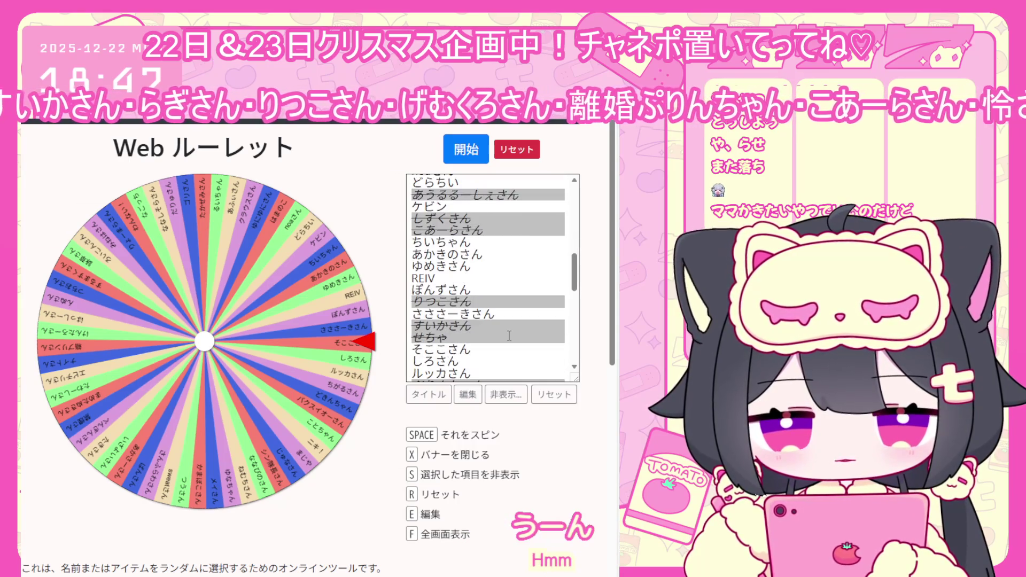
pyautogui.scroll(-2, 509, 336)
pyautogui.scroll(-5, 509, 335)
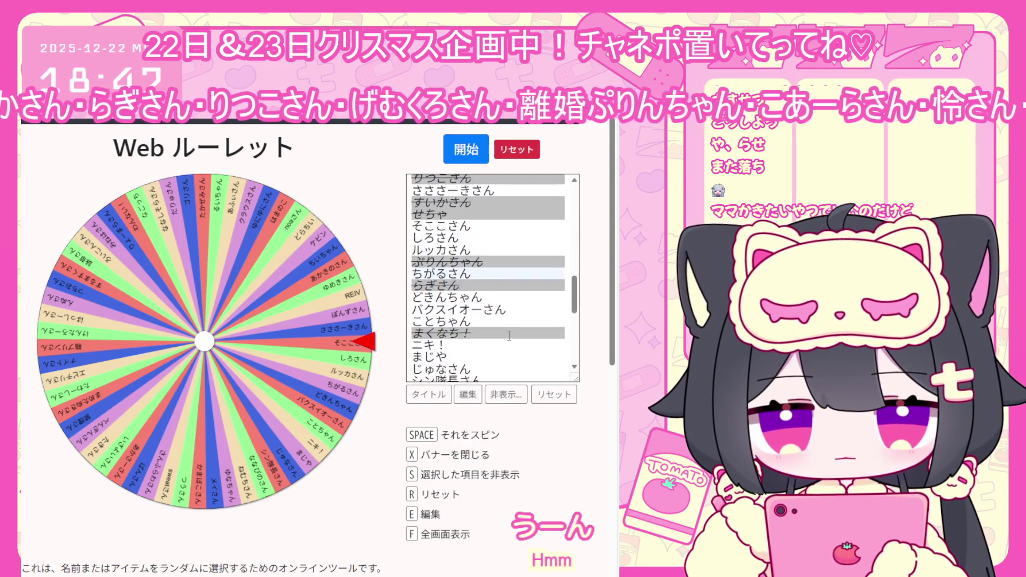
pyautogui.scroll(-2, 509, 336)
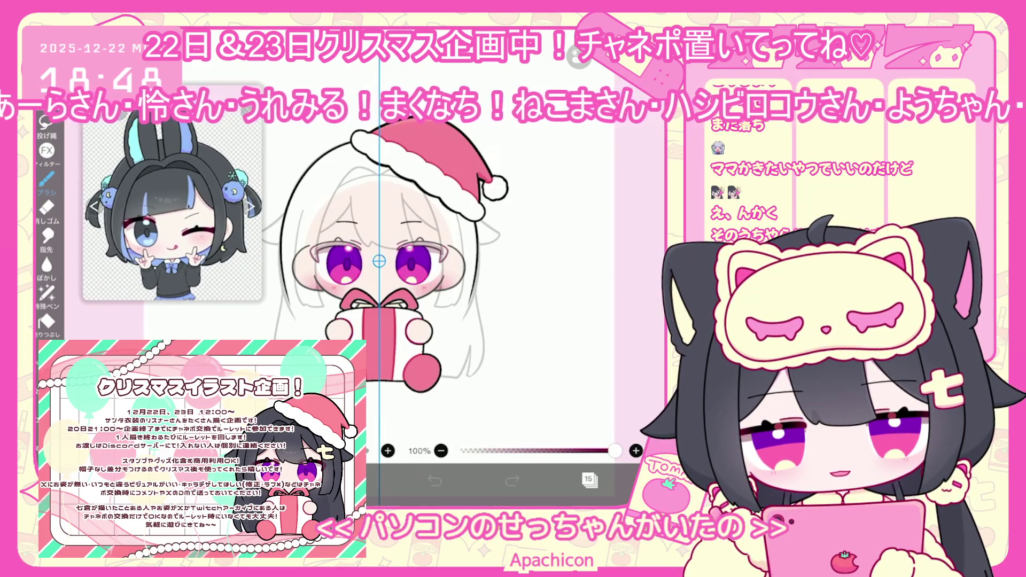
# Add a new empty layer 21 above layer 20
pyautogui.click(589, 479)
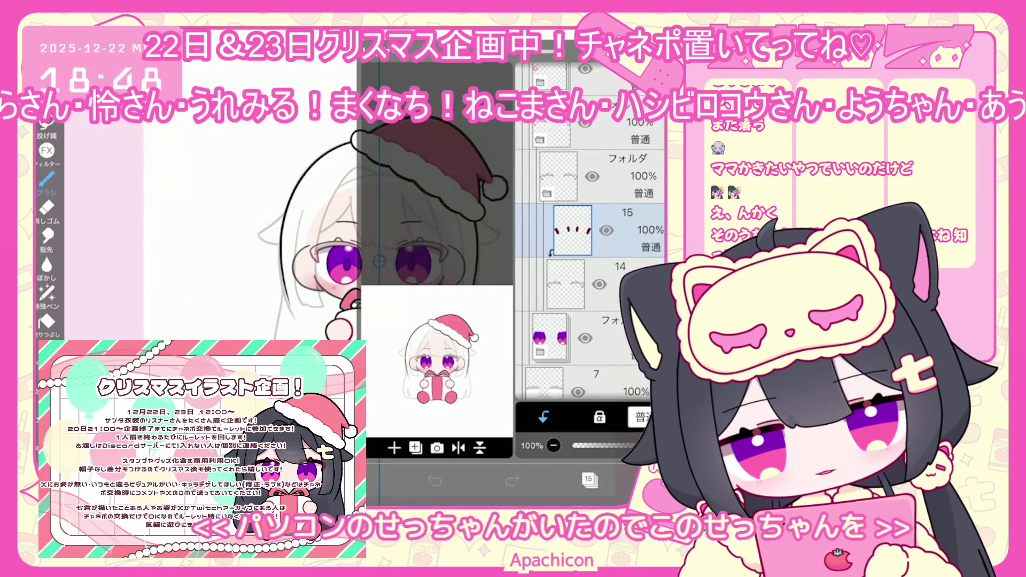
pyautogui.scroll(10, 590, 276)
pyautogui.click(588, 247)
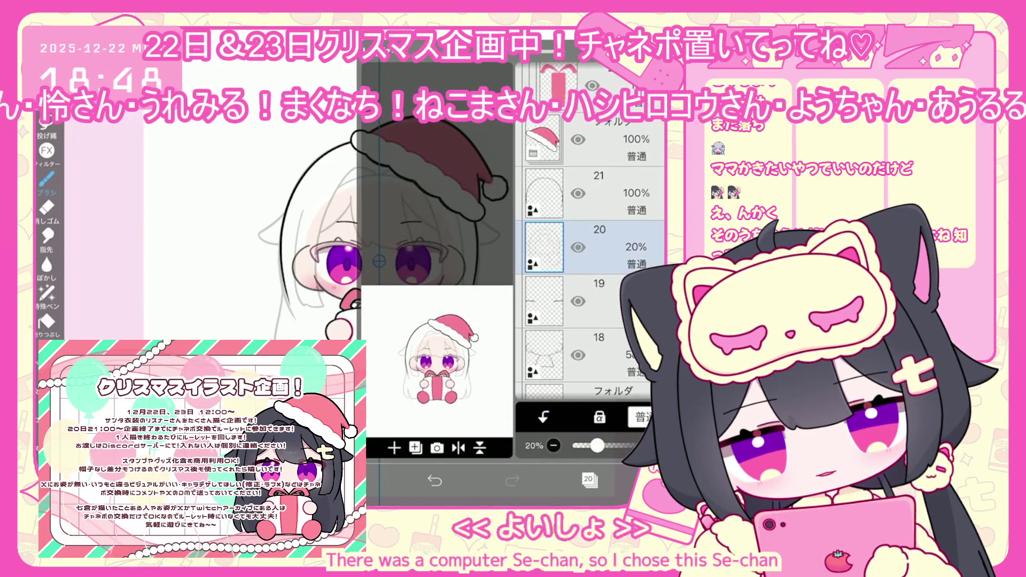
pyautogui.click(394, 448)
pyautogui.click(374, 425)
# Choose black (#000000) as the drawing colour and return to the canvas
pyautogui.click(374, 482)
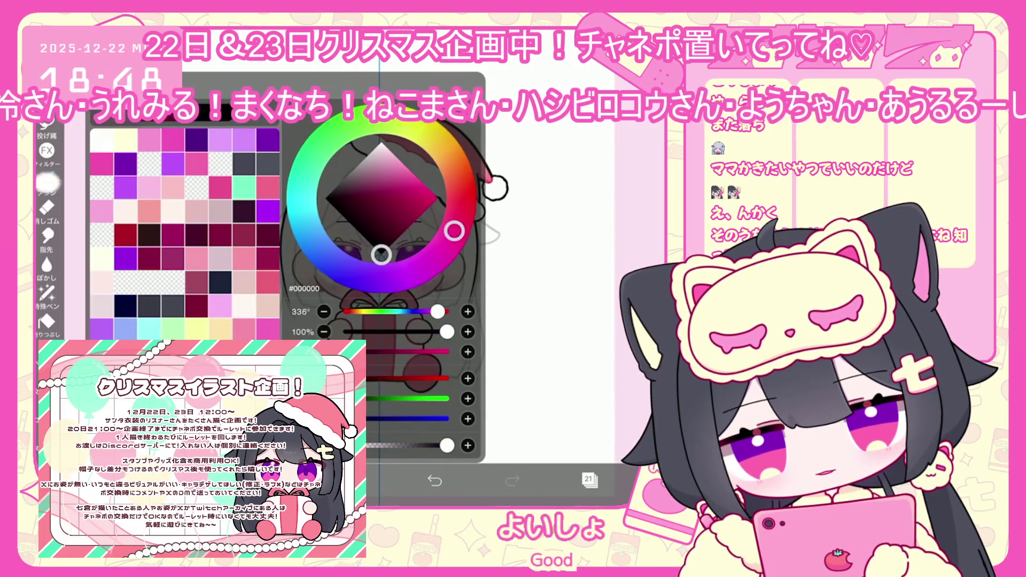
pyautogui.click(46, 182)
pyautogui.click(46, 182)
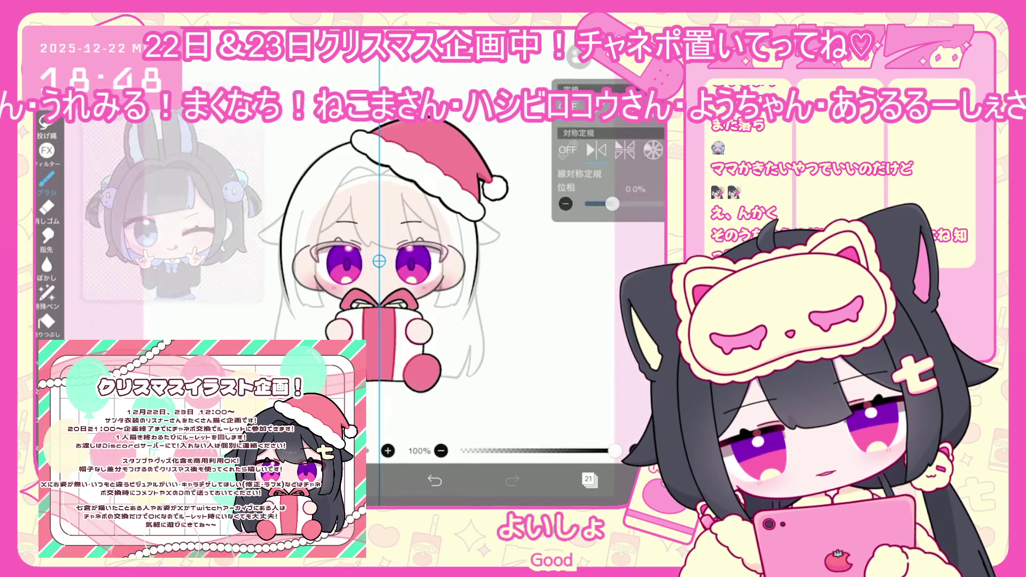
pyautogui.scroll(5, 384, 155)
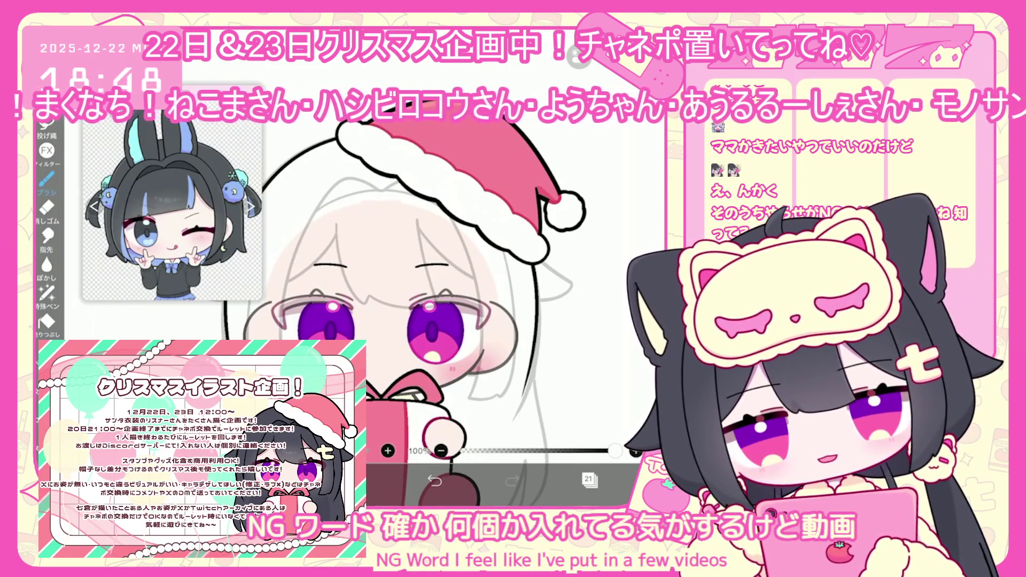
# Draw a bang strand down the forehead and a short line above the left eye
pyautogui.scroll(1, 411, 321)
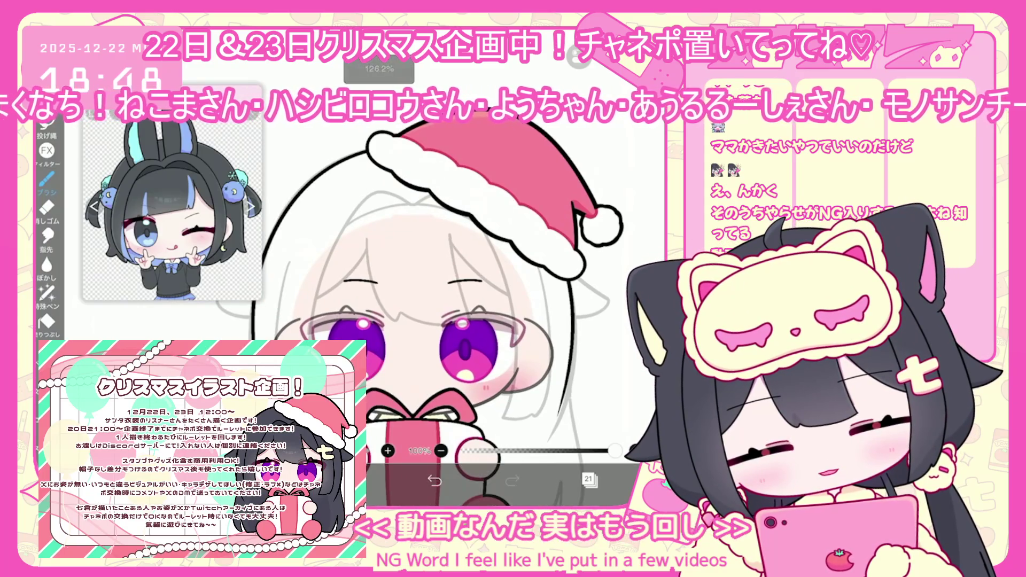
pyautogui.moveTo(464, 247); pyautogui.dragTo(463, 313)
pyautogui.hotkey('ctrl', 'z')
pyautogui.moveTo(465, 243)
pyautogui.mouseDown()
pyautogui.moveTo(461, 305)
pyautogui.moveTo(423, 308)
pyautogui.mouseUp()
pyautogui.moveTo(340, 312); pyautogui.dragTo(302, 328)
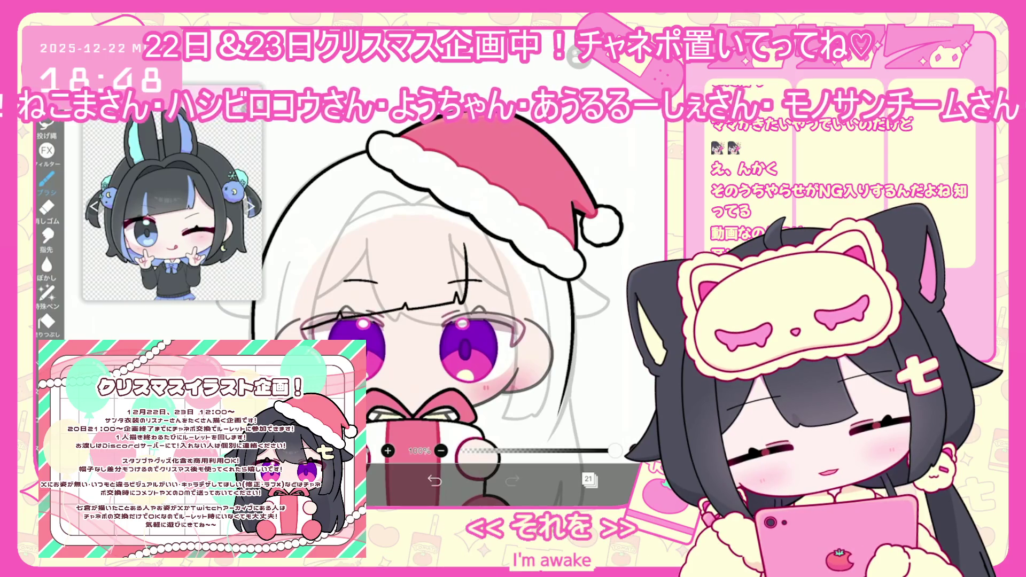
# Undo the line above the eye and the other unsatisfying bang strokes
pyautogui.scroll(2, 430, 331)
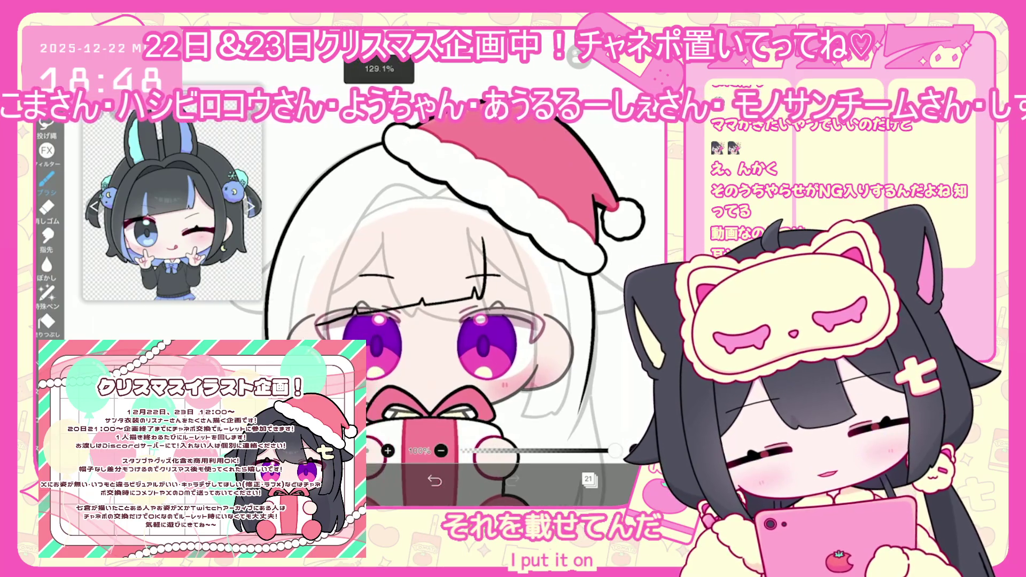
pyautogui.hotkey('ctrl', 'z')
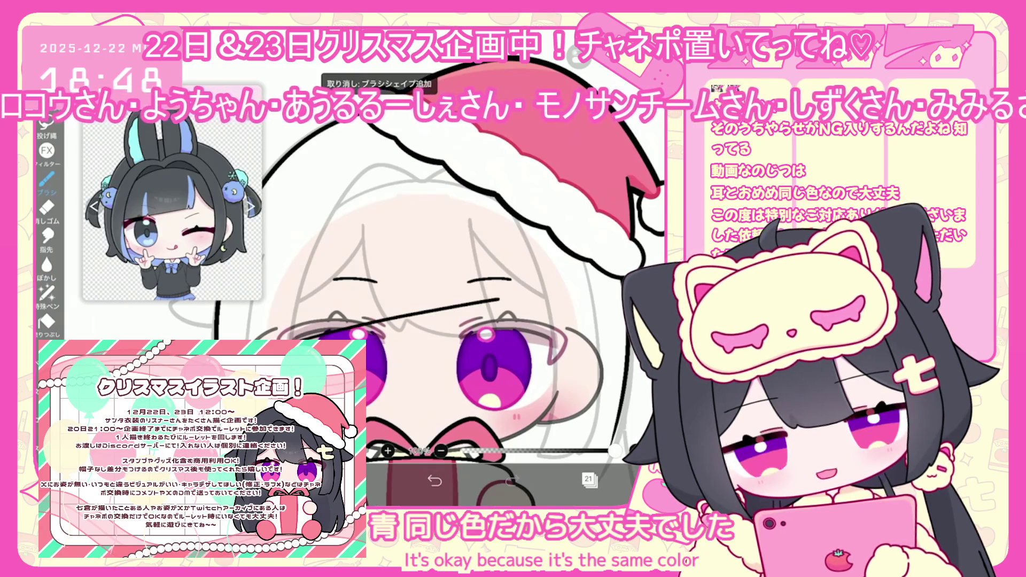
pyautogui.scroll(2, 428, 294)
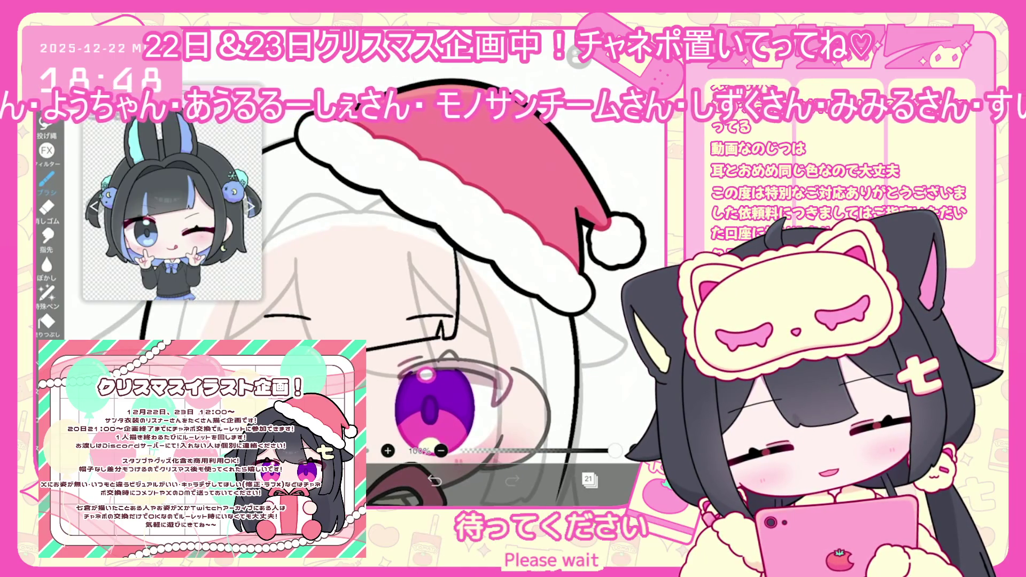
pyautogui.hotkey('ctrl', 'z')
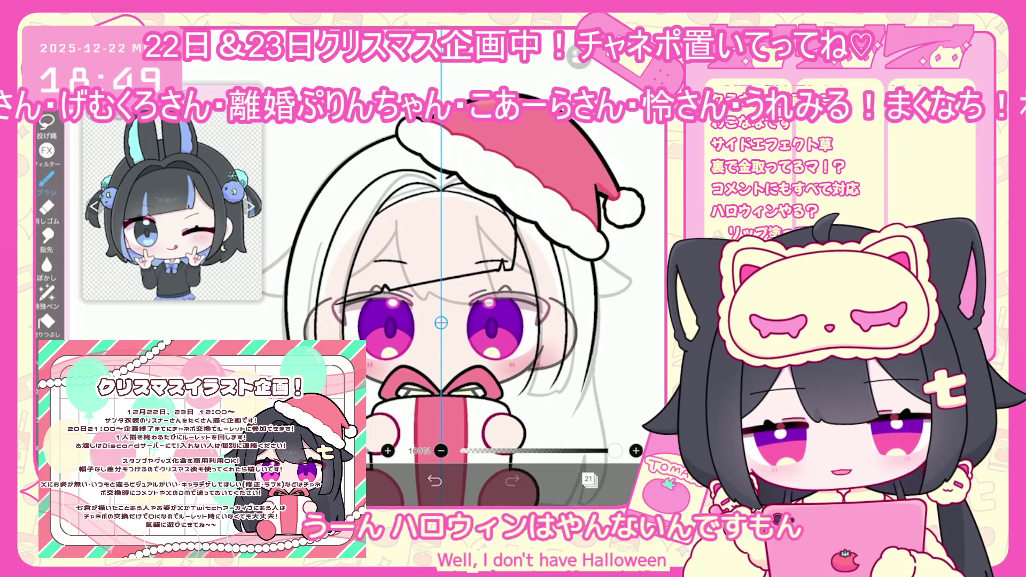
pyautogui.hotkey('ctrl', 'z')
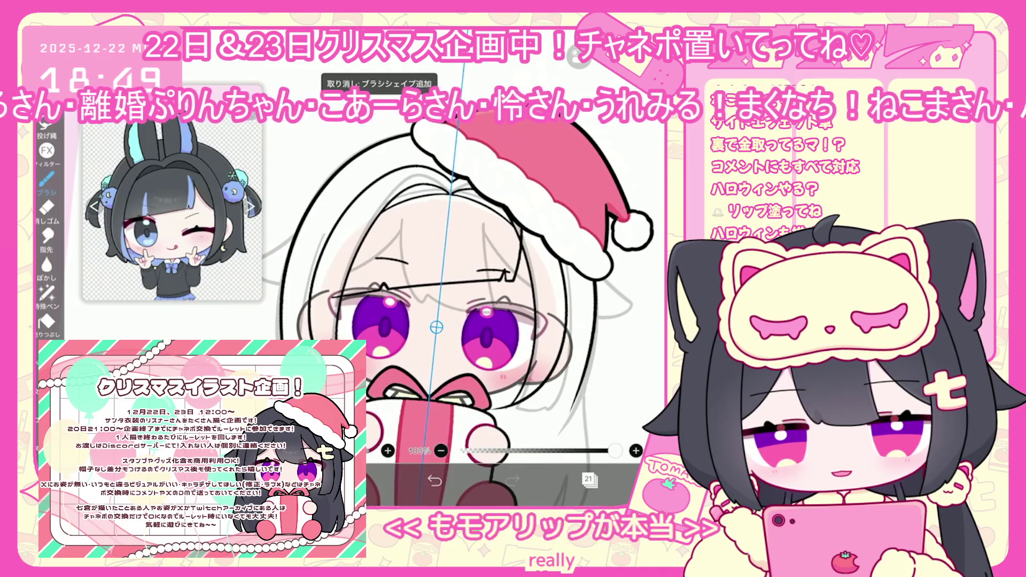
pyautogui.click(315, 241)
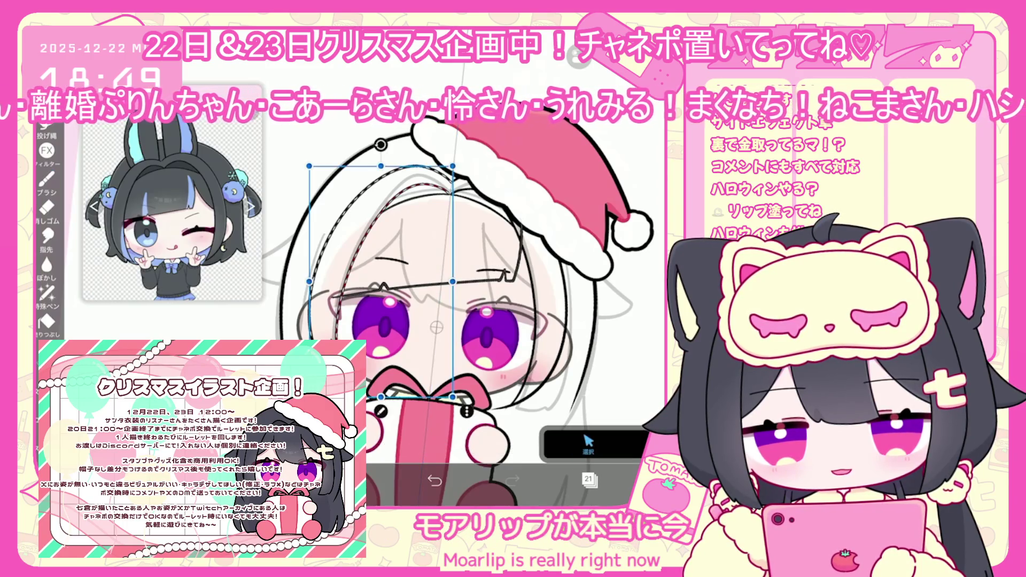
# Rotate and skew a hair strand toward the centre, then try selecting the left strands
pyautogui.moveTo(309, 166); pyautogui.dragTo(353, 175)
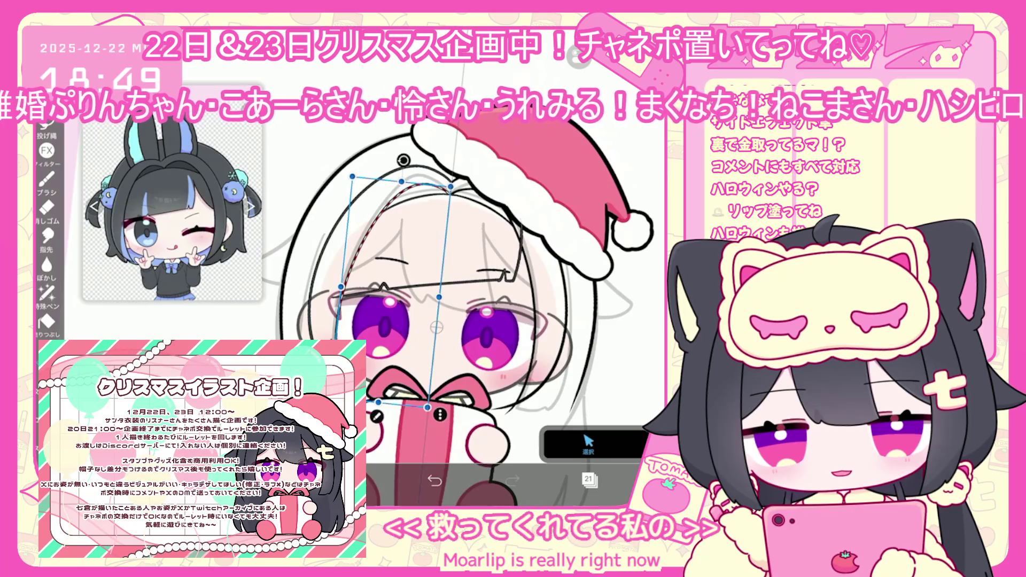
pyautogui.scroll(-1, 436, 310)
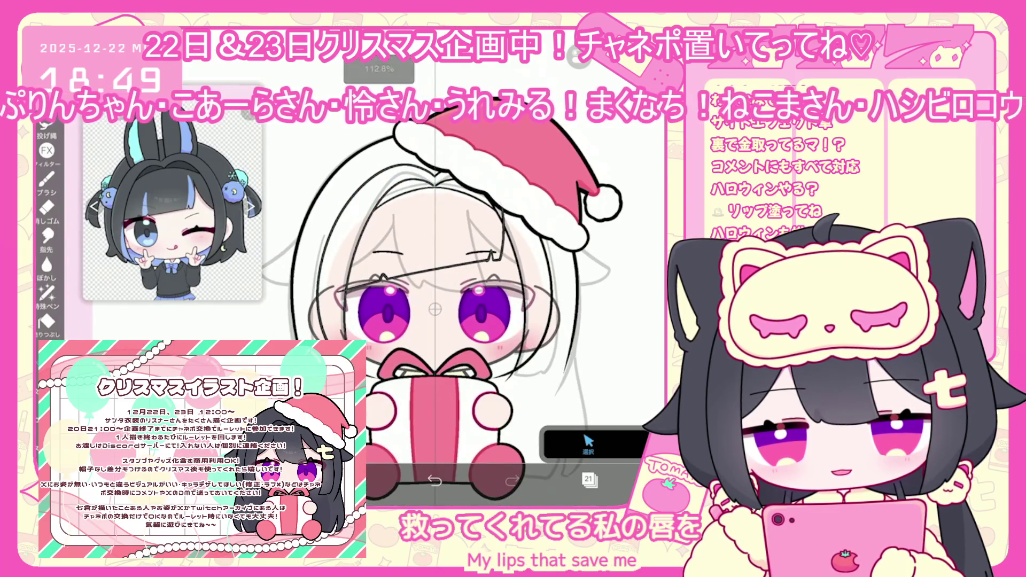
pyautogui.scroll(2, 436, 310)
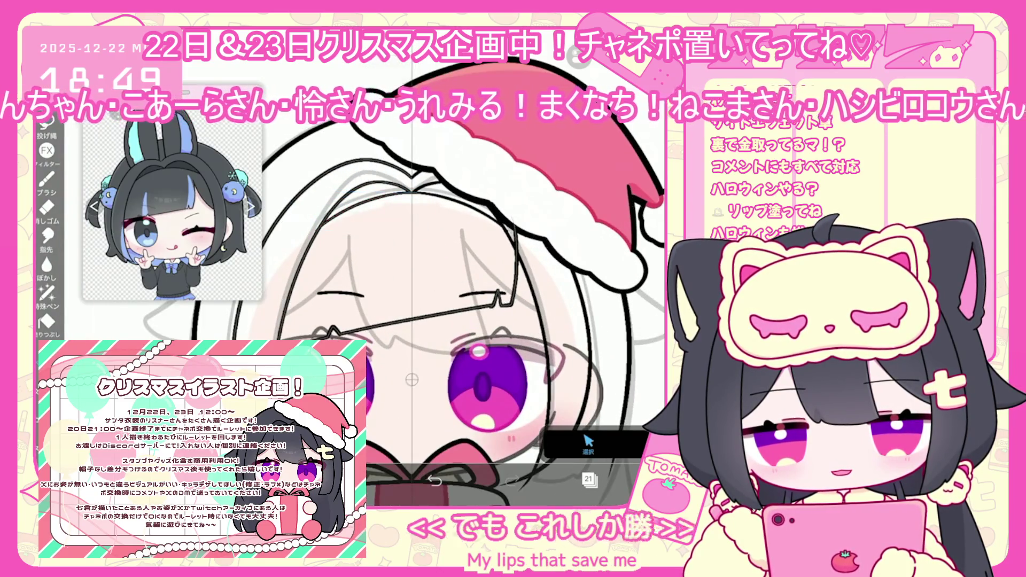
pyautogui.scroll(-2, 435, 310)
pyautogui.click(588, 443)
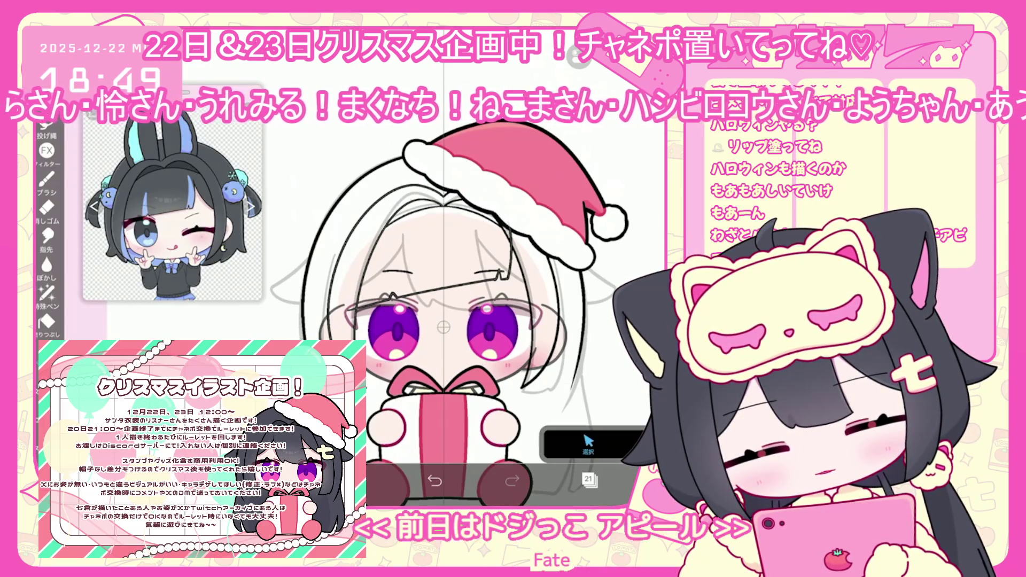
pyautogui.click(342, 224)
pyautogui.click(503, 251)
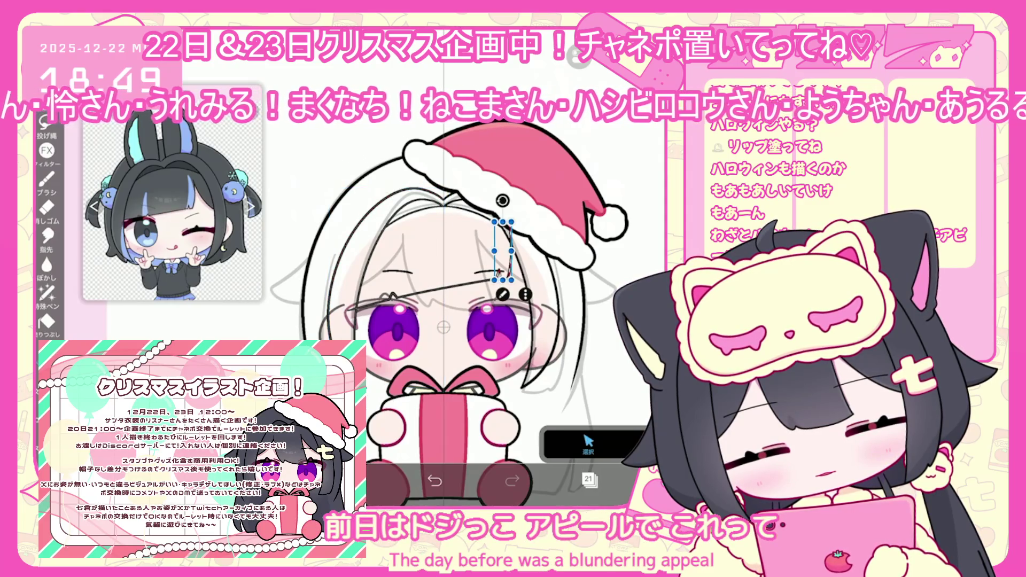
pyautogui.click(343, 241)
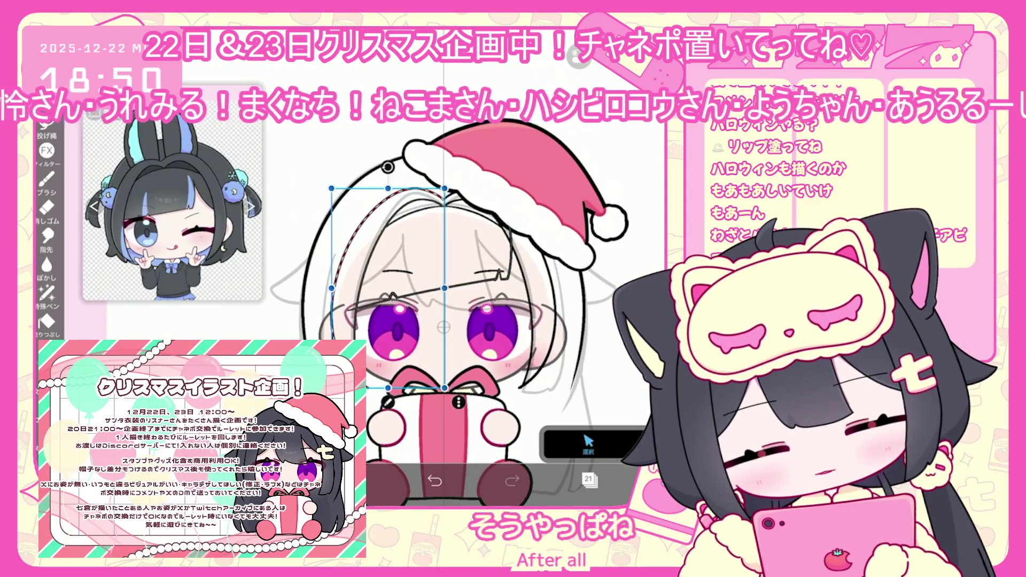
pyautogui.click(561, 331)
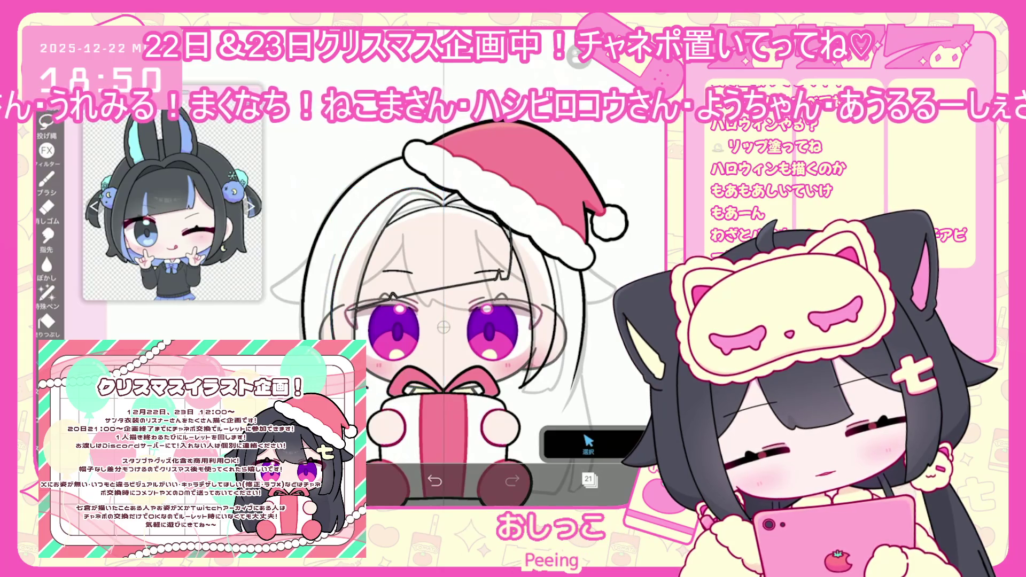
pyautogui.click(588, 443)
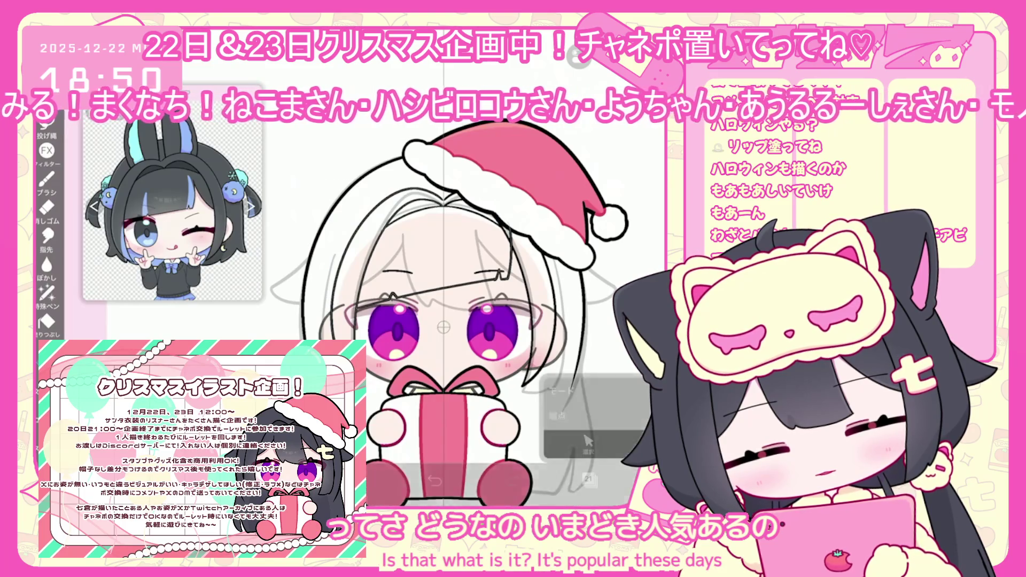
# Add a new empty layer, then switch back to layer 21 with the hair lines
pyautogui.click(588, 479)
pyautogui.click(394, 448)
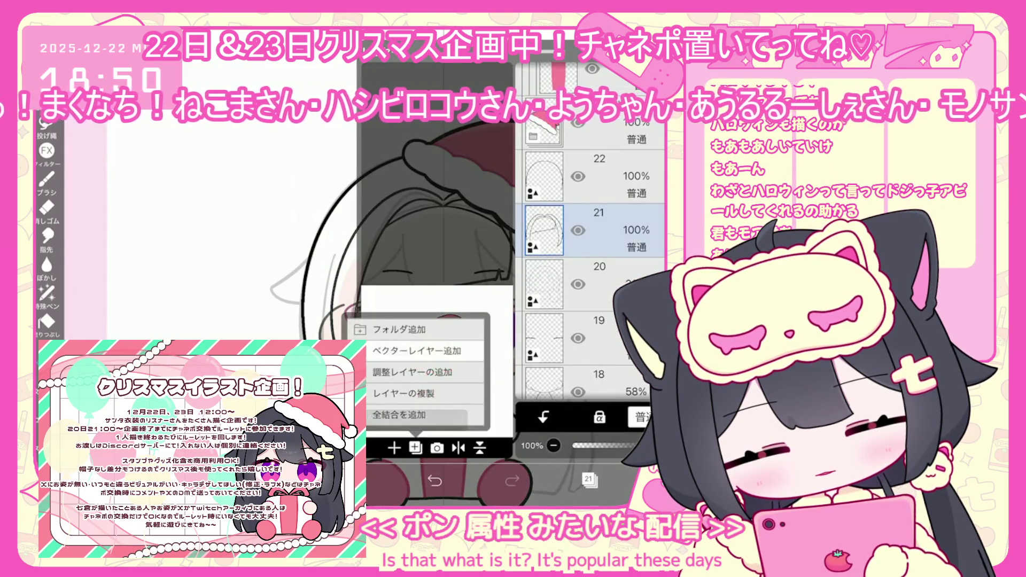
pyautogui.click(348, 309)
pyautogui.click(588, 480)
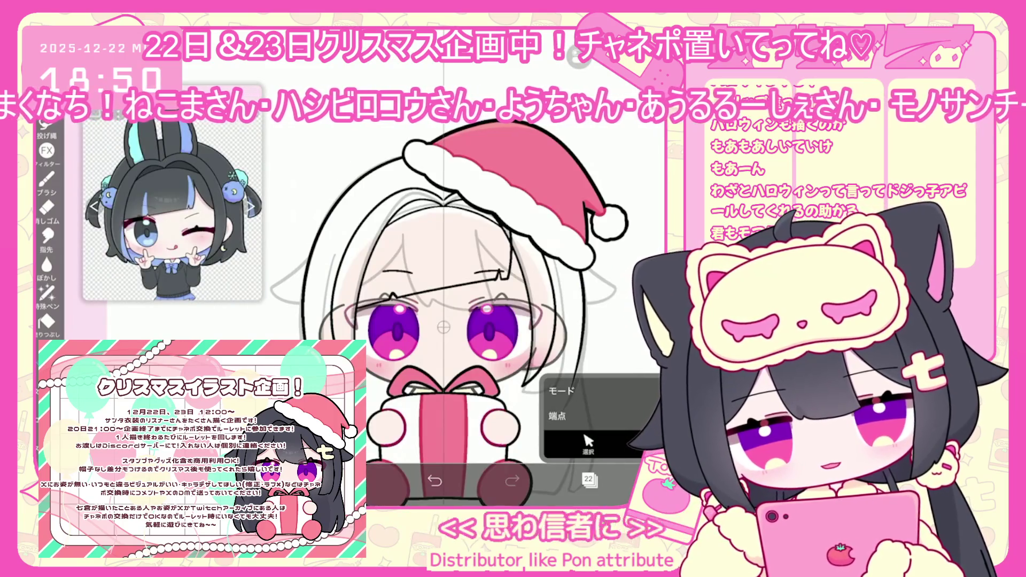
pyautogui.click(588, 479)
pyautogui.click(599, 283)
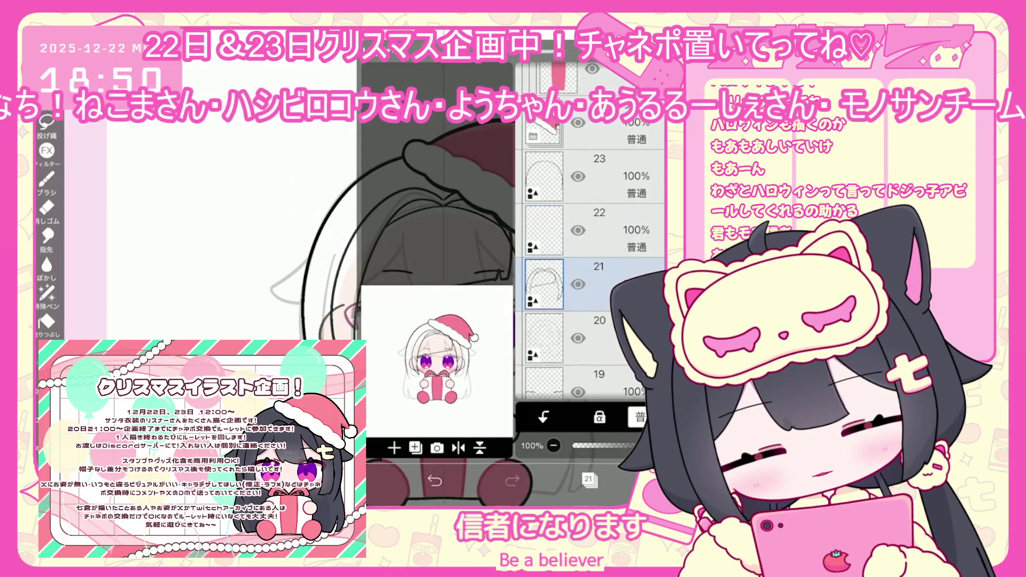
pyautogui.click(588, 480)
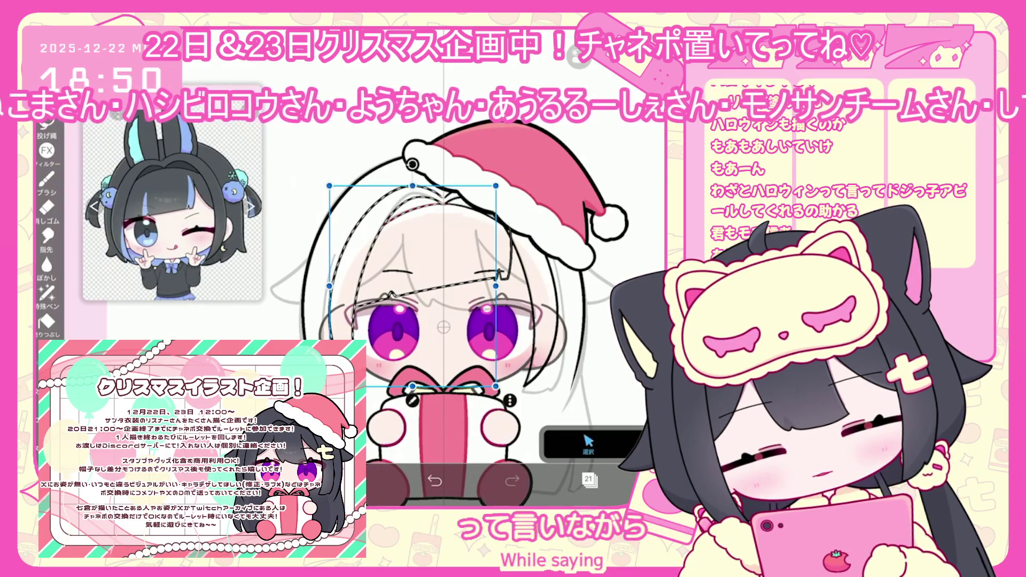
# Narrow the selected hair lines horizontally and undo a stray strand move
pyautogui.moveTo(496, 286); pyautogui.dragTo(448, 288)
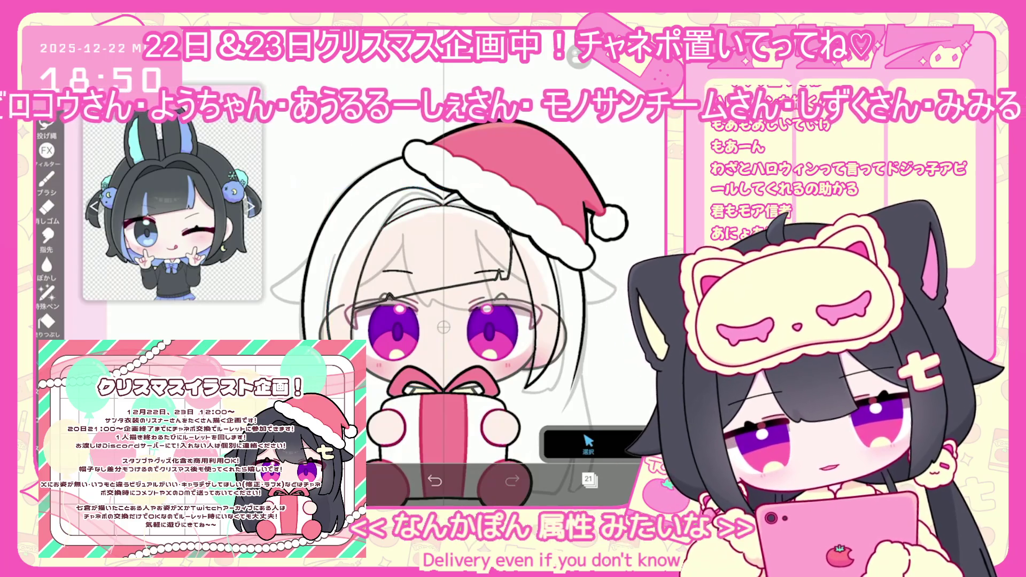
pyautogui.click(364, 246)
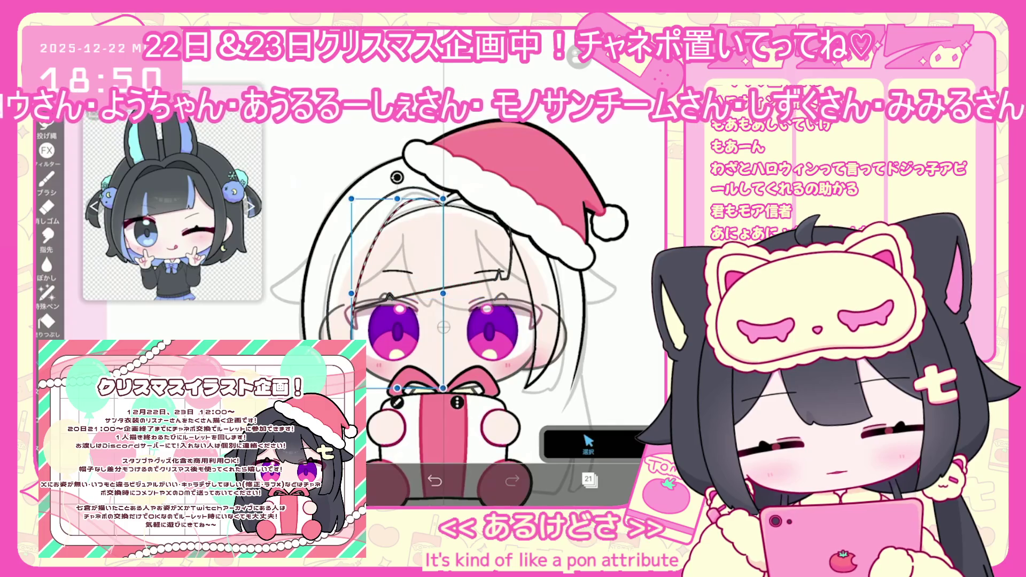
pyautogui.hotkey('ctrl', 'z')
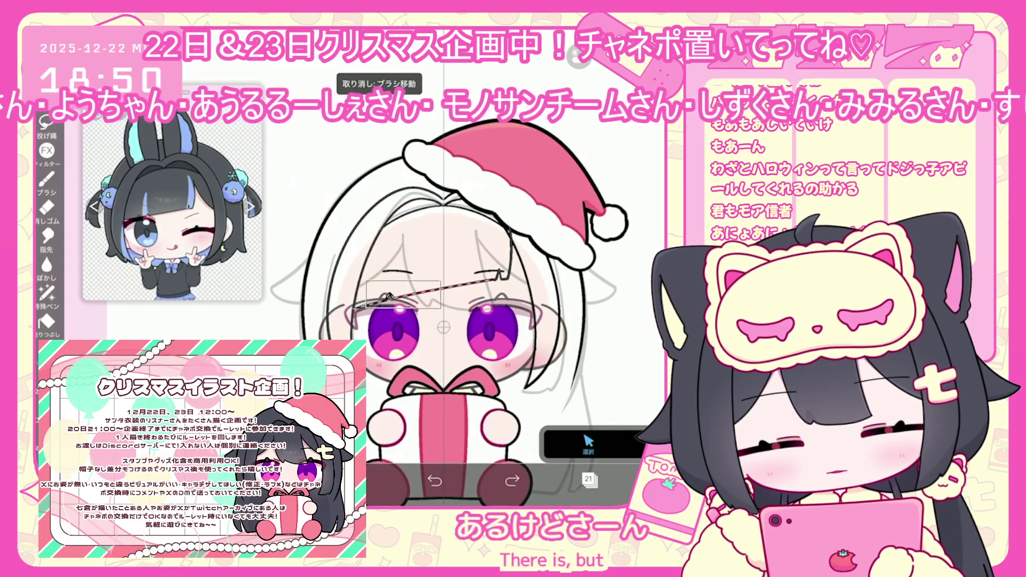
pyautogui.click(432, 290)
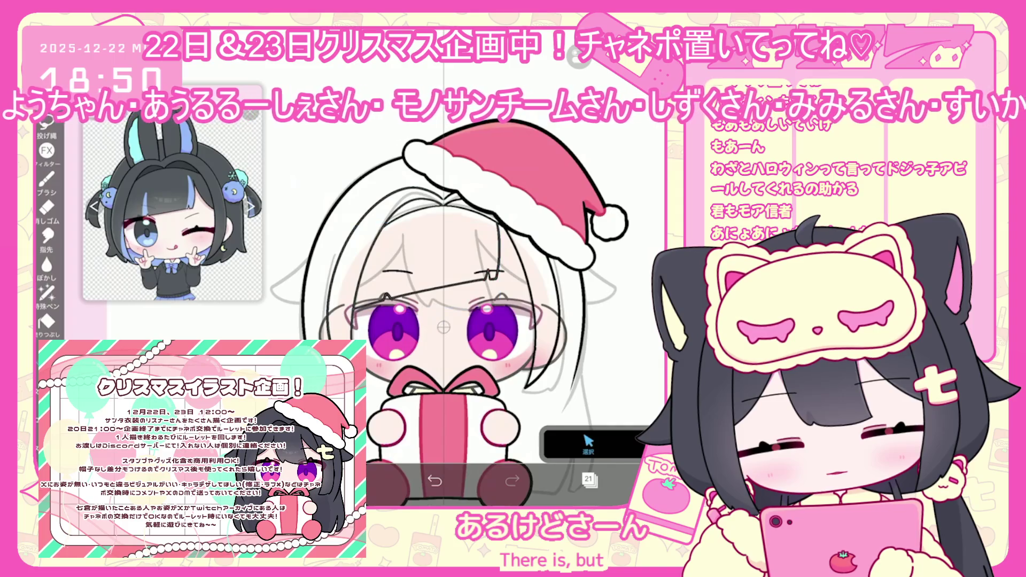
pyautogui.press('b')
pyautogui.scroll(3, 444, 267)
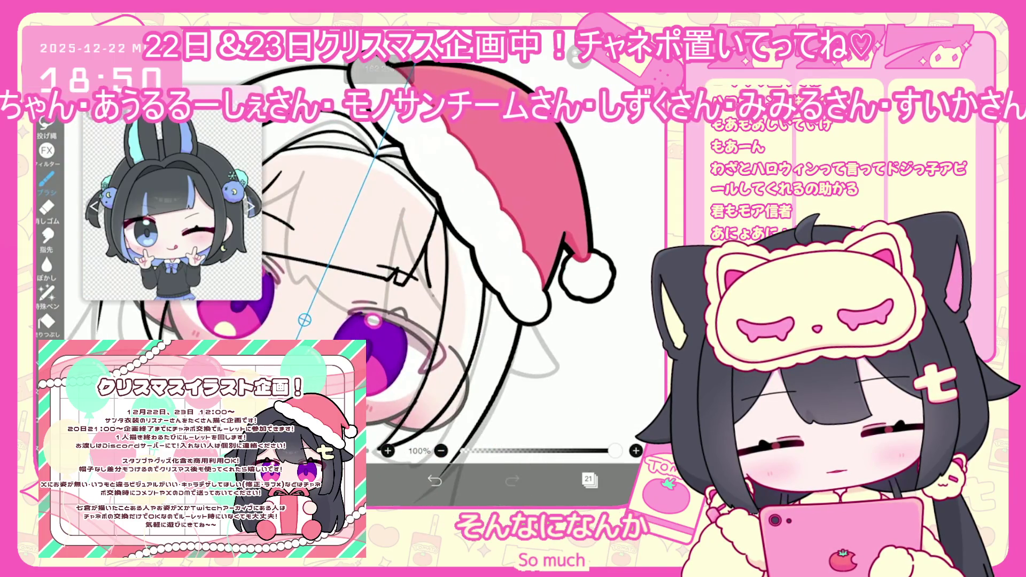
# Undo the last stroke and select layer 22 inside the folder as the drawing layer
pyautogui.hotkey('ctrl', 'z')
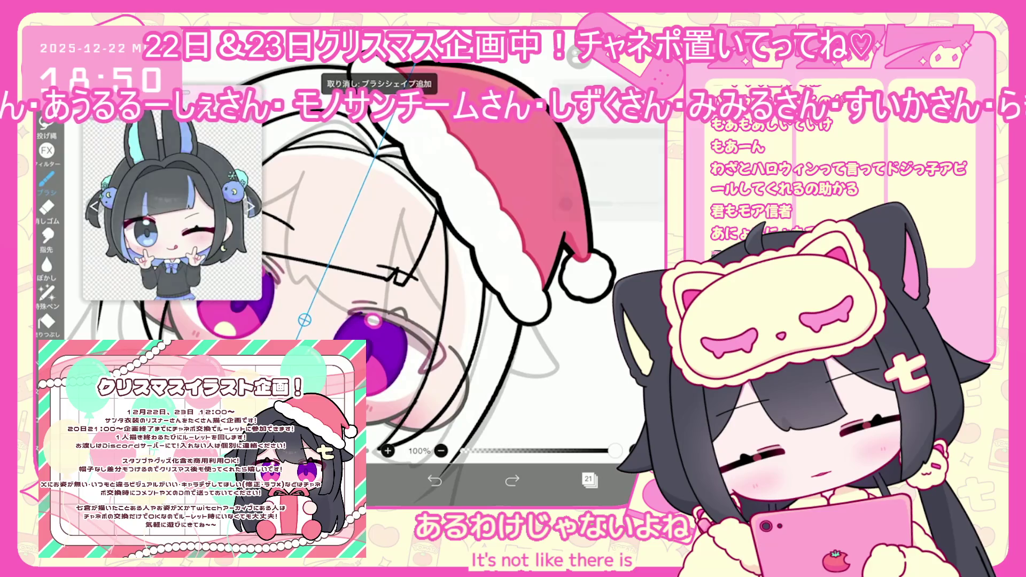
pyautogui.scroll(3, 347, 267)
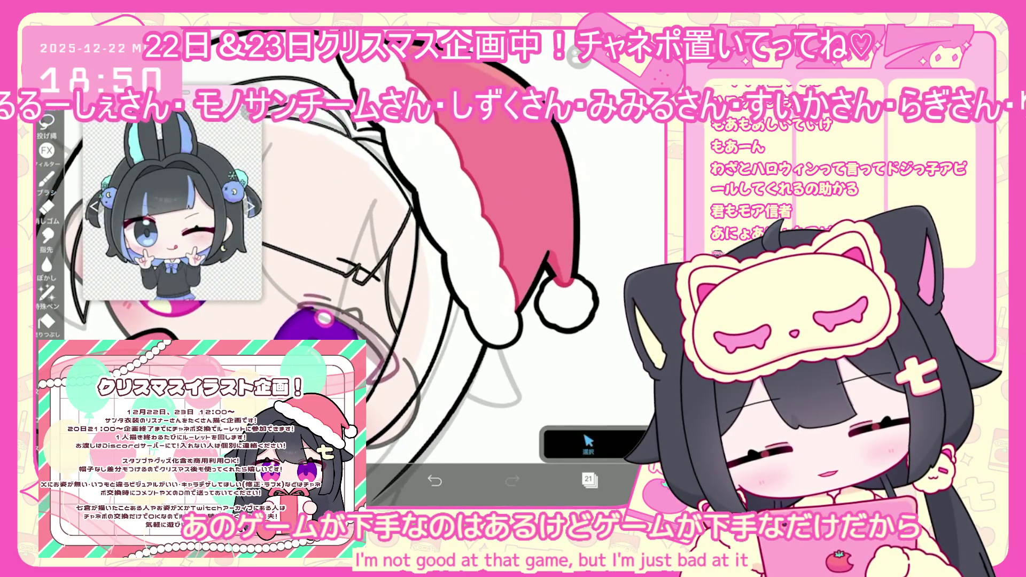
pyautogui.scroll(-3, 345, 321)
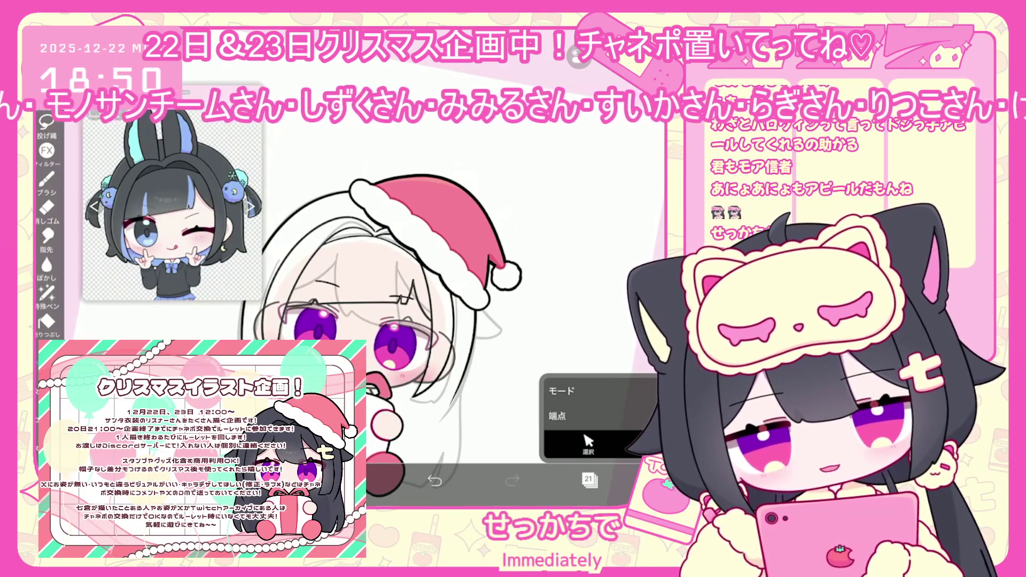
pyautogui.scroll(-1, 417, 320)
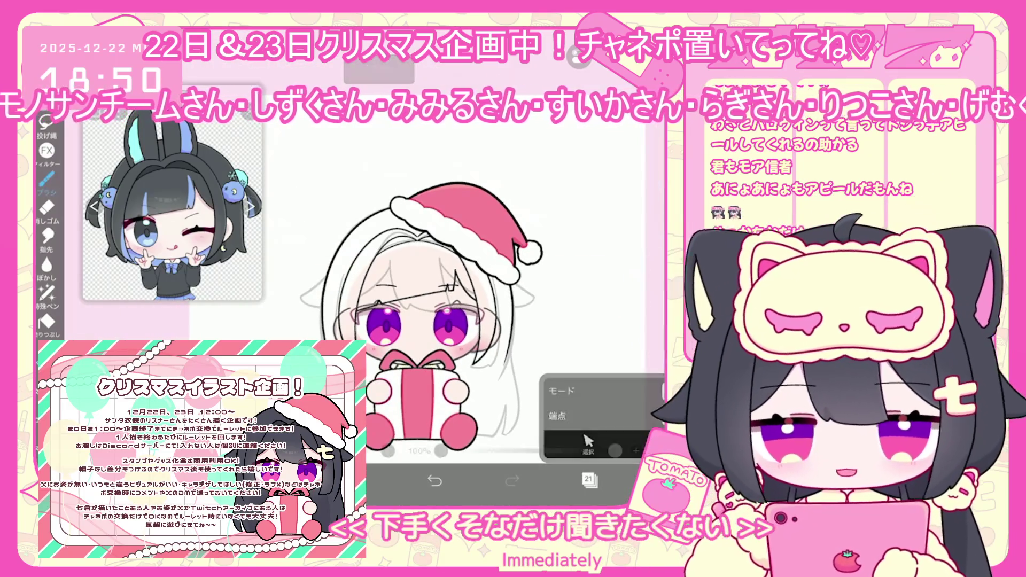
pyautogui.click(590, 479)
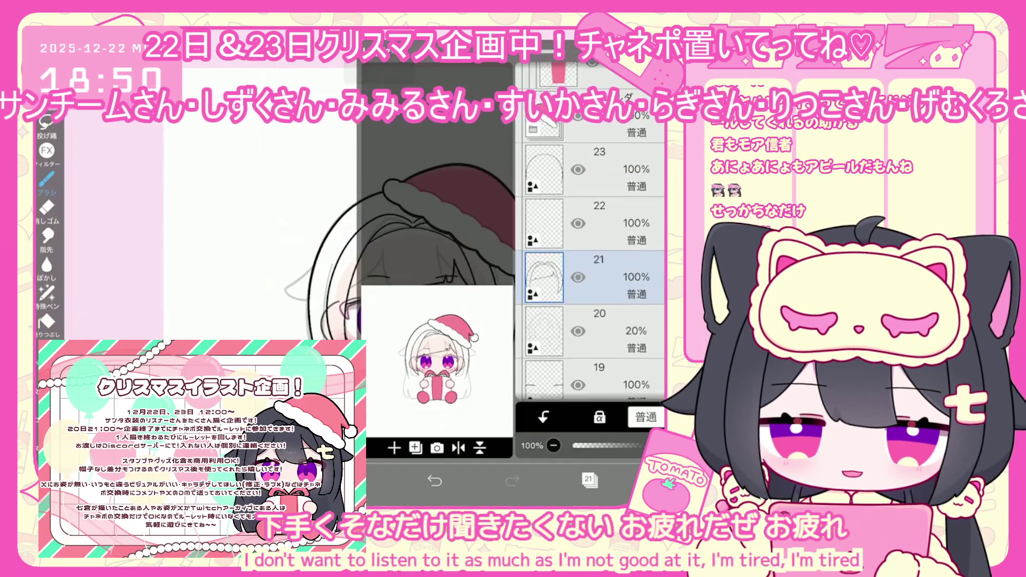
pyautogui.click(542, 178)
pyautogui.click(543, 286)
pyautogui.click(590, 480)
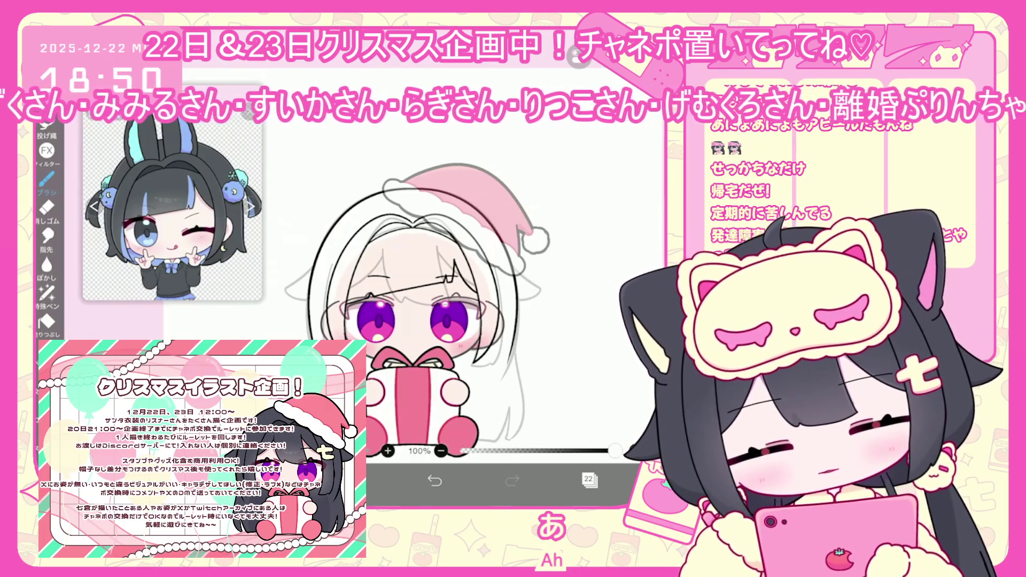
pyautogui.scroll(2, 432, 313)
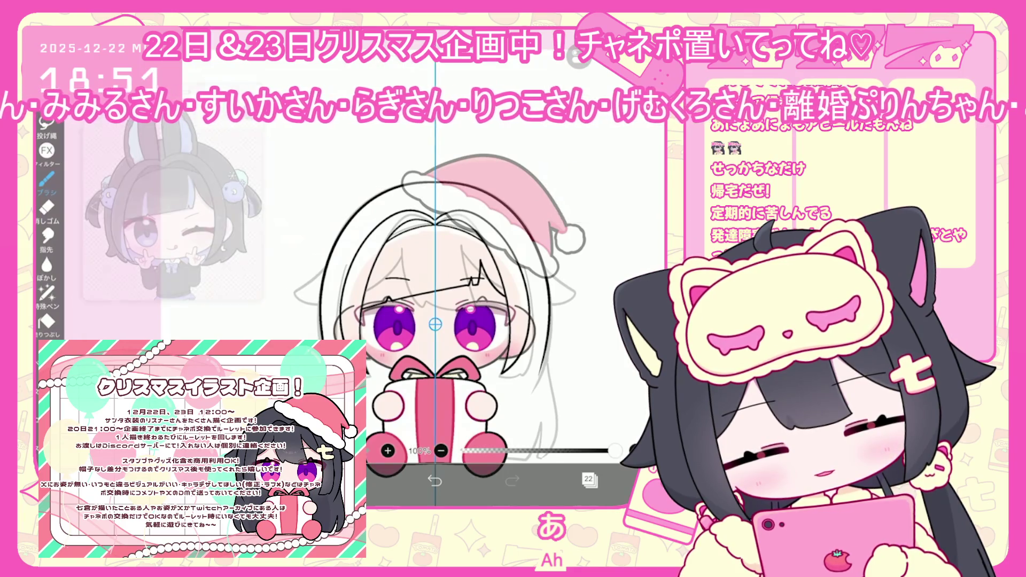
pyautogui.scroll(1, 462, 313)
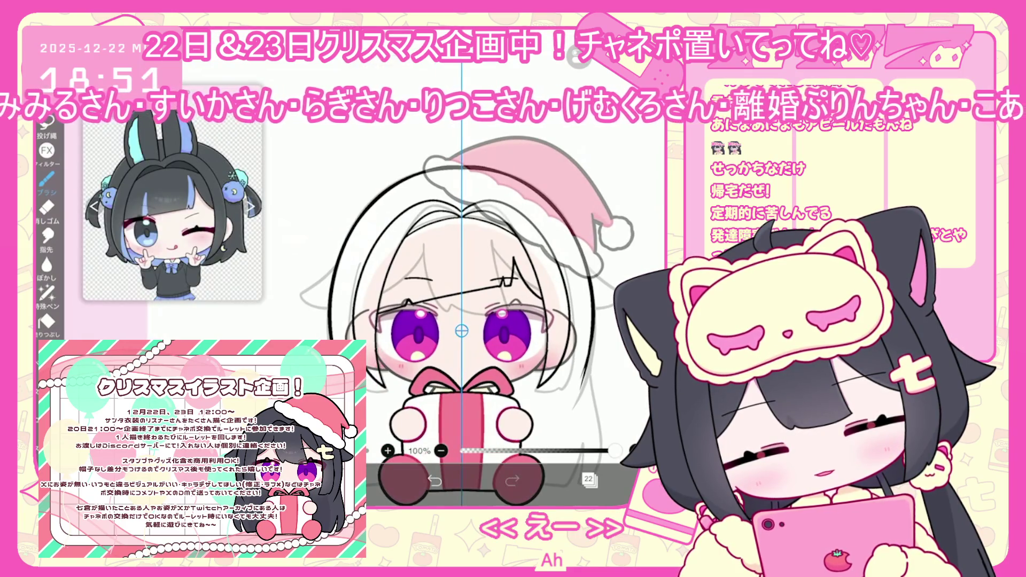
# Switch to layer 22 and draw an arc across the top of the hair
pyautogui.click(588, 480)
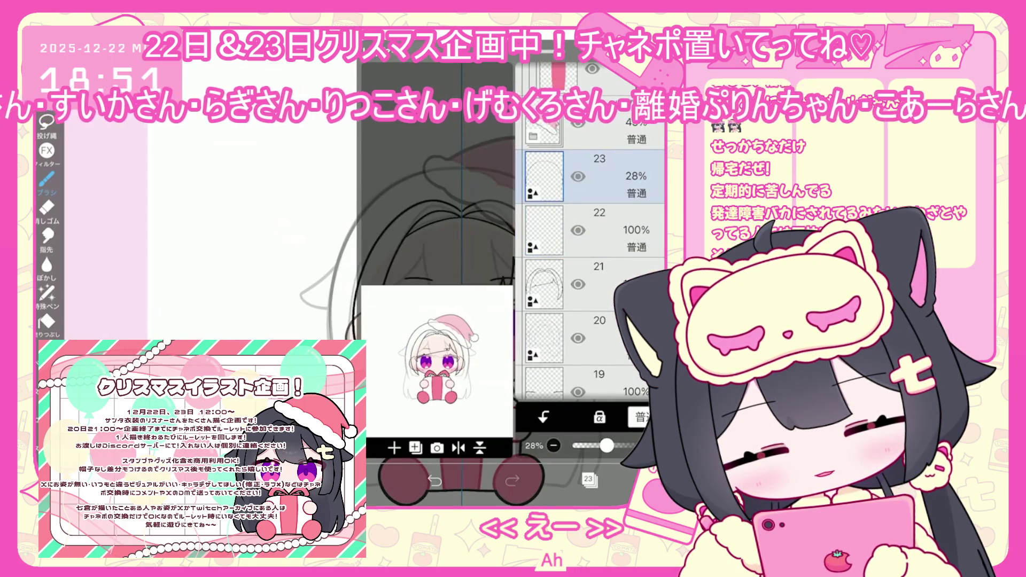
pyautogui.click(594, 230)
pyautogui.click(588, 480)
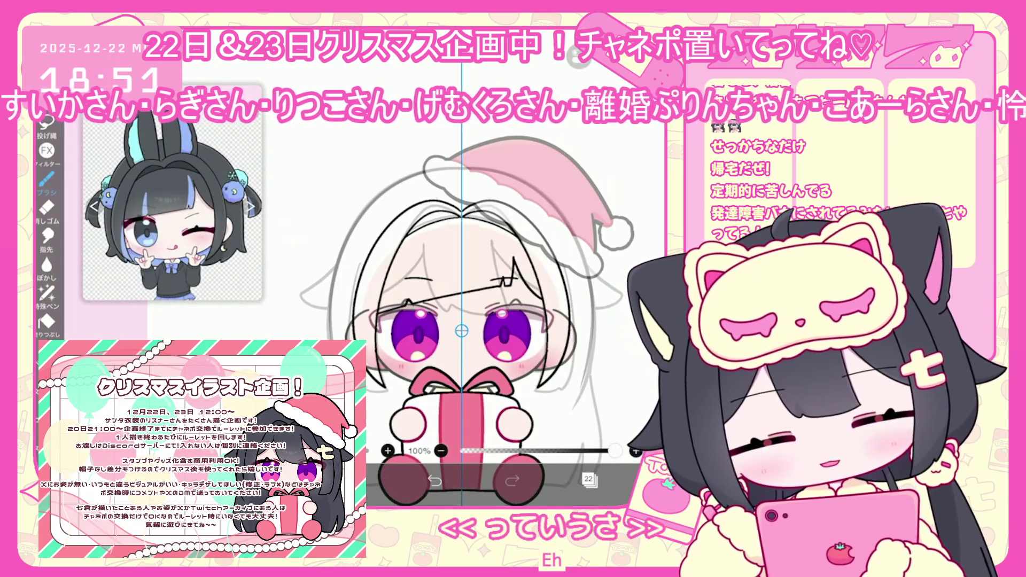
pyautogui.moveTo(373, 199); pyautogui.dragTo(549, 199)
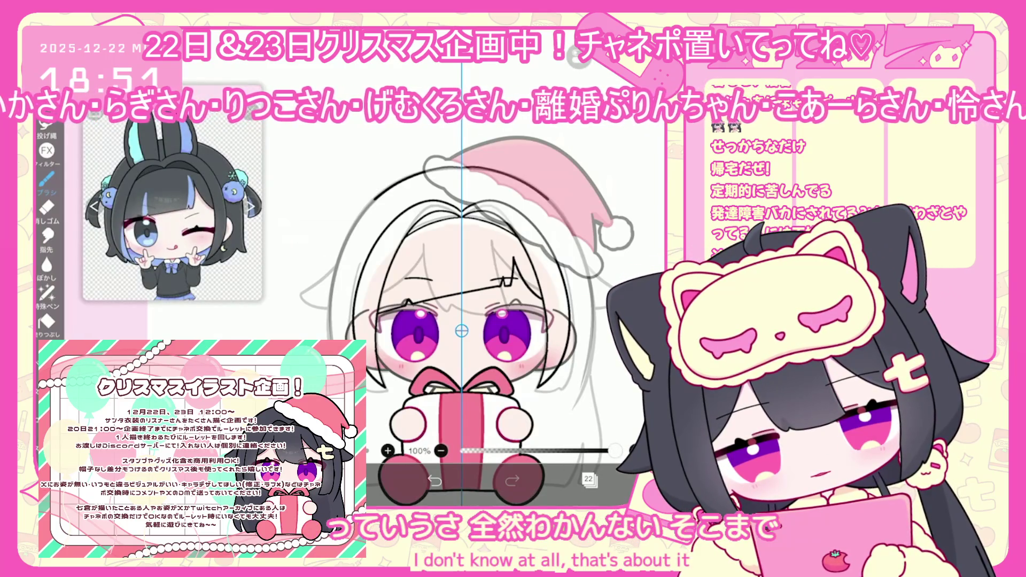
# Undo the hair arc and several earlier trial strokes along the top of the hair
pyautogui.click(434, 481)
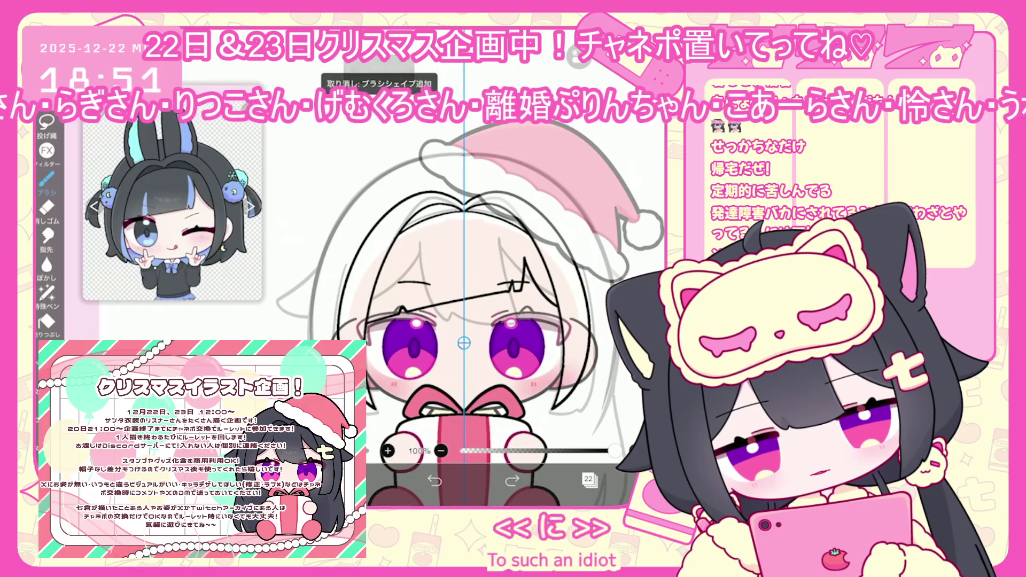
pyautogui.click(512, 481)
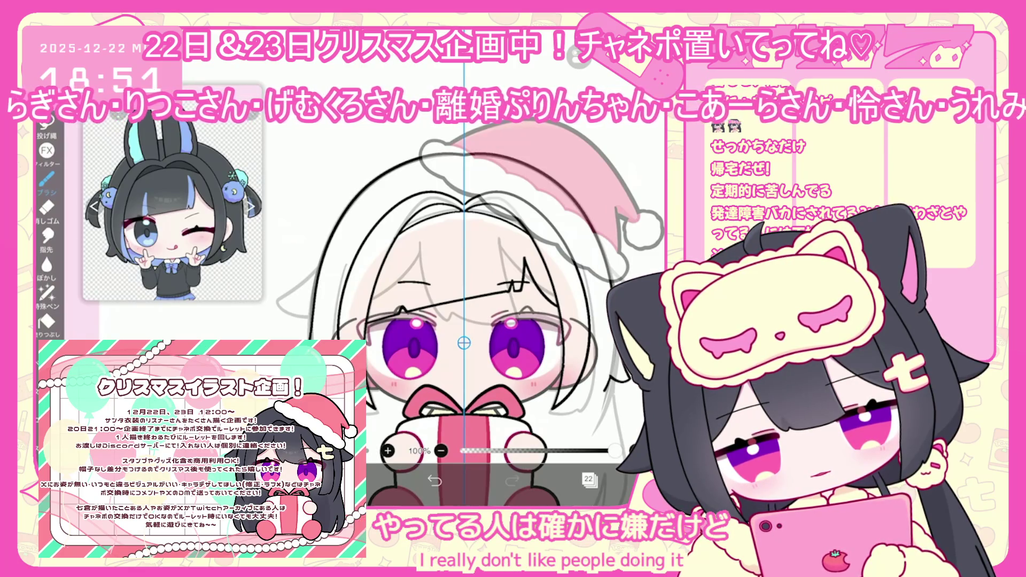
pyautogui.click(435, 482)
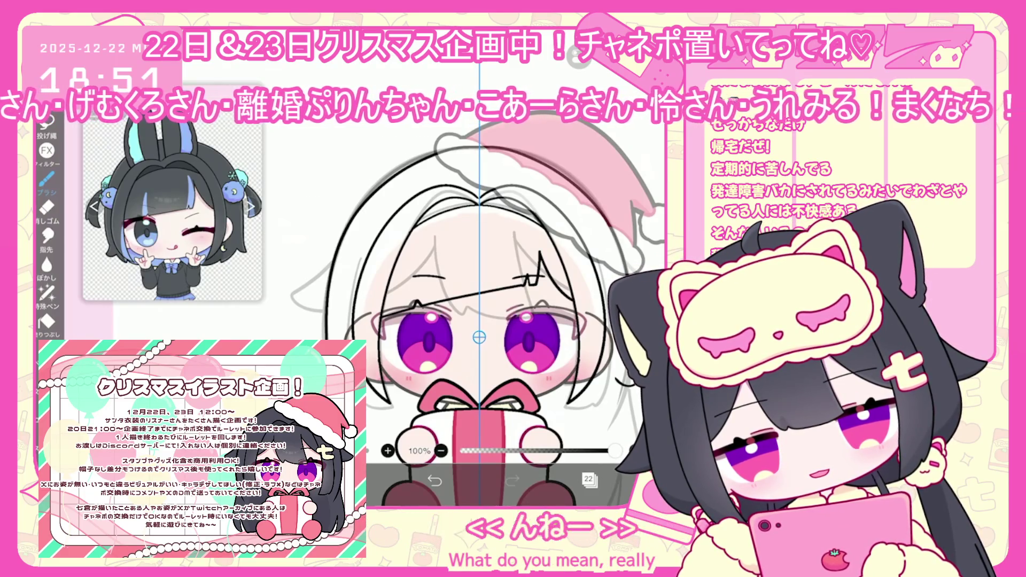
pyautogui.click(435, 482)
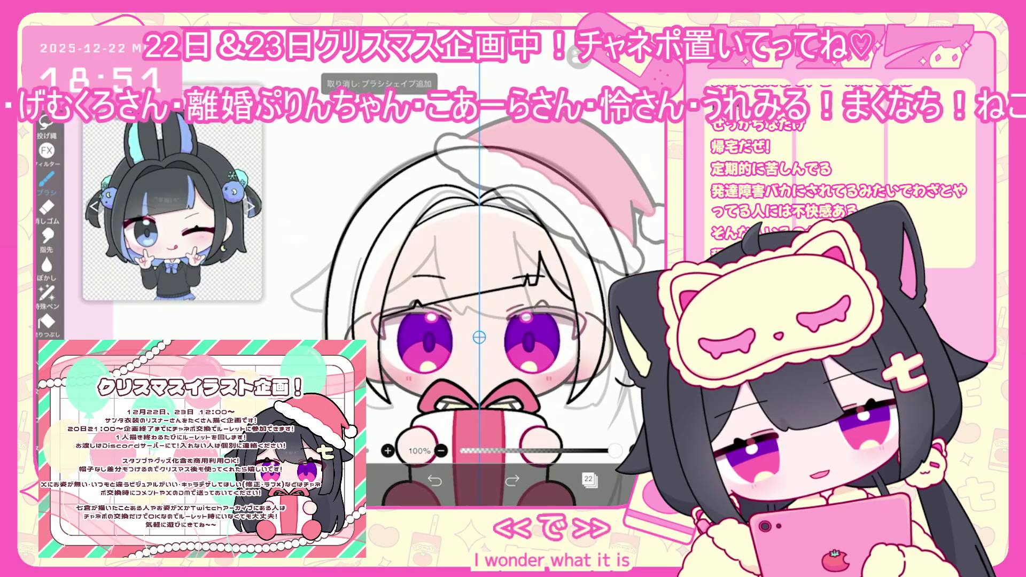
pyautogui.scroll(1, 479, 320)
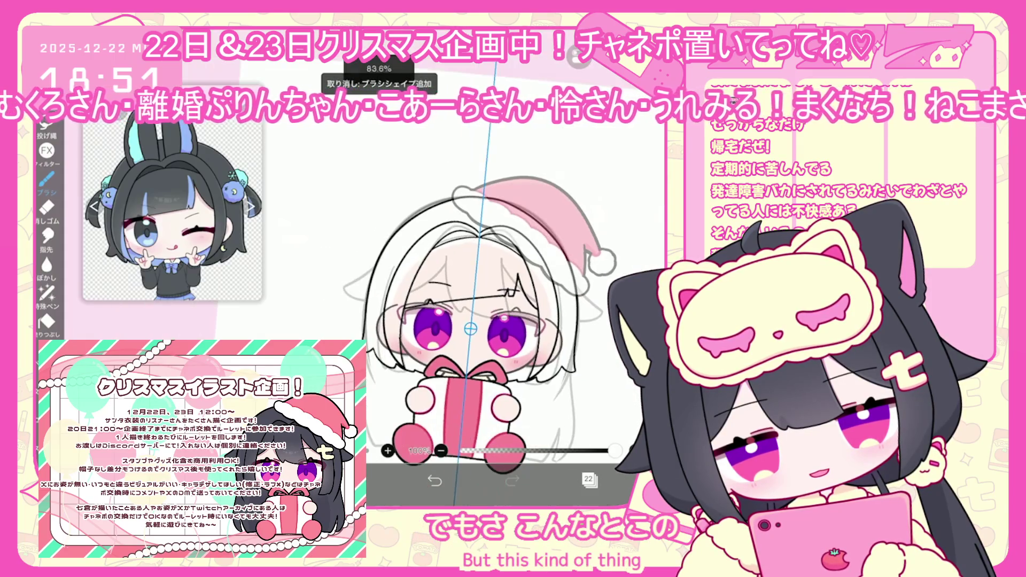
pyautogui.click(434, 480)
pyautogui.scroll(2, 468, 321)
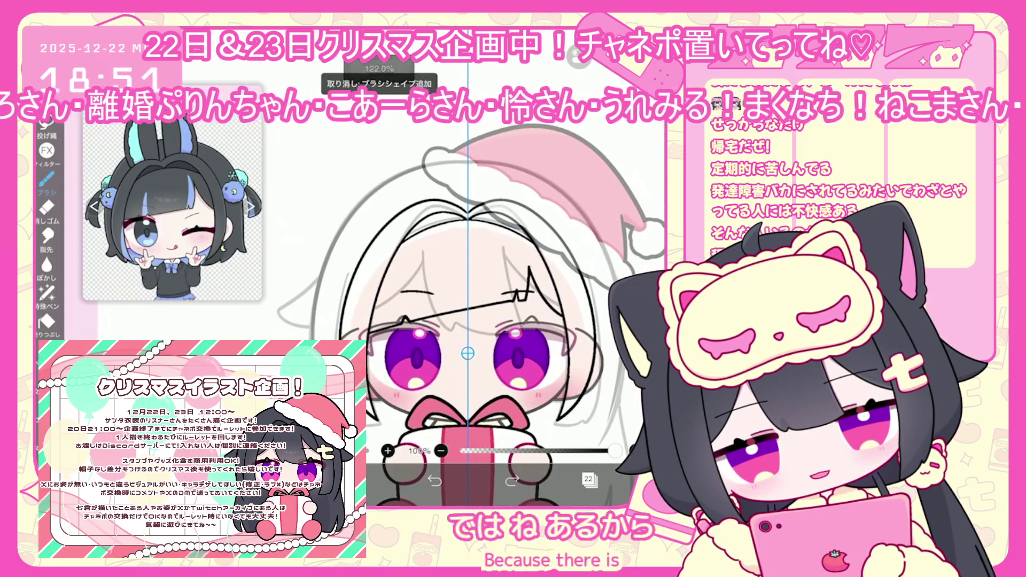
pyautogui.click(435, 481)
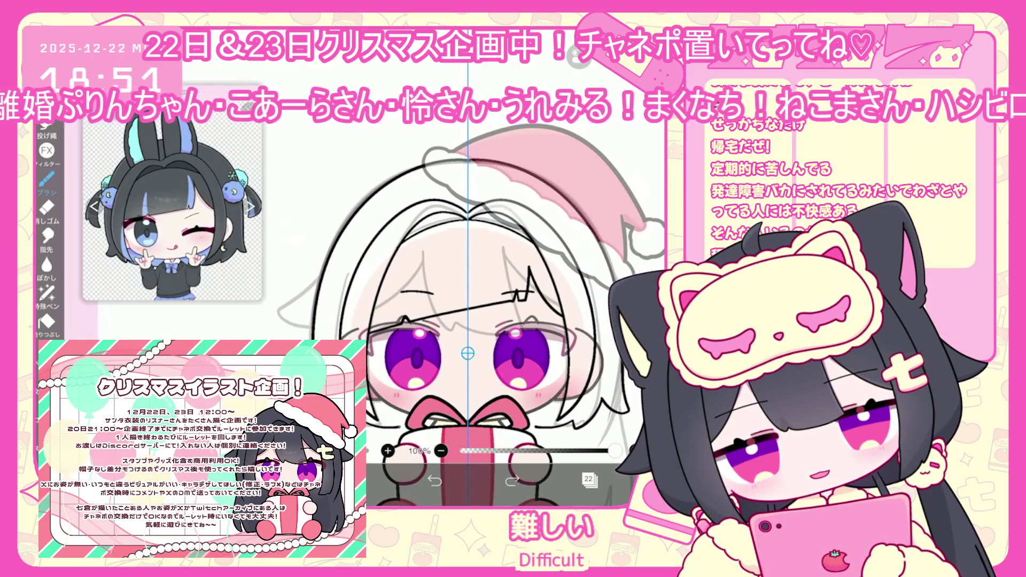
pyautogui.click(434, 480)
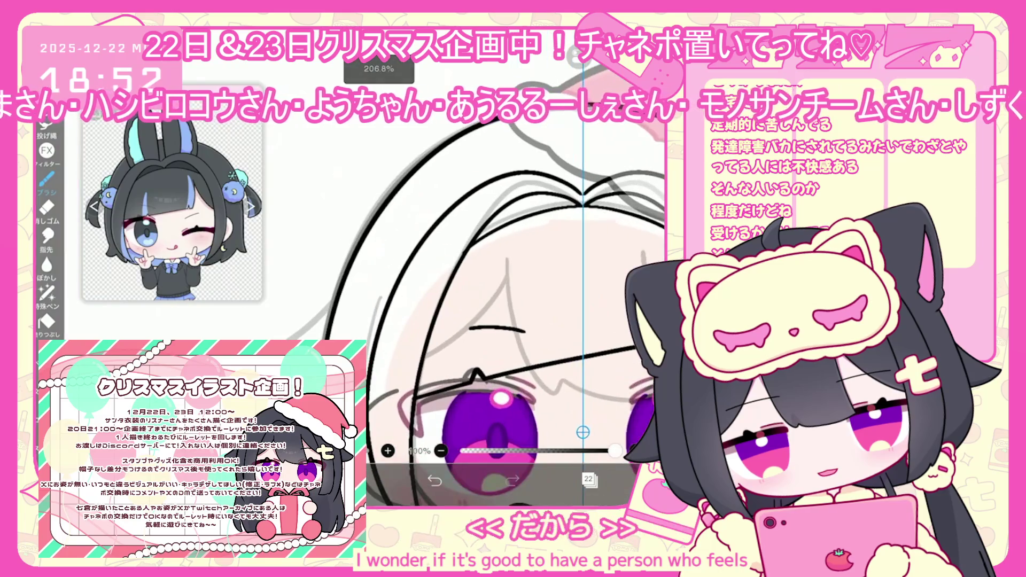
# Zoom beside the head and draw a curly outline on its left, undoing the last stroke
pyautogui.moveTo(347, 251); pyautogui.dragTo(356, 302)
pyautogui.scroll(3, 481, 278)
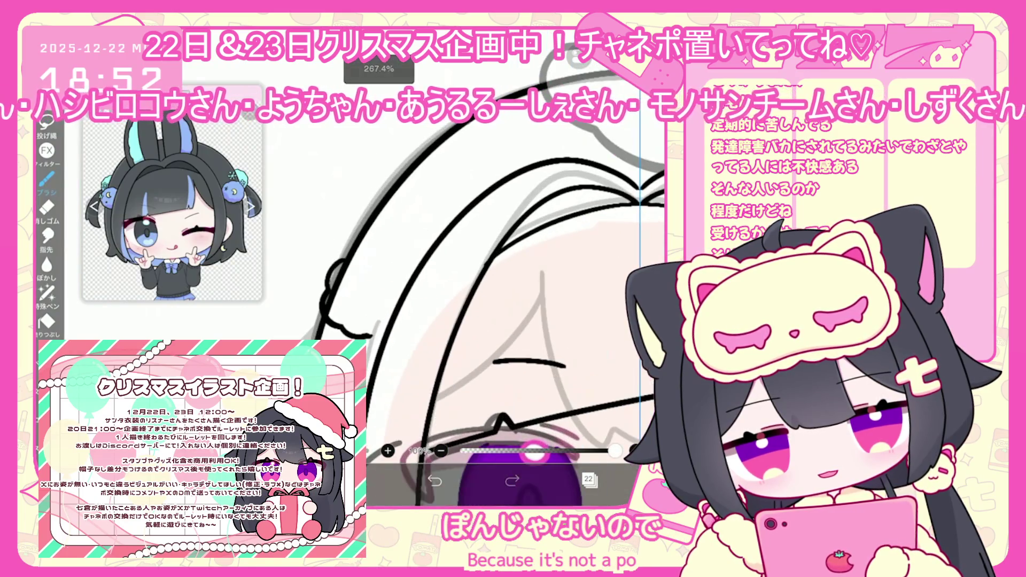
pyautogui.moveTo(345, 258)
pyautogui.mouseDown()
pyautogui.moveTo(324, 302)
pyautogui.moveTo(359, 337)
pyautogui.mouseUp()
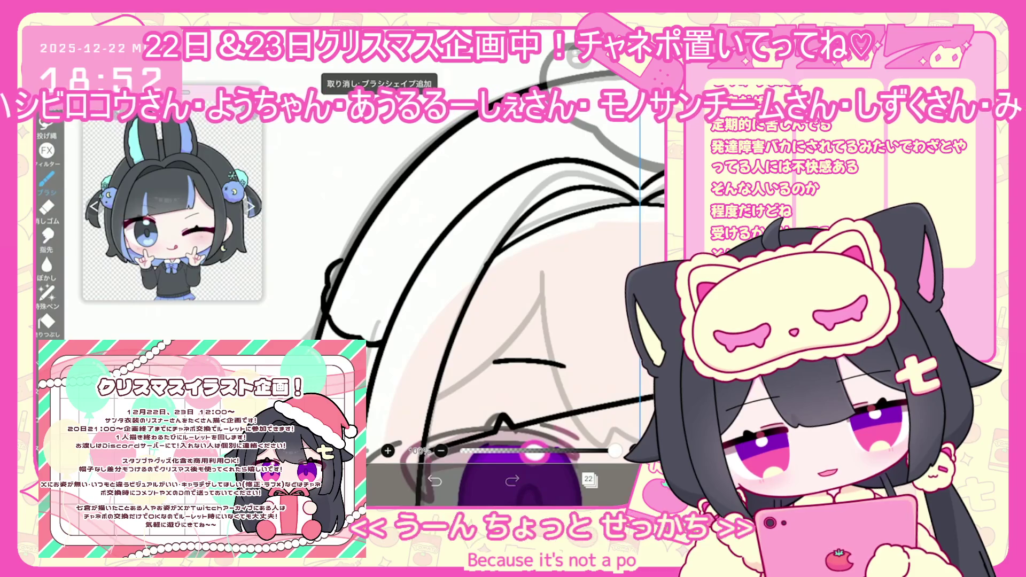
pyautogui.moveTo(368, 241)
pyautogui.mouseDown()
pyautogui.moveTo(339, 260)
pyautogui.moveTo(416, 241)
pyautogui.mouseUp()
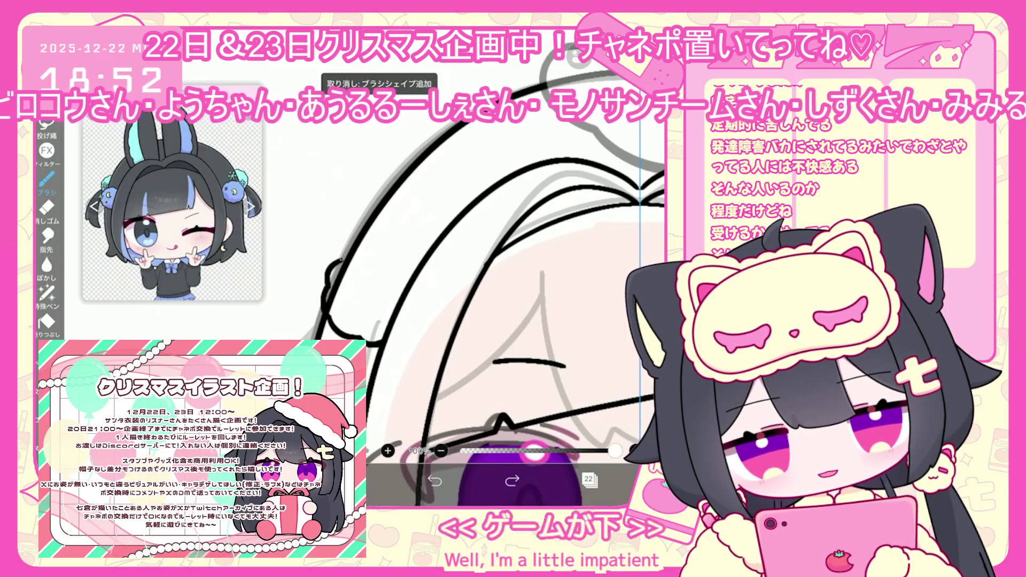
pyautogui.scroll(1, 481, 278)
pyautogui.hotkey('ctrl', 'z')
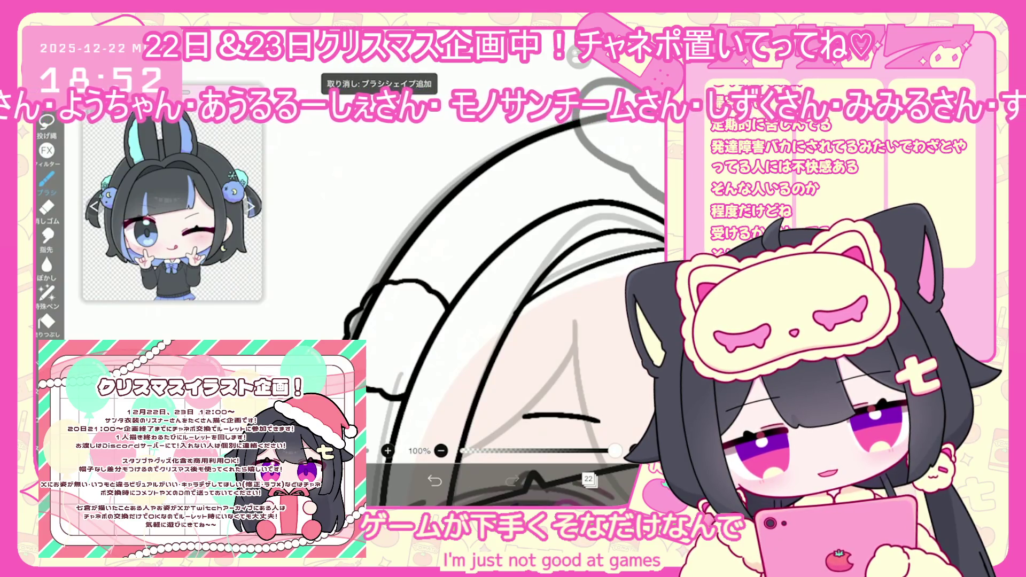
# Add a short curve to the fluffy outline and undo a stray stroke at the head's left
pyautogui.moveTo(374, 247); pyautogui.dragTo(407, 239)
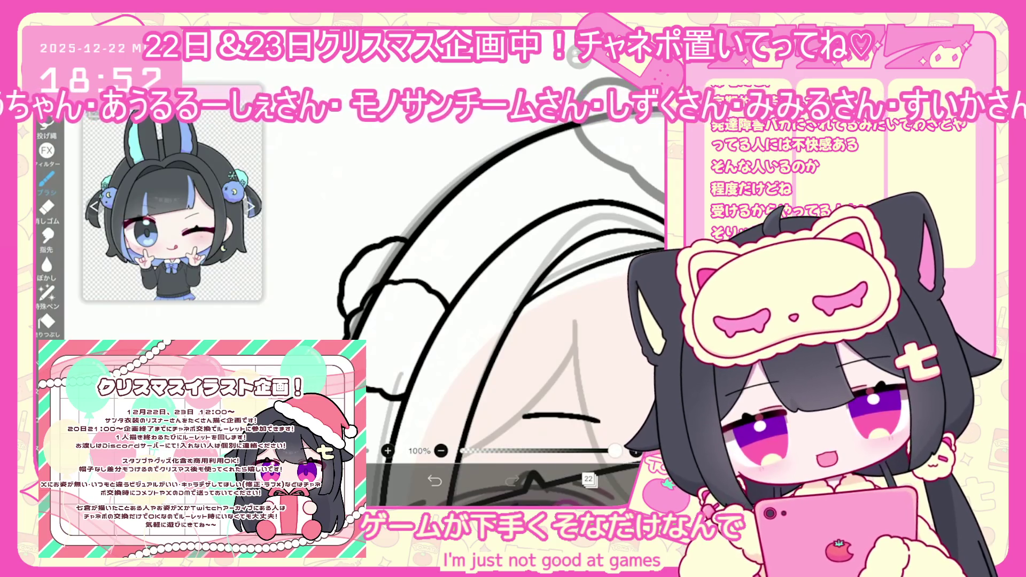
pyautogui.scroll(-3, 531, 367)
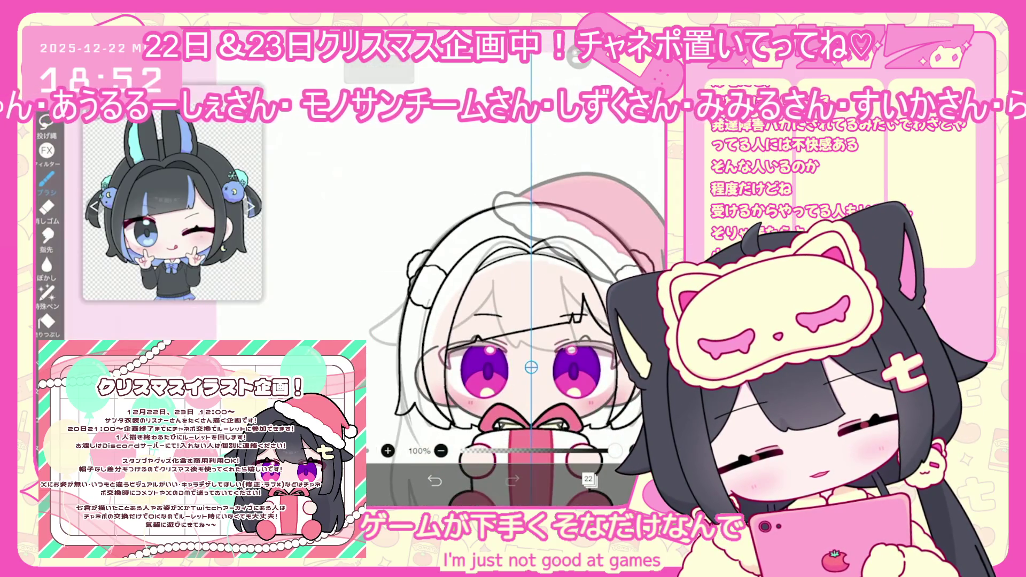
pyautogui.scroll(3, 531, 368)
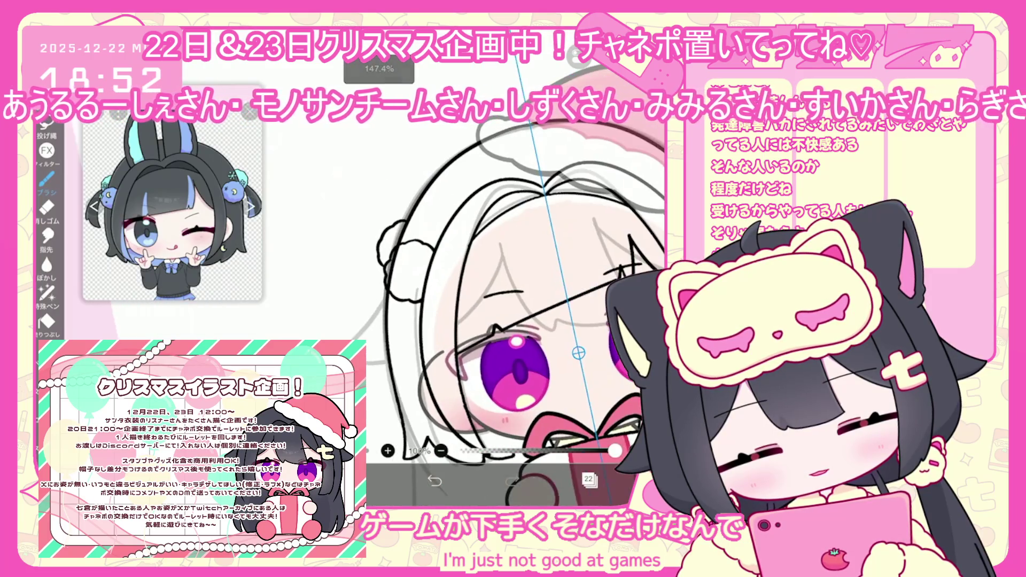
pyautogui.moveTo(383, 266); pyautogui.dragTo(342, 339)
pyautogui.hotkey('ctrl', 'z')
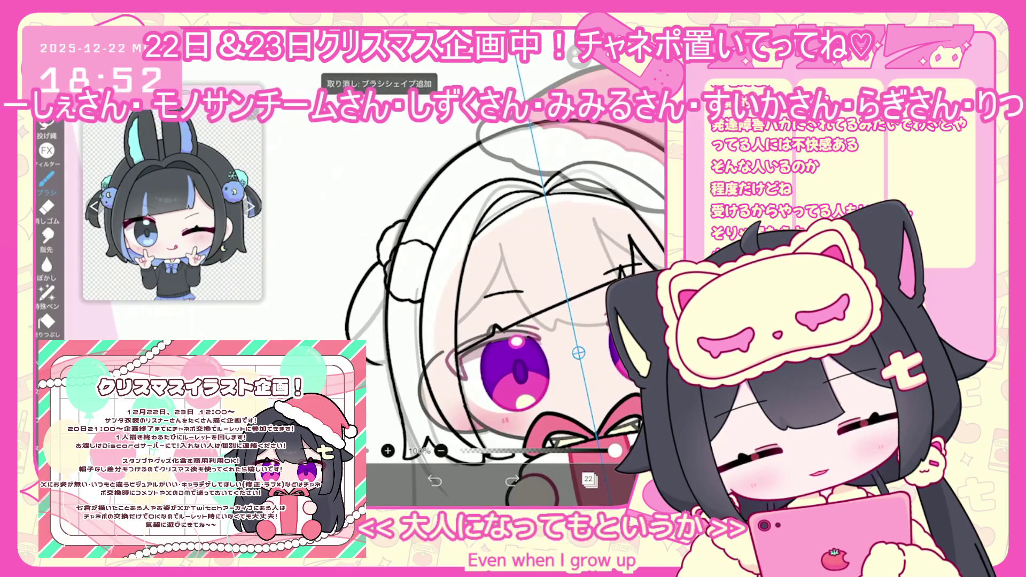
pyautogui.scroll(-3, 508, 331)
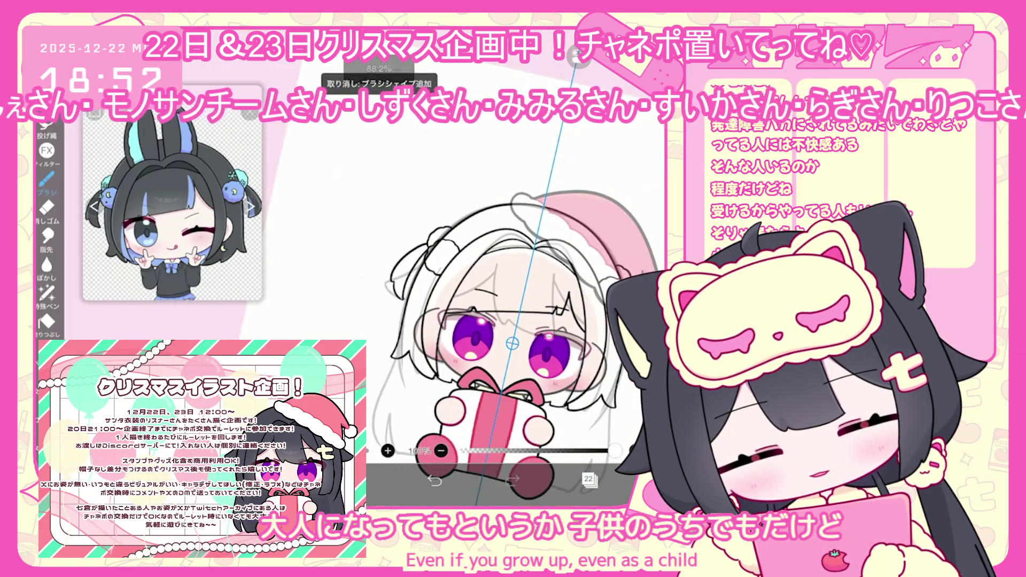
# Undo and redo the inner bunny-ear strokes until the hooked-top inner lines remain
pyautogui.scroll(3, 459, 331)
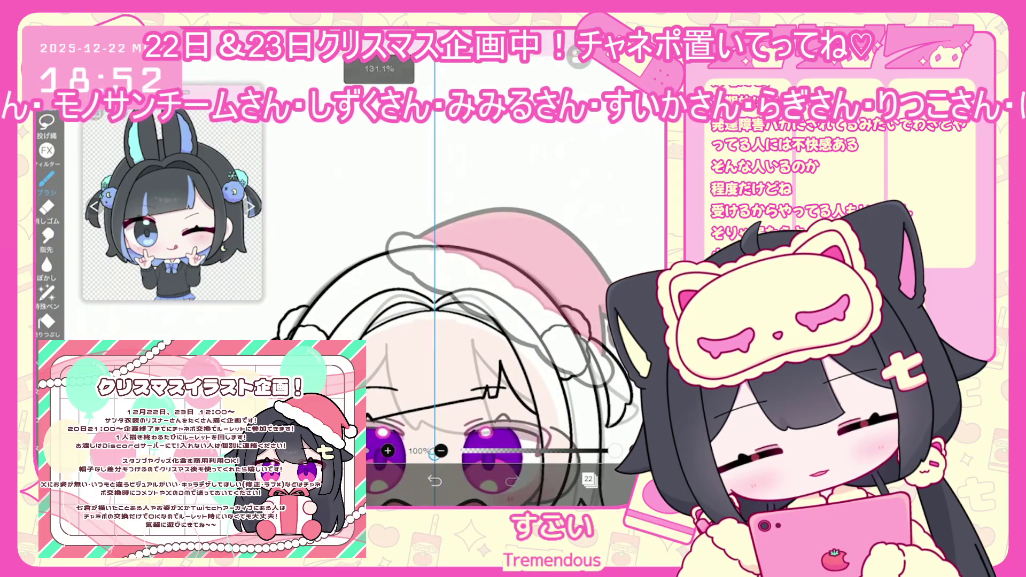
pyautogui.hotkey('ctrl', 'z')
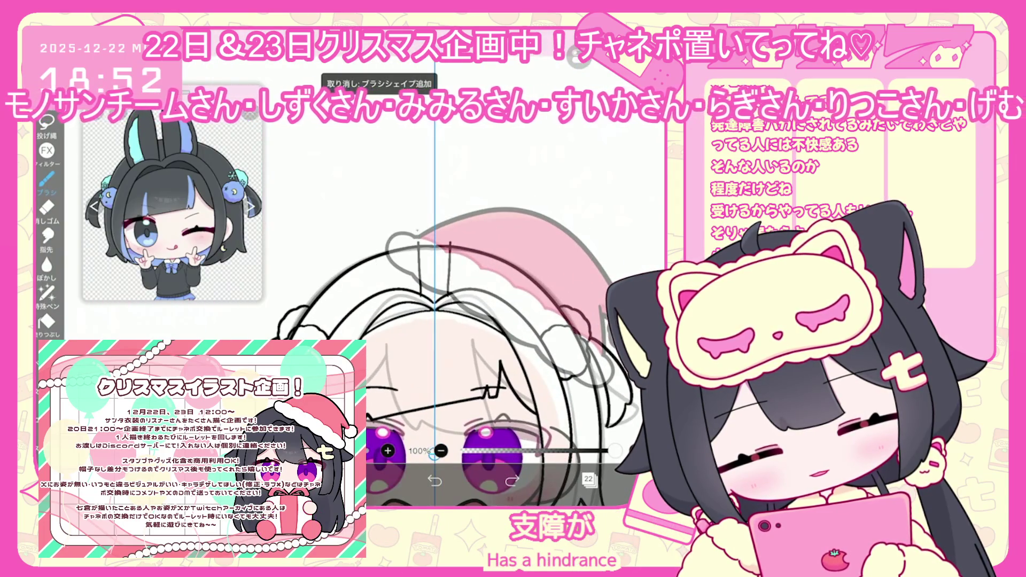
pyautogui.hotkey('ctrl', 'z')
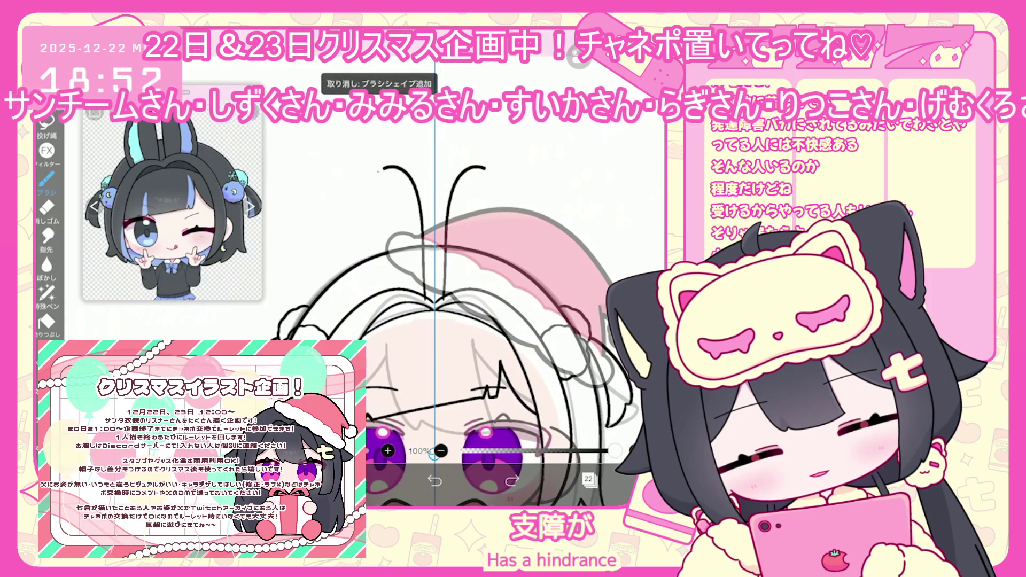
pyautogui.click(435, 480)
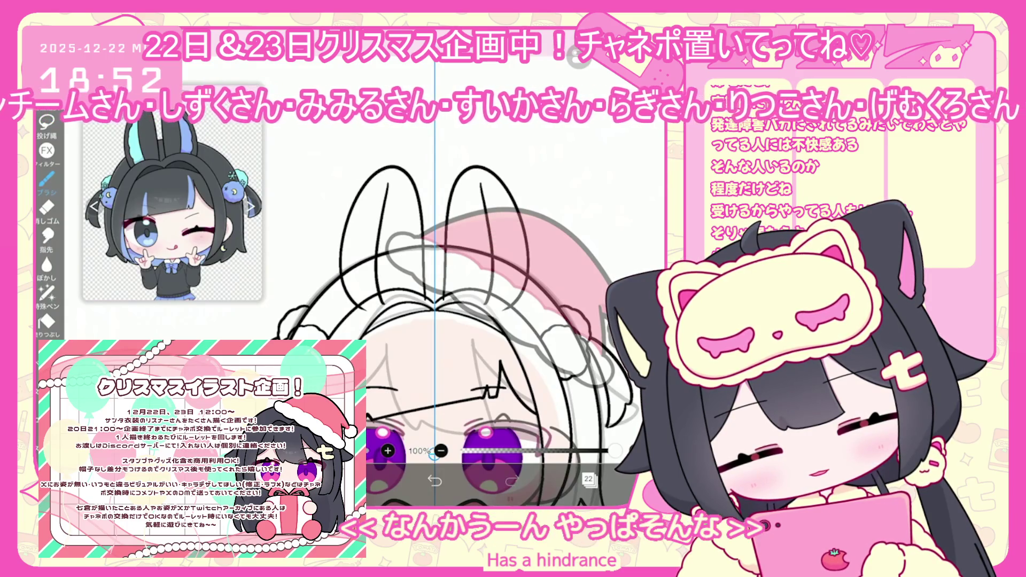
pyautogui.click(434, 479)
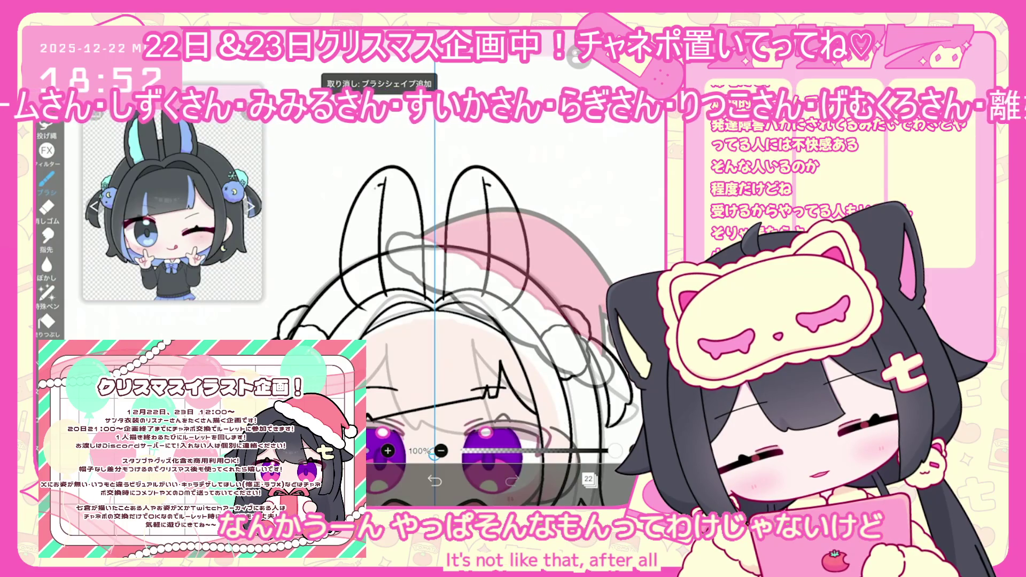
pyautogui.hotkey('ctrl', 'z')
pyautogui.hotkey('ctrl', 'shift', 'z')
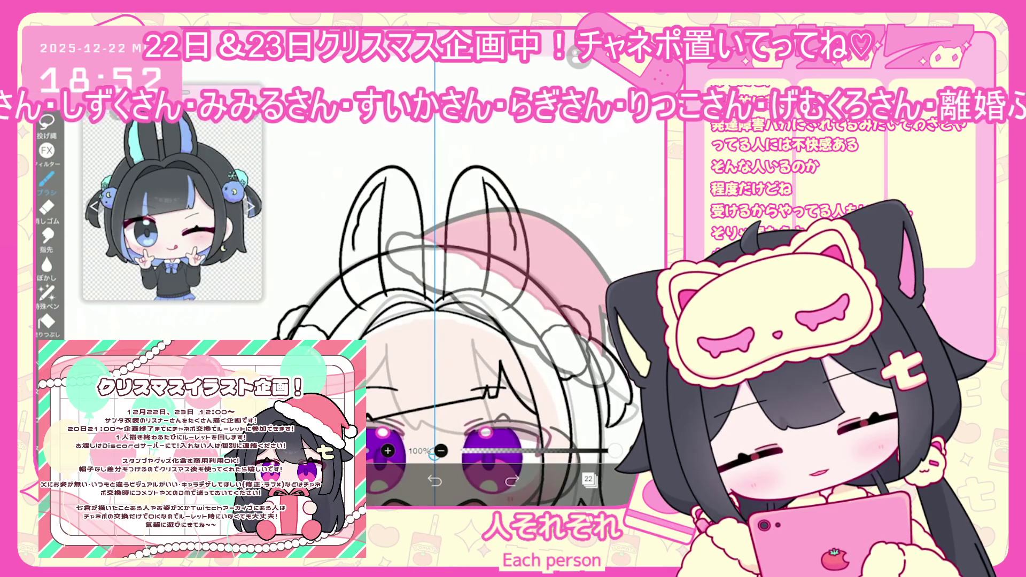
pyautogui.click(588, 451)
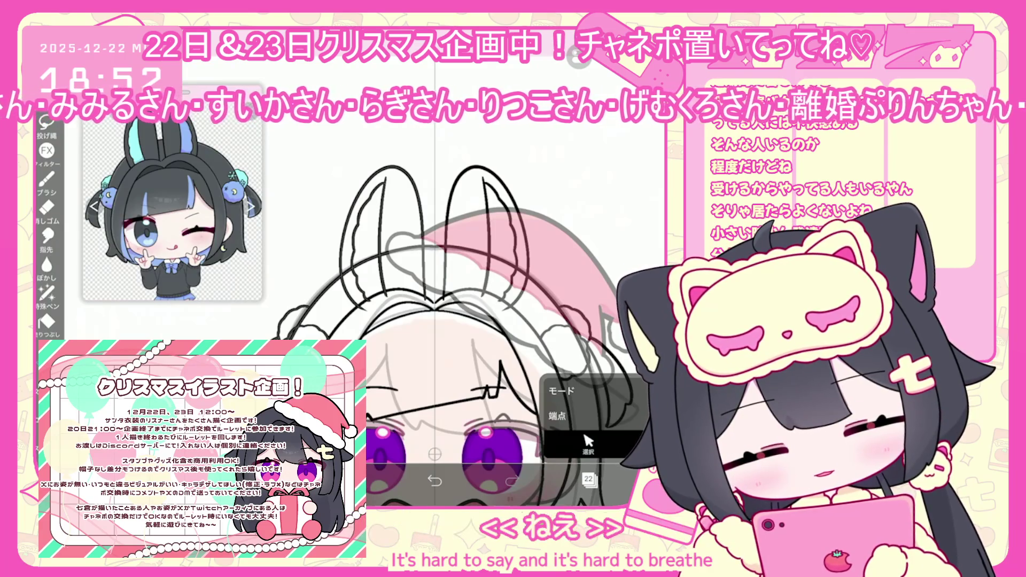
# Switch to layer 21 and undo the last vector eraser action to restore the line
pyautogui.click(589, 480)
pyautogui.click(615, 230)
pyautogui.click(589, 479)
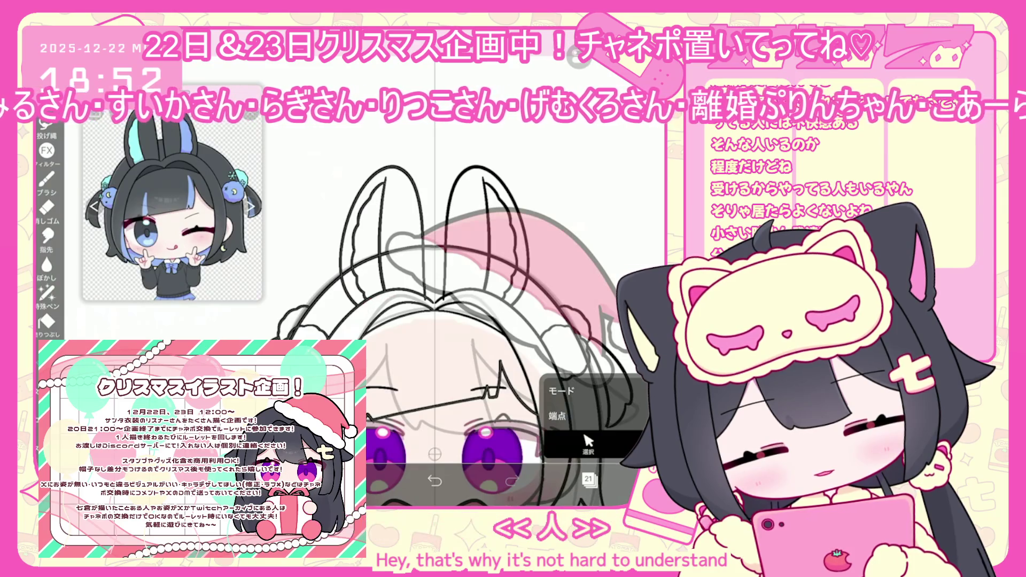
pyautogui.scroll(-2, 444, 320)
pyautogui.scroll(5, 444, 368)
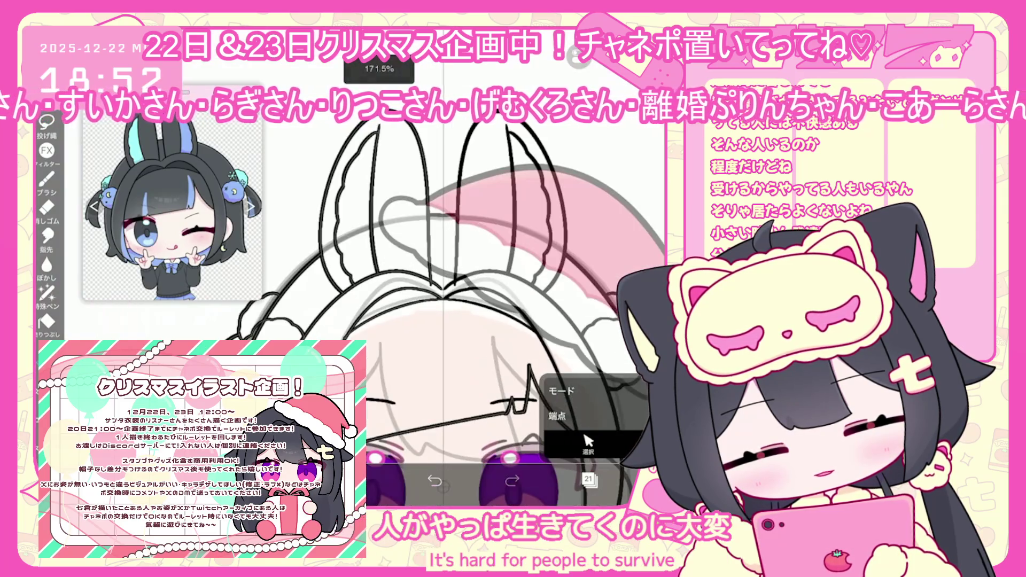
pyautogui.scroll(-5, 452, 320)
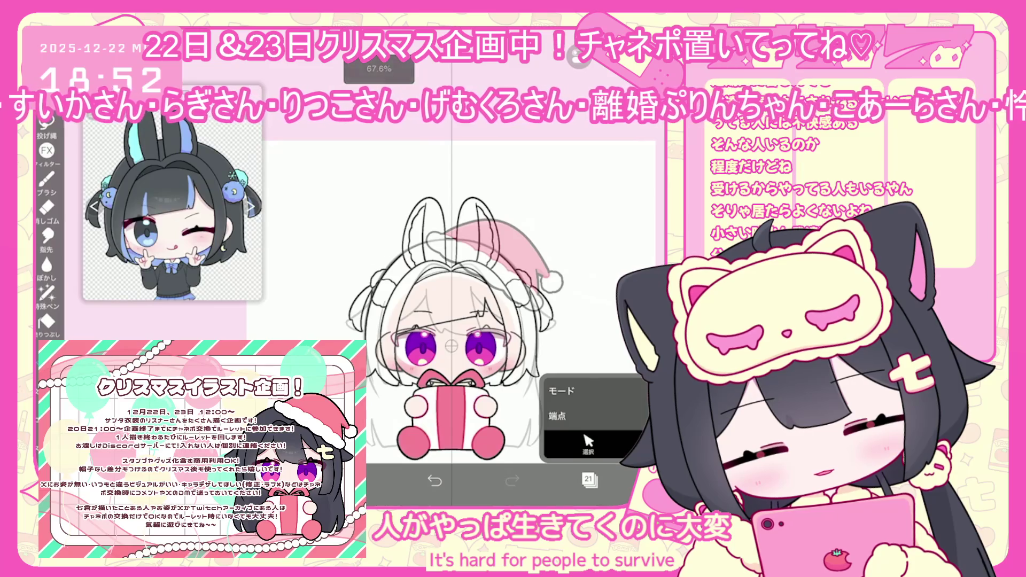
pyautogui.click(435, 480)
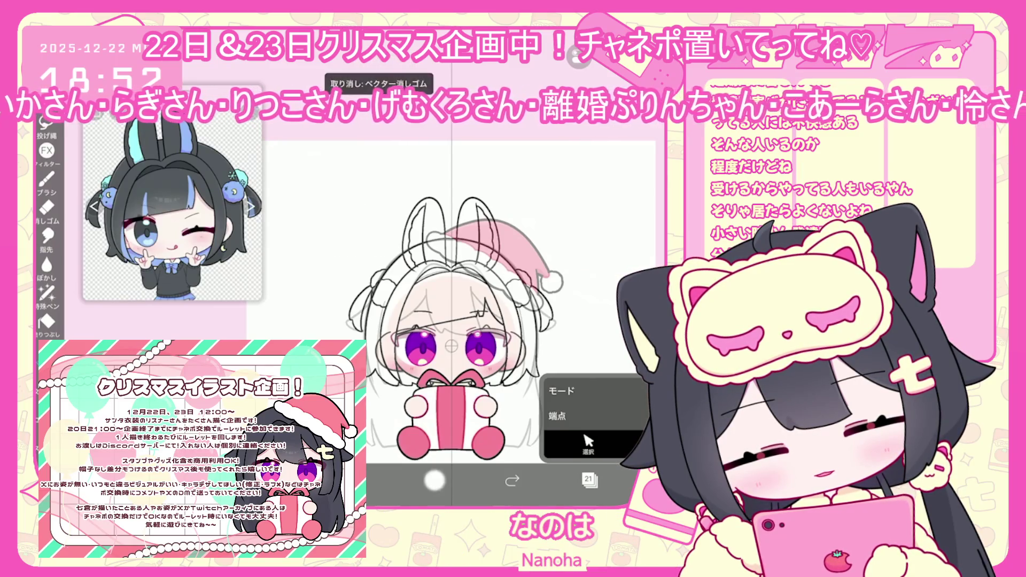
# Select the left bunny-ear stroke and nudge it slightly to the right
pyautogui.click(425, 211)
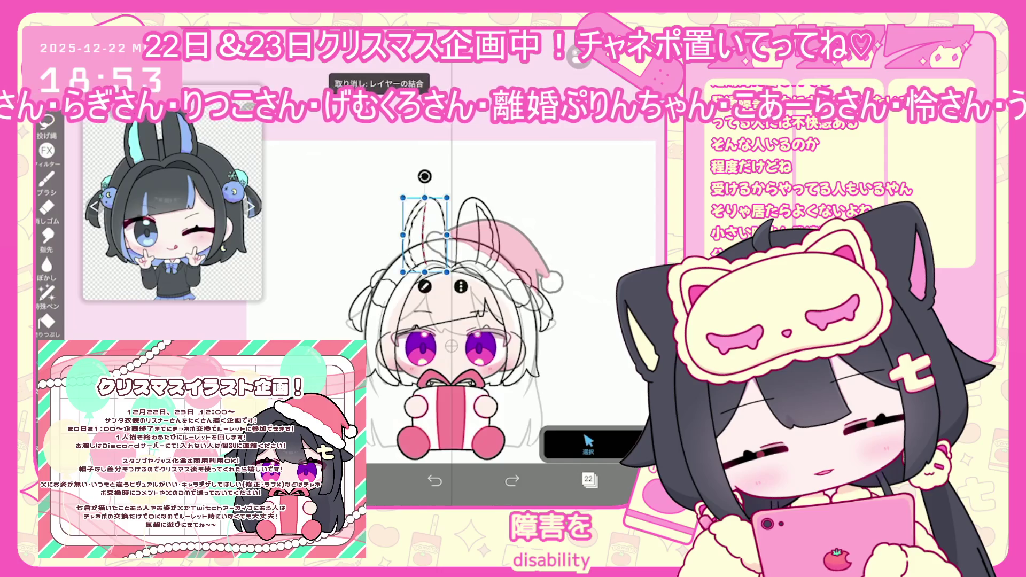
pyautogui.moveTo(425, 236); pyautogui.dragTo(432, 235)
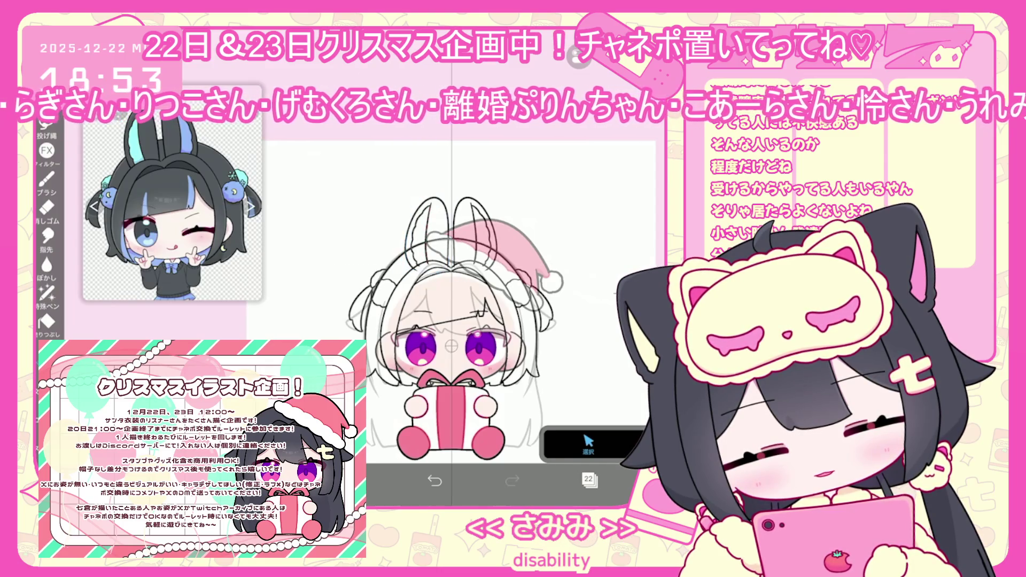
pyautogui.scroll(3, 455, 268)
pyautogui.click(588, 443)
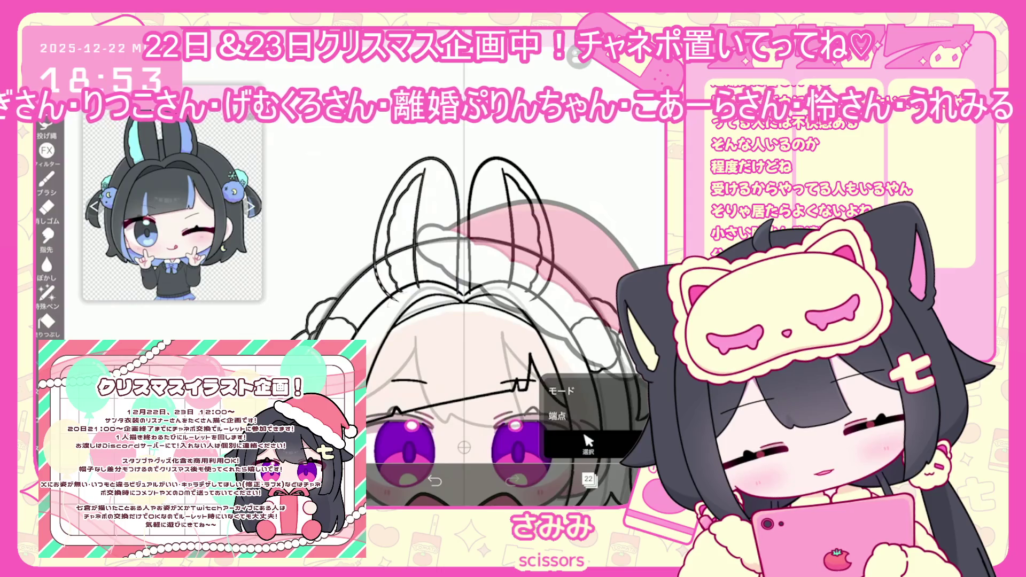
pyautogui.click(589, 480)
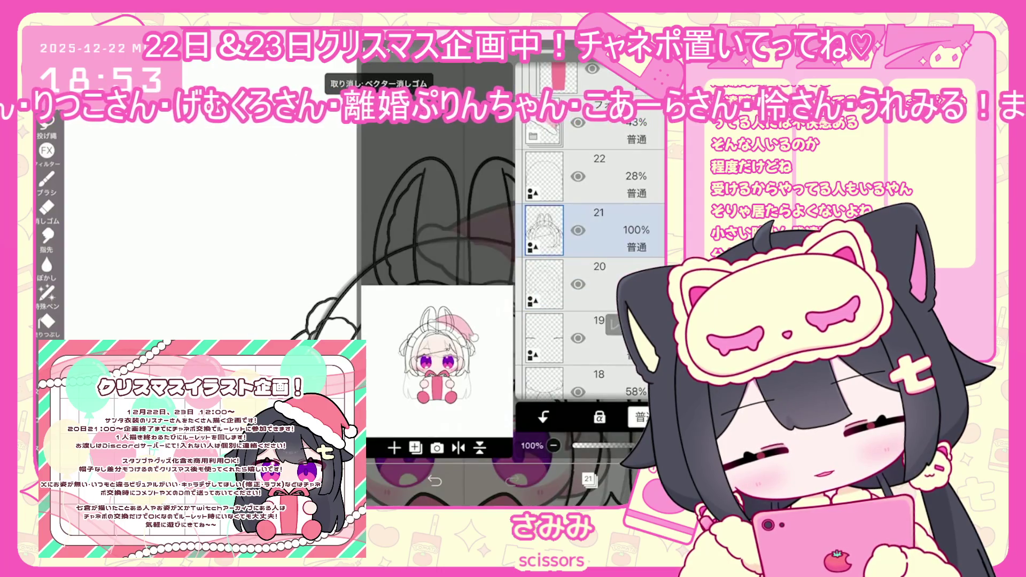
pyautogui.click(589, 479)
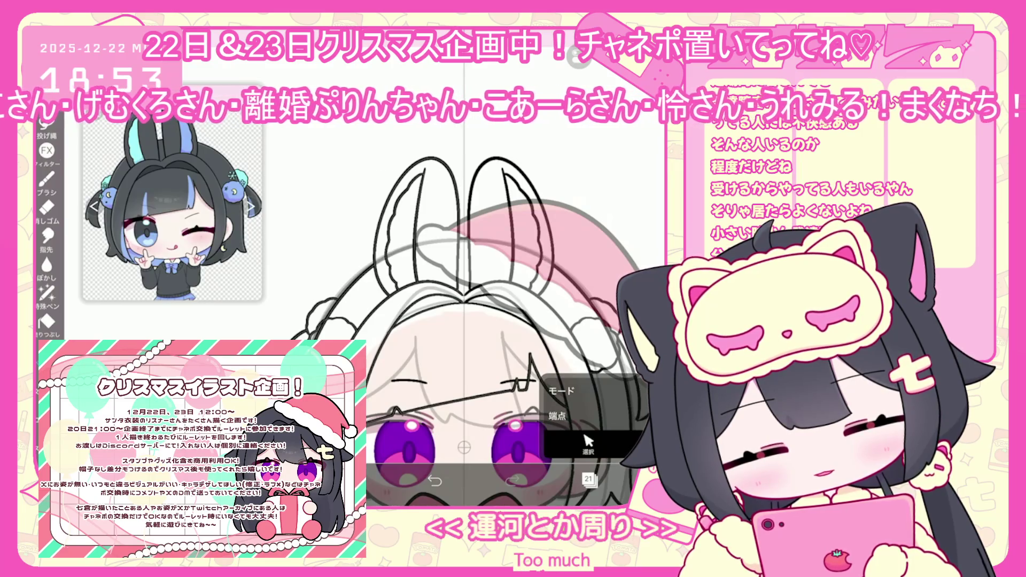
# Zoom onto the hair puff and draw a crescent moon with a small curl beside it
pyautogui.scroll(-3, 428, 321)
pyautogui.scroll(-2, 433, 321)
pyautogui.scroll(5, 433, 321)
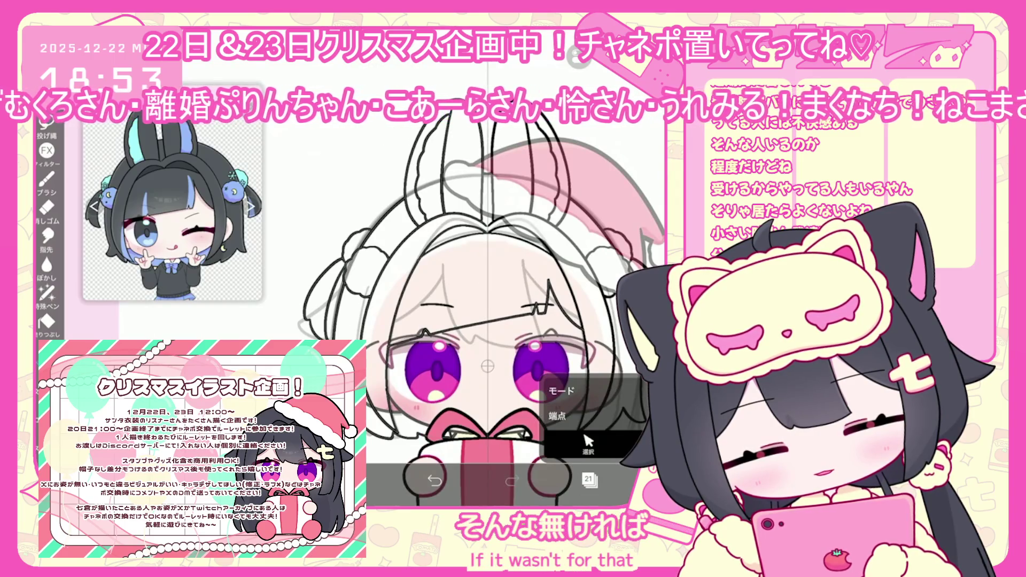
pyautogui.scroll(6, 481, 267)
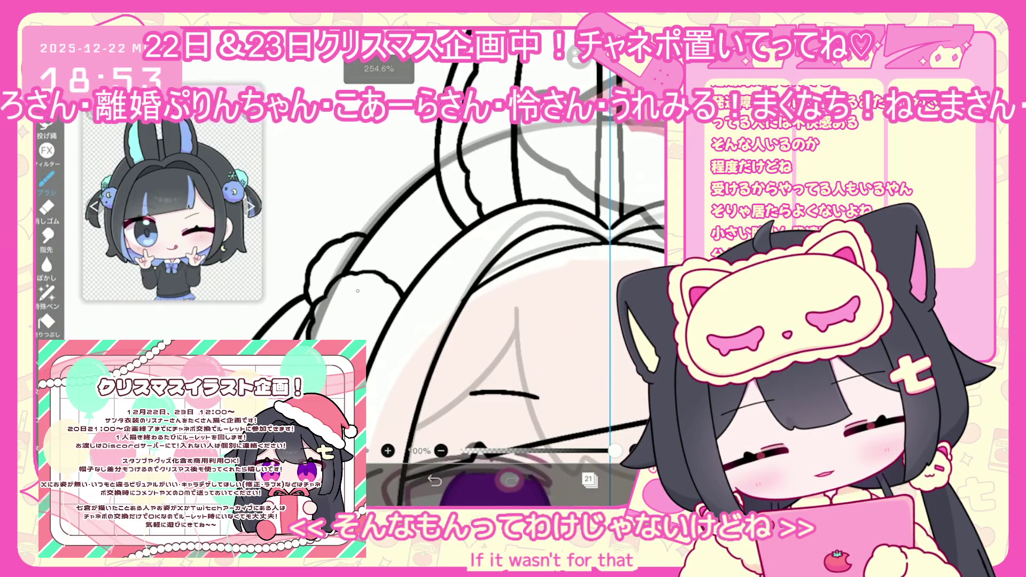
pyautogui.moveTo(358, 291); pyautogui.dragTo(355, 314)
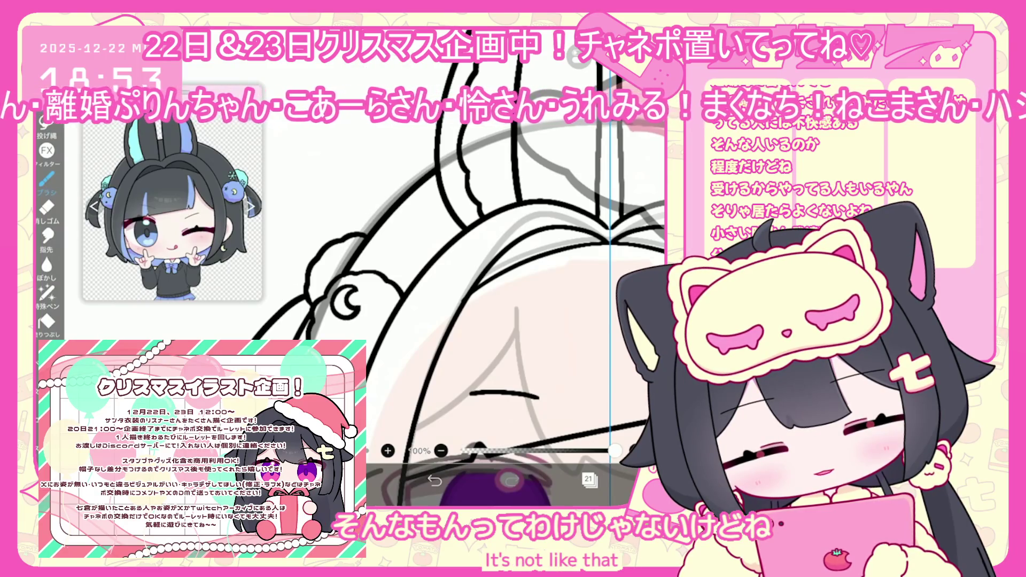
pyautogui.scroll(3, 460, 267)
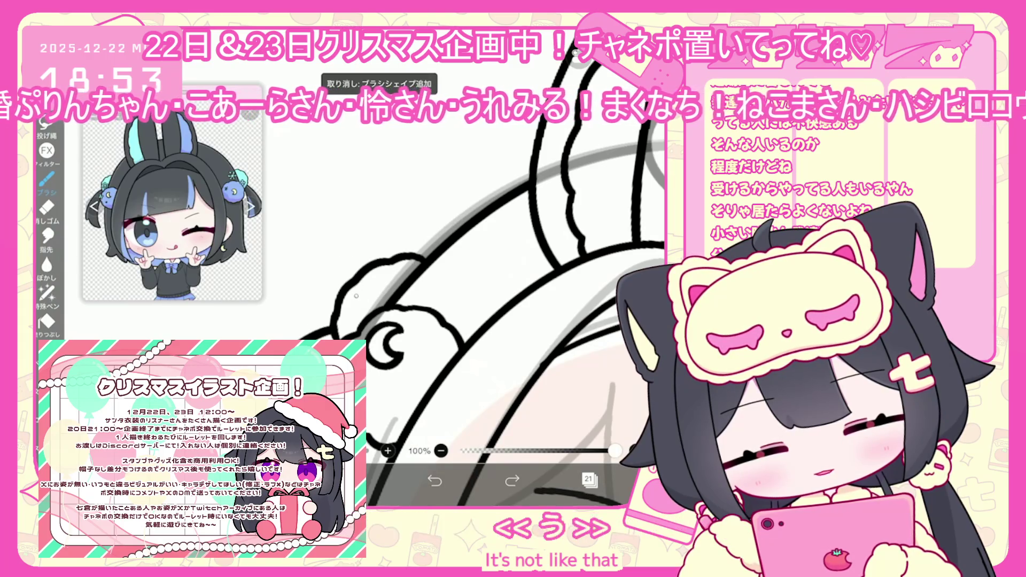
pyautogui.moveTo(356, 298); pyautogui.dragTo(369, 292)
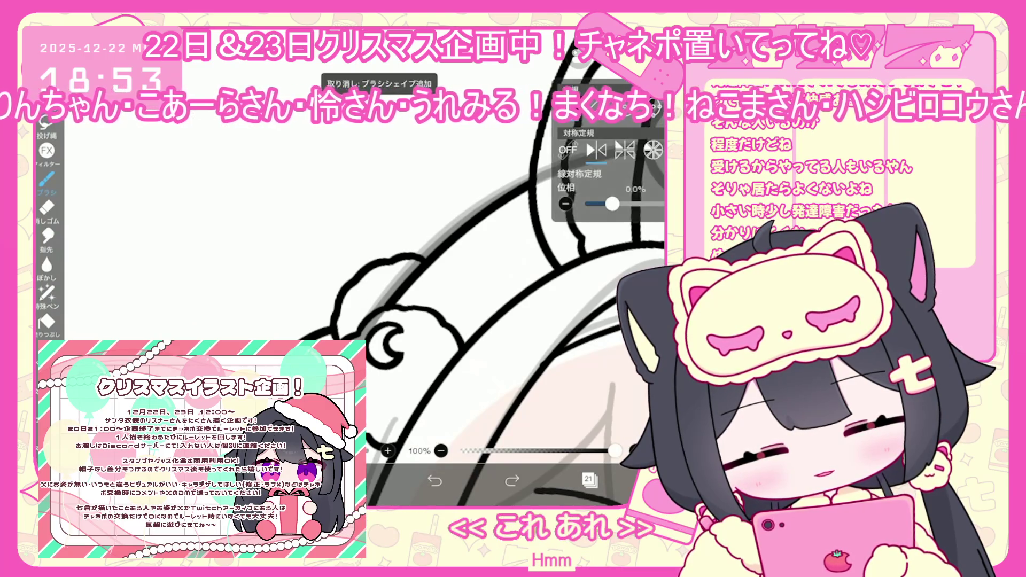
# Turn on the rotational symmetry ruler and lower its divisions to 5
pyautogui.click(653, 150)
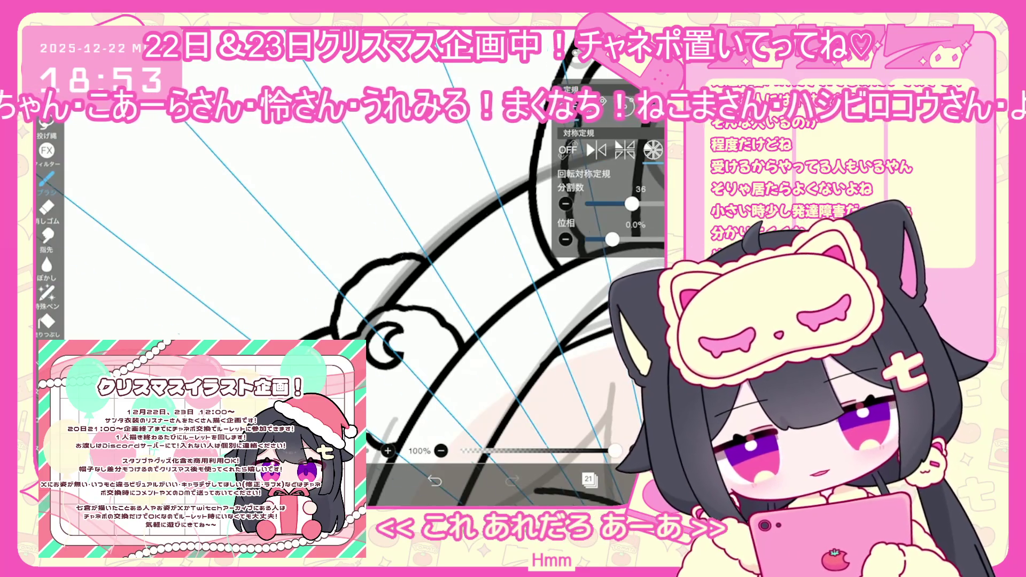
pyautogui.moveTo(632, 203); pyautogui.dragTo(590, 204)
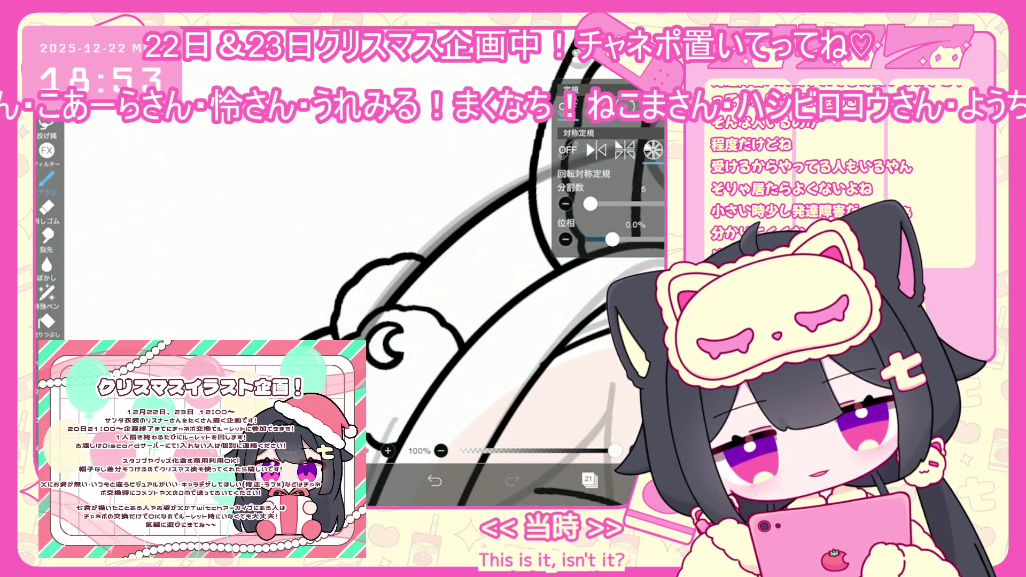
pyautogui.scroll(-3, 374, 267)
pyautogui.click(565, 204)
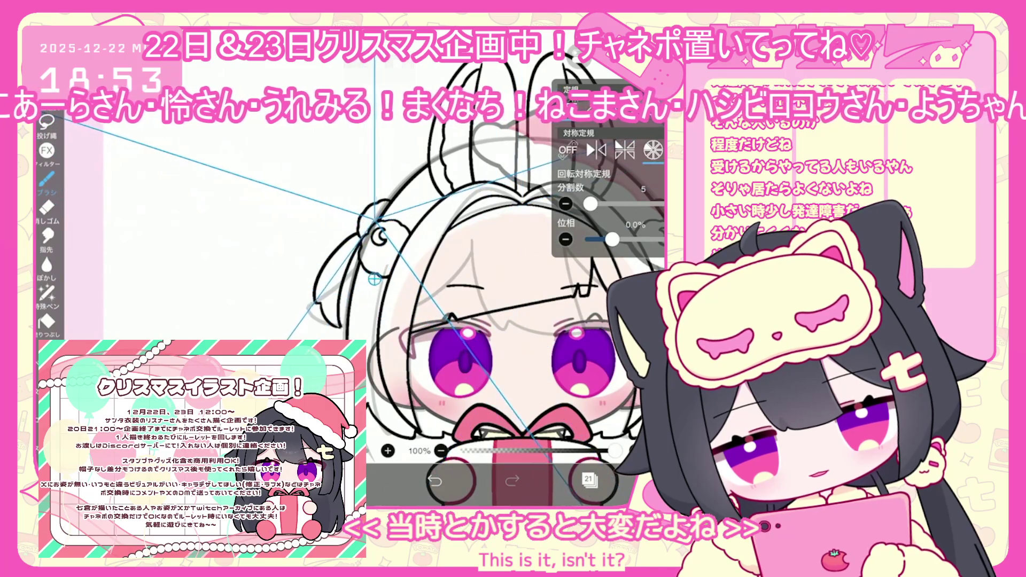
pyautogui.scroll(3, 393, 238)
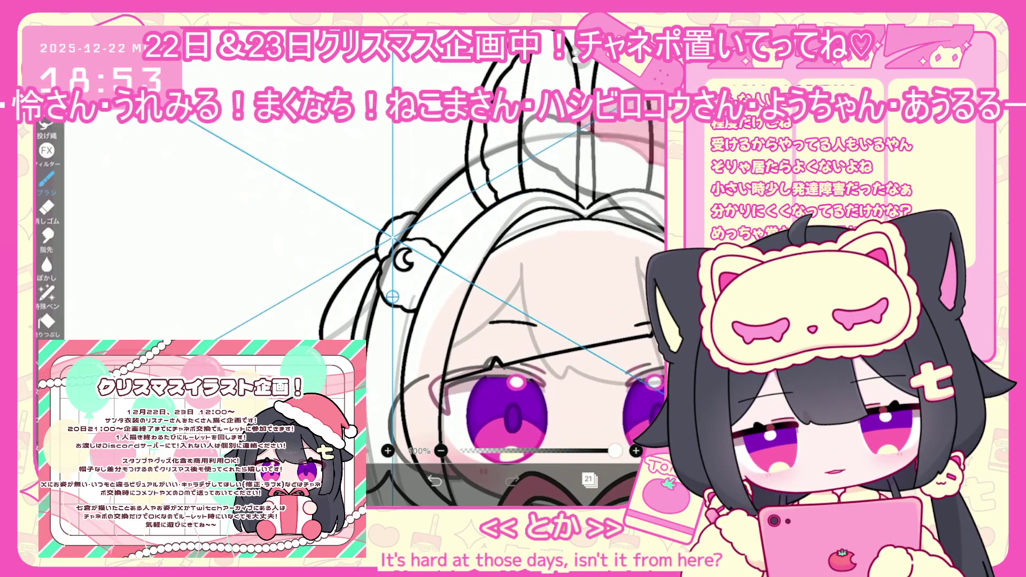
# Draw the five-fold flower inside the hair puff, undoing the failed petal strokes
pyautogui.scroll(5, 392, 267)
pyautogui.scroll(3, 391, 327)
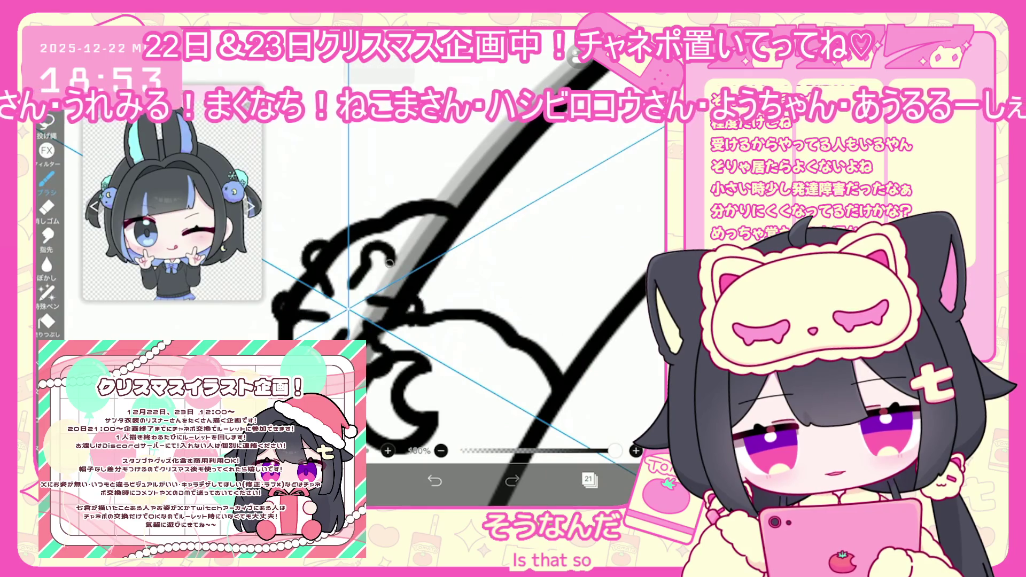
pyautogui.click(435, 480)
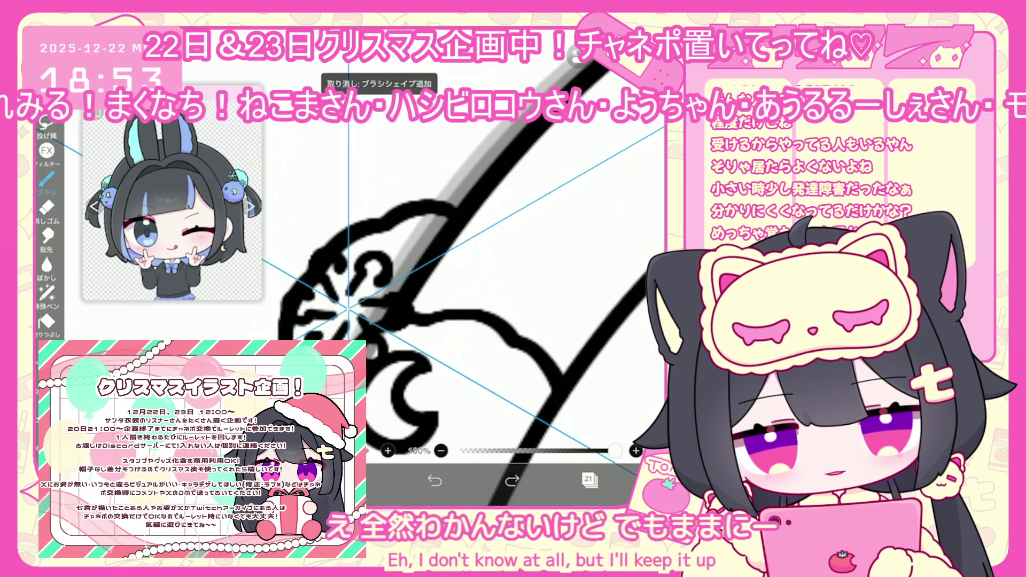
pyautogui.click(435, 481)
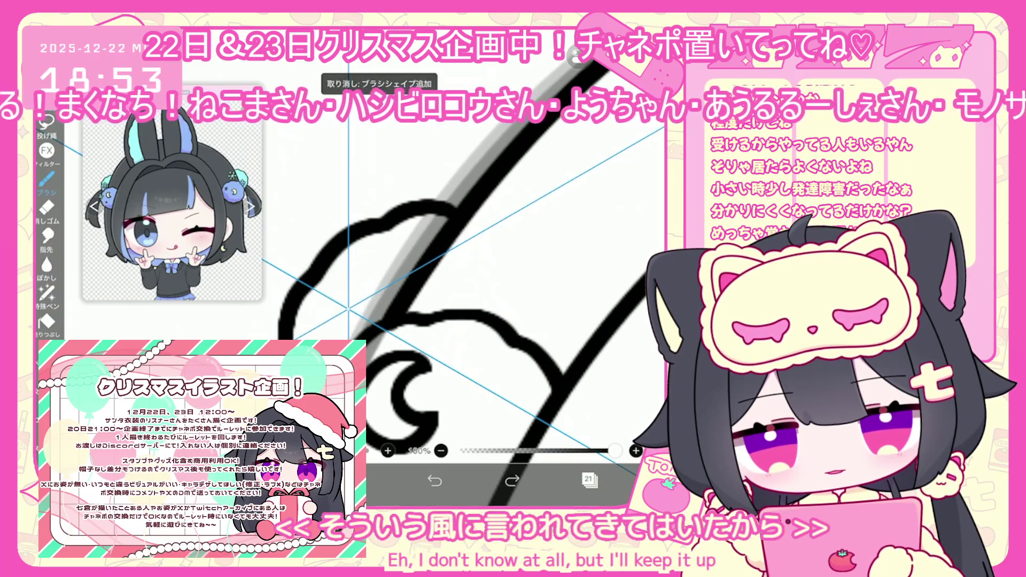
pyautogui.moveTo(353, 292); pyautogui.dragTo(357, 265)
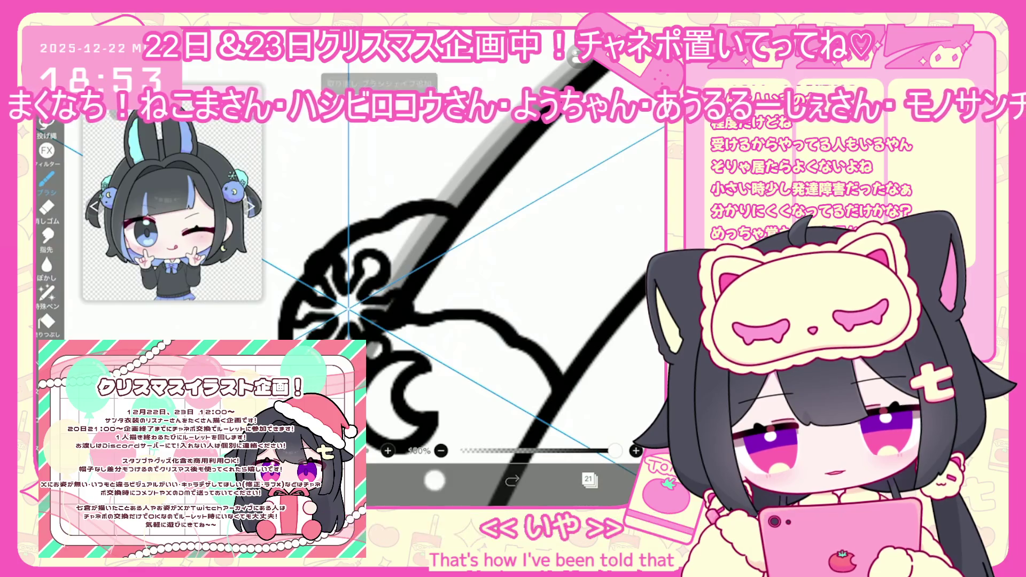
pyautogui.click(434, 480)
pyautogui.moveTo(299, 328); pyautogui.dragTo(317, 311)
pyautogui.moveTo(353, 281)
pyautogui.mouseDown()
pyautogui.moveTo(356, 259)
pyautogui.moveTo(374, 289)
pyautogui.mouseUp()
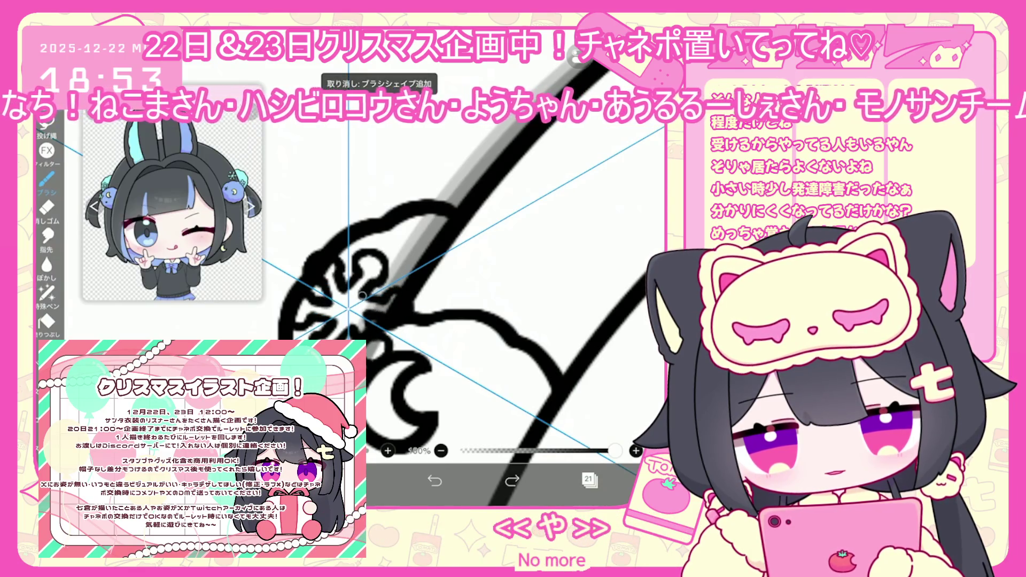
pyautogui.moveTo(337, 321); pyautogui.dragTo(361, 298)
pyautogui.click(435, 480)
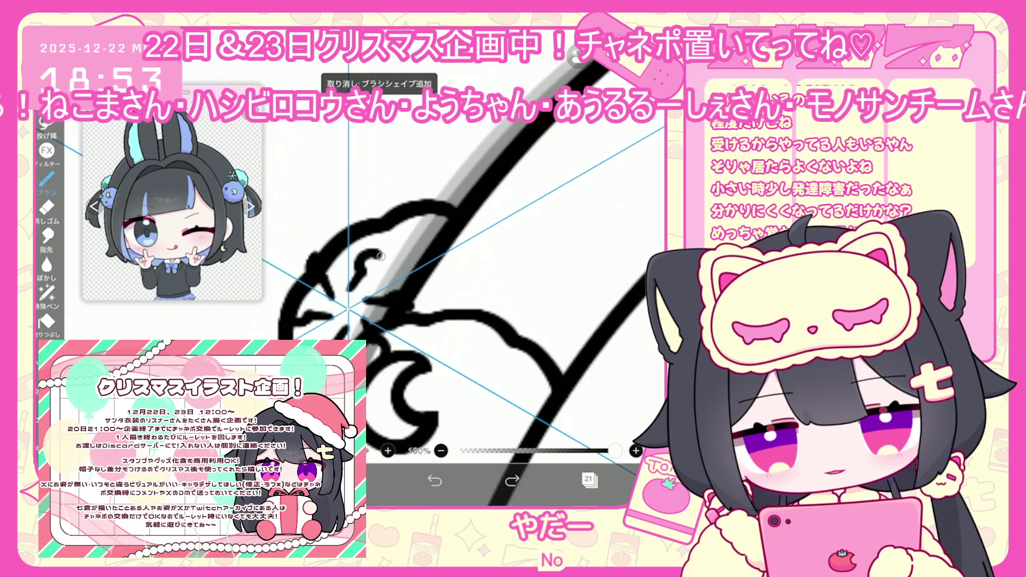
pyautogui.scroll(-5, 455, 294)
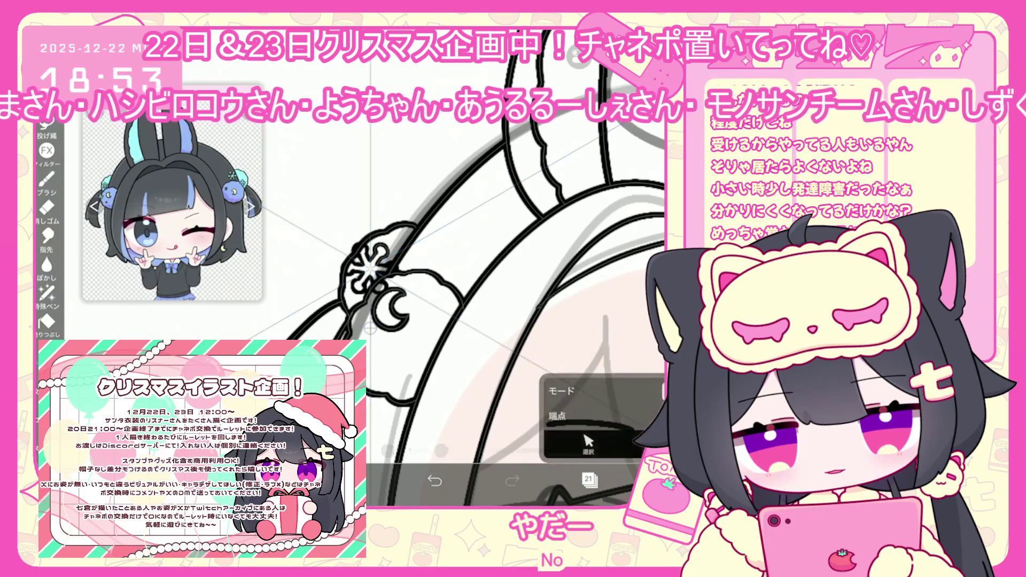
# Select the crescent moon and the area around the ornaments, undoing the accidental transform
pyautogui.moveTo(378, 301); pyautogui.dragTo(414, 339)
pyautogui.moveTo(378, 183); pyautogui.dragTo(641, 472)
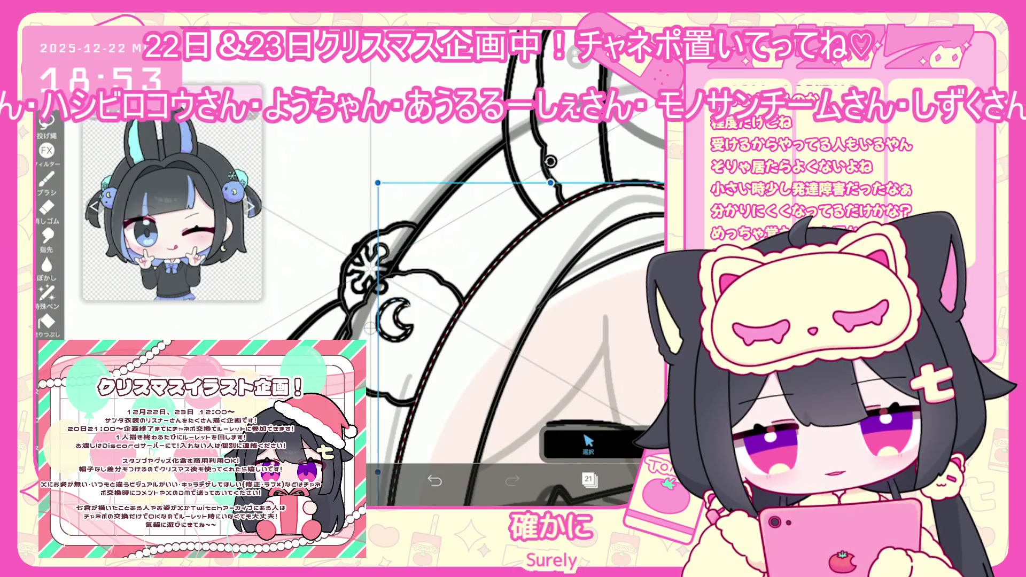
pyautogui.click(588, 480)
pyautogui.click(589, 480)
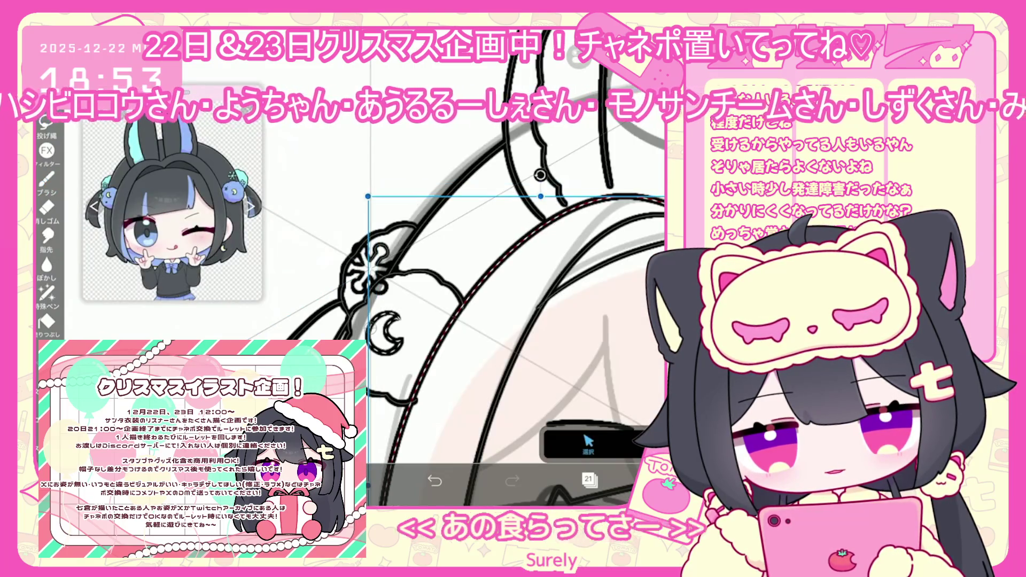
pyautogui.hotkey('ctrl', 'z')
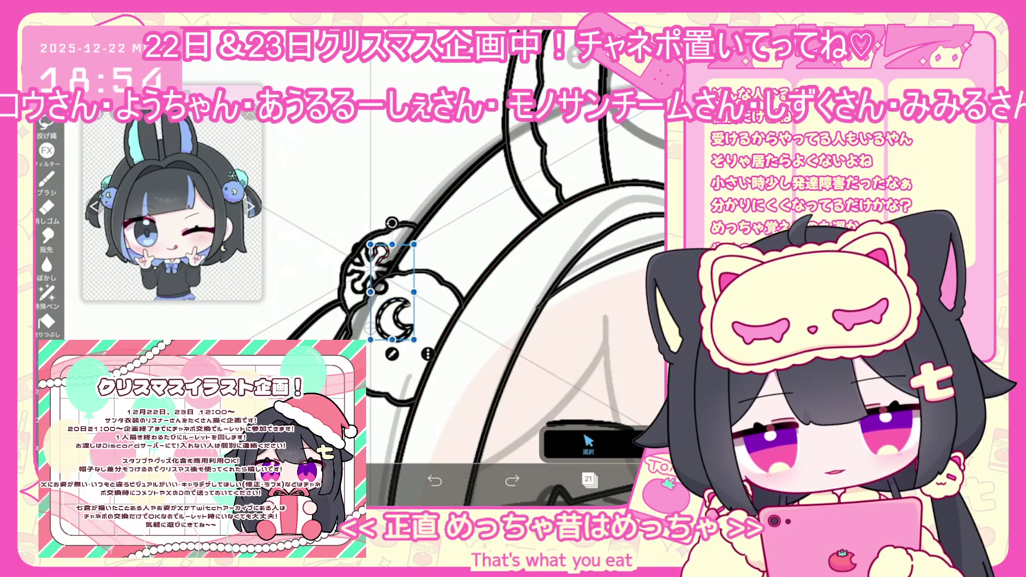
# Cut the hair ornament from its layer and add a new layer for it
pyautogui.click(588, 444)
pyautogui.click(559, 200)
pyautogui.click(588, 480)
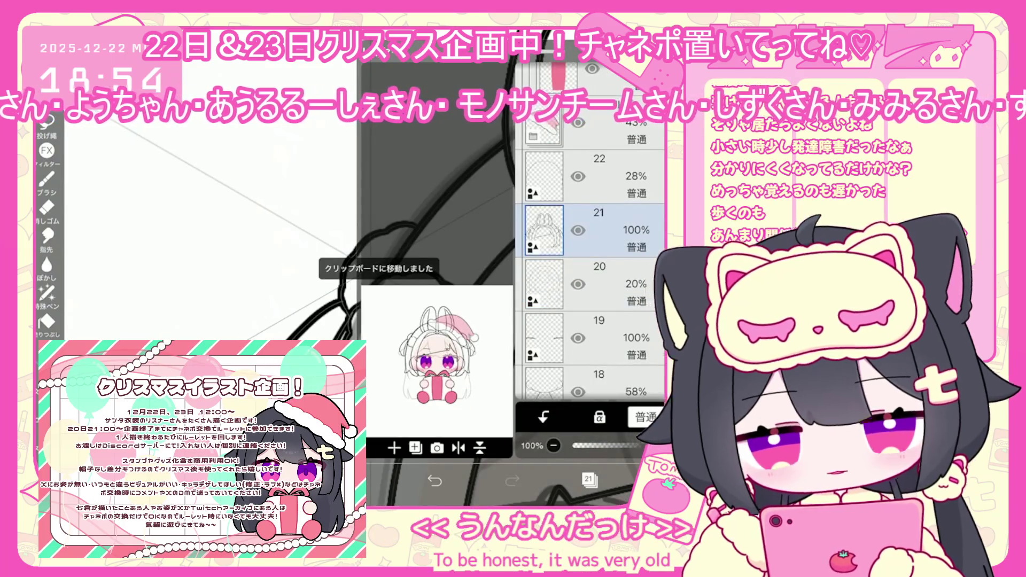
pyautogui.click(415, 448)
pyautogui.click(416, 351)
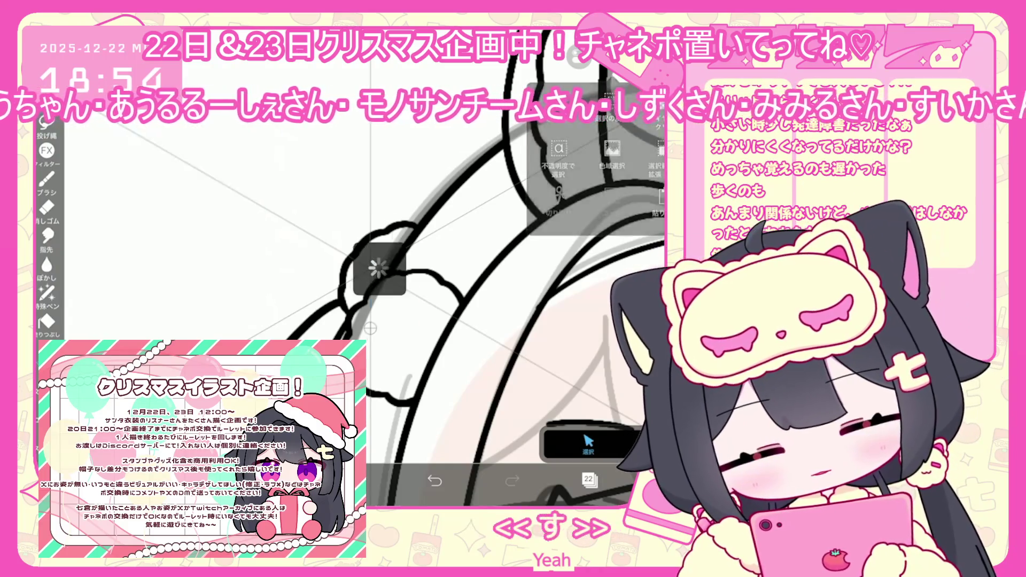
pyautogui.scroll(5, 459, 321)
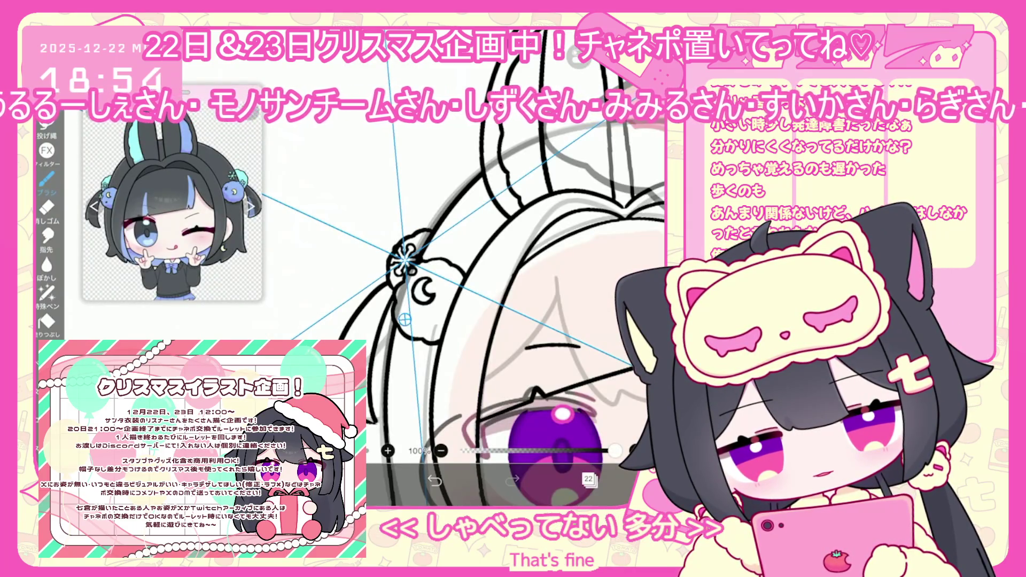
# Reduce the symmetry divisions to 4 and move the symmetry centre onto the snowflake
pyautogui.click(565, 204)
pyautogui.click(565, 204)
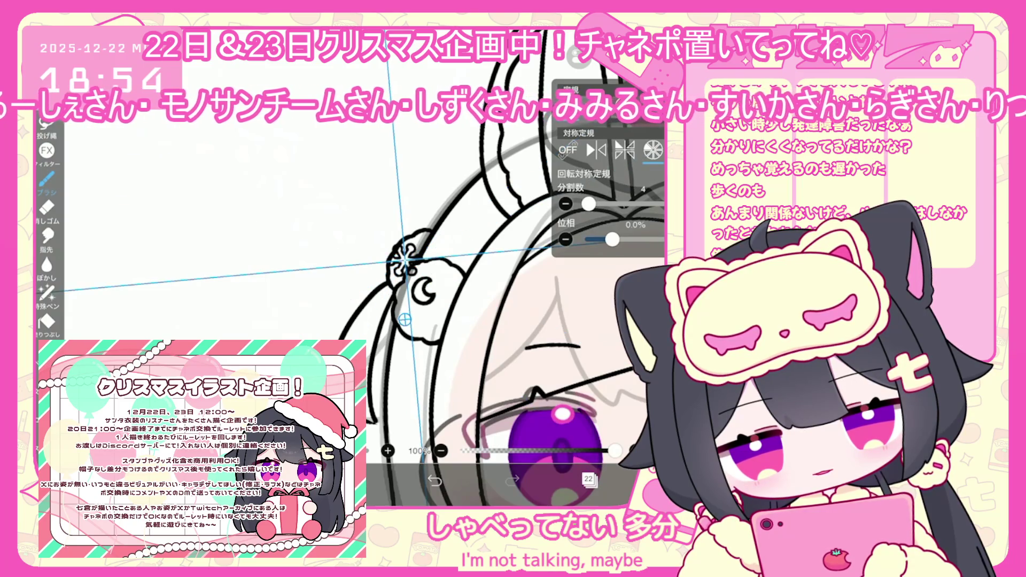
pyautogui.moveTo(404, 320); pyautogui.dragTo(395, 353)
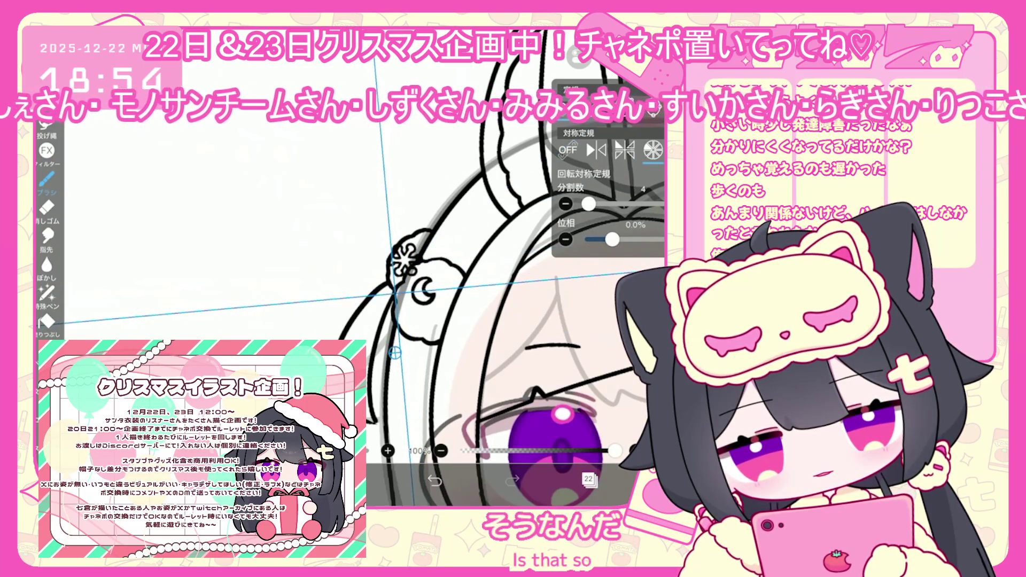
pyautogui.scroll(5, 455, 267)
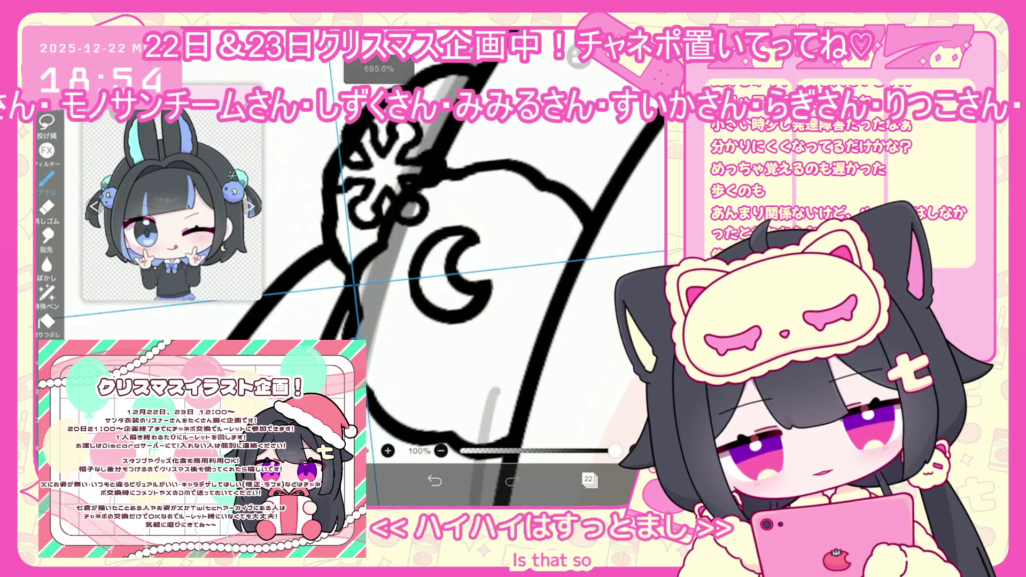
# Try several symmetric bow strokes around the ornament, undoing the rejected ones
pyautogui.moveTo(365, 285); pyautogui.dragTo(389, 317)
pyautogui.hotkey('ctrl', 'z')
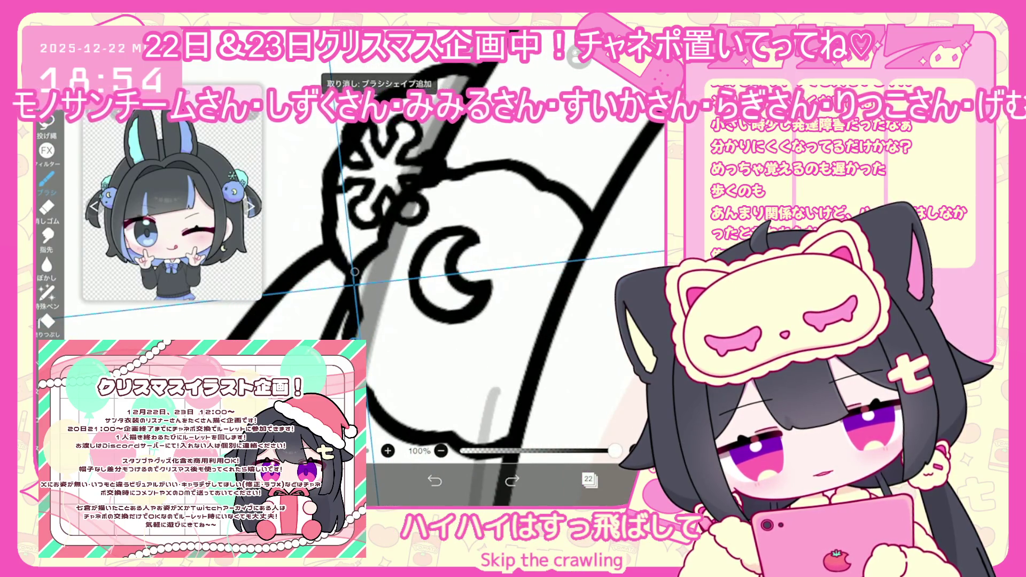
pyautogui.moveTo(361, 281); pyautogui.dragTo(398, 325)
pyautogui.scroll(2, 454, 268)
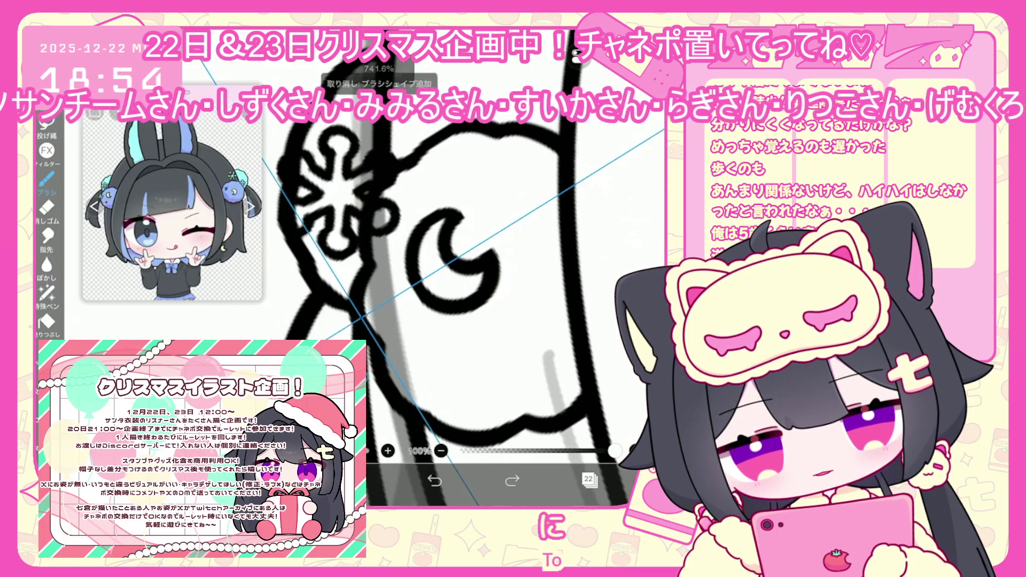
pyautogui.moveTo(382, 297); pyautogui.dragTo(420, 342)
pyautogui.hotkey('ctrl', 'z')
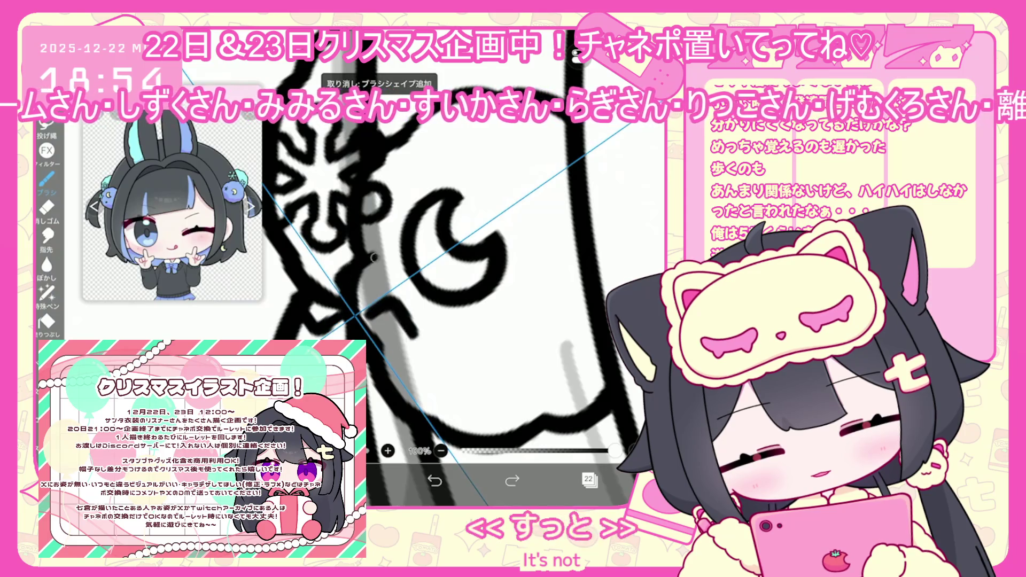
pyautogui.hotkey('ctrl', 'z')
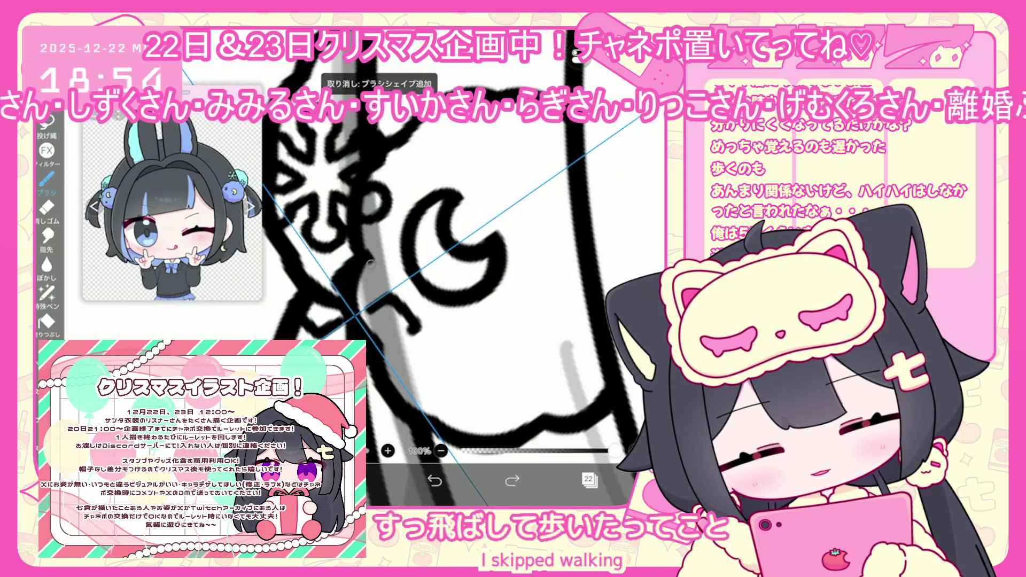
pyautogui.hotkey('ctrl', 'z')
pyautogui.moveTo(371, 299); pyautogui.dragTo(415, 326)
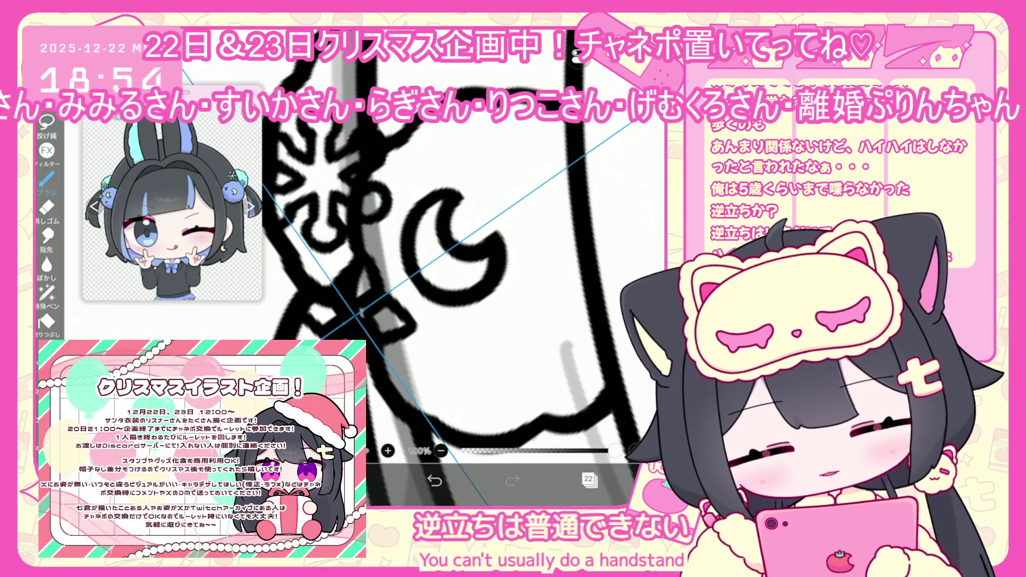
# Check the layers list, then draw two more bow strokes and undo both
pyautogui.click(589, 480)
pyautogui.click(435, 481)
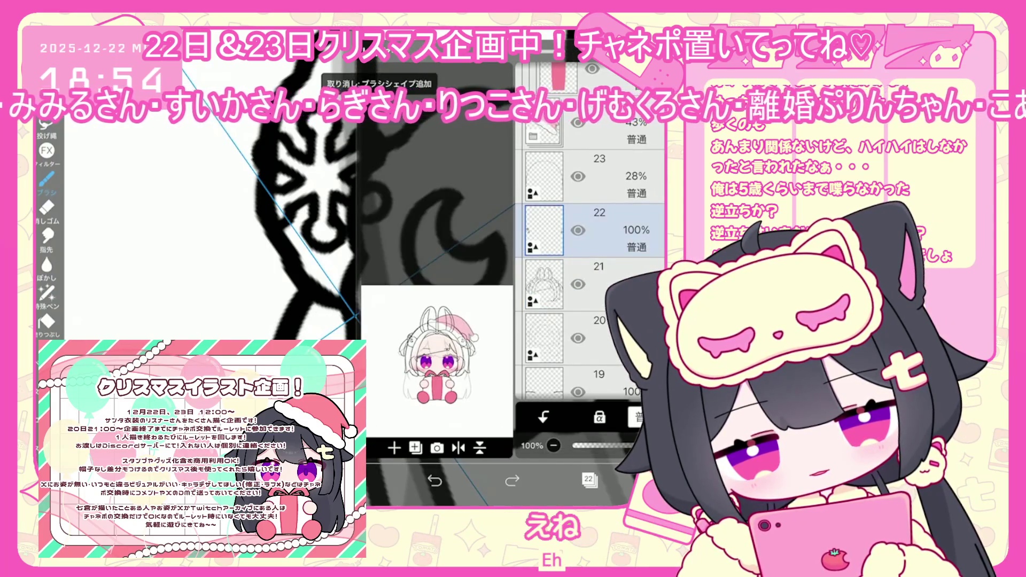
pyautogui.click(588, 480)
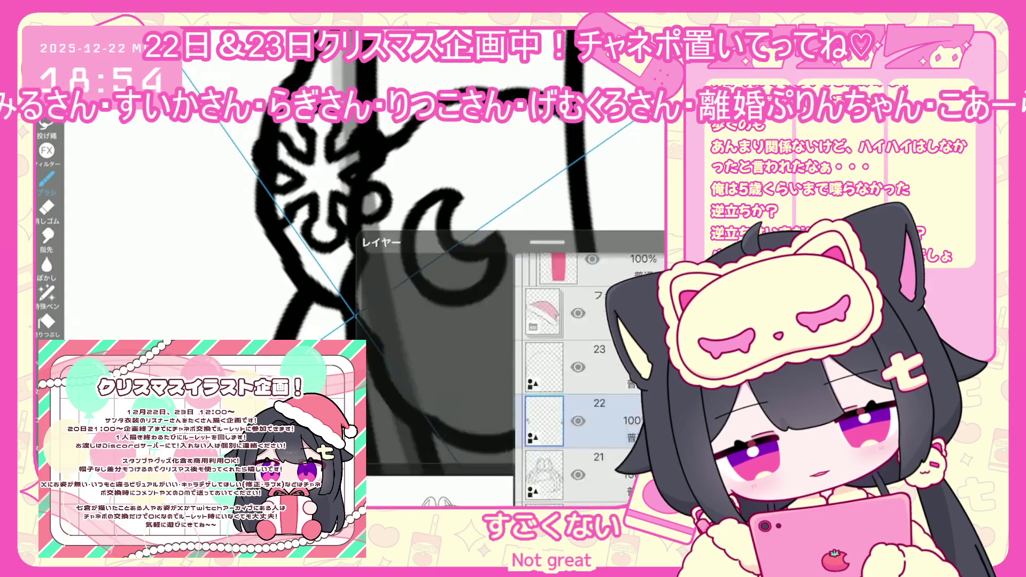
pyautogui.moveTo(373, 264); pyautogui.dragTo(332, 329)
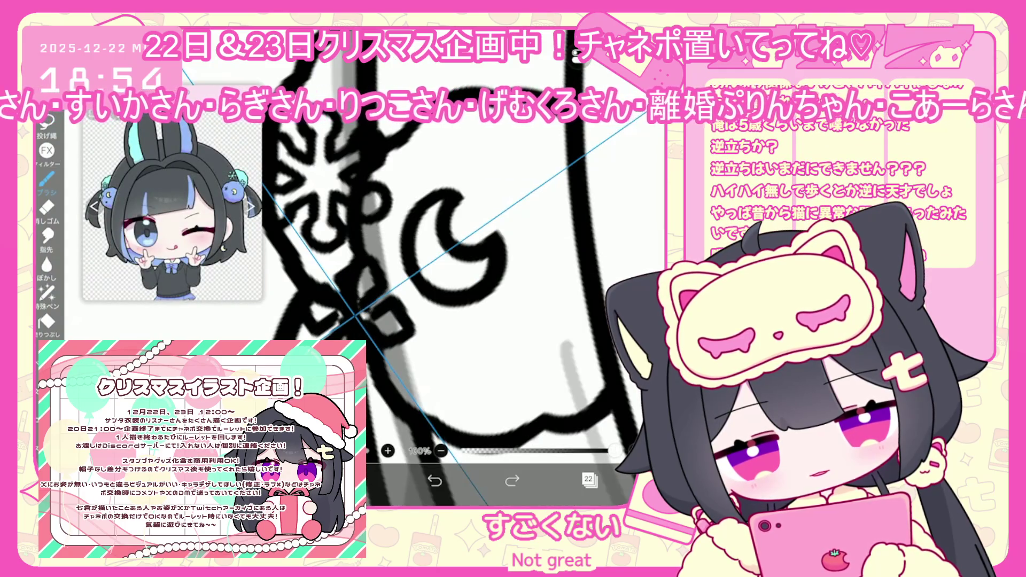
pyautogui.hotkey('ctrl', 'z')
pyautogui.moveTo(343, 285)
pyautogui.mouseDown()
pyautogui.moveTo(368, 302)
pyautogui.moveTo(358, 321)
pyautogui.mouseUp()
pyautogui.hotkey('ctrl', 'z')
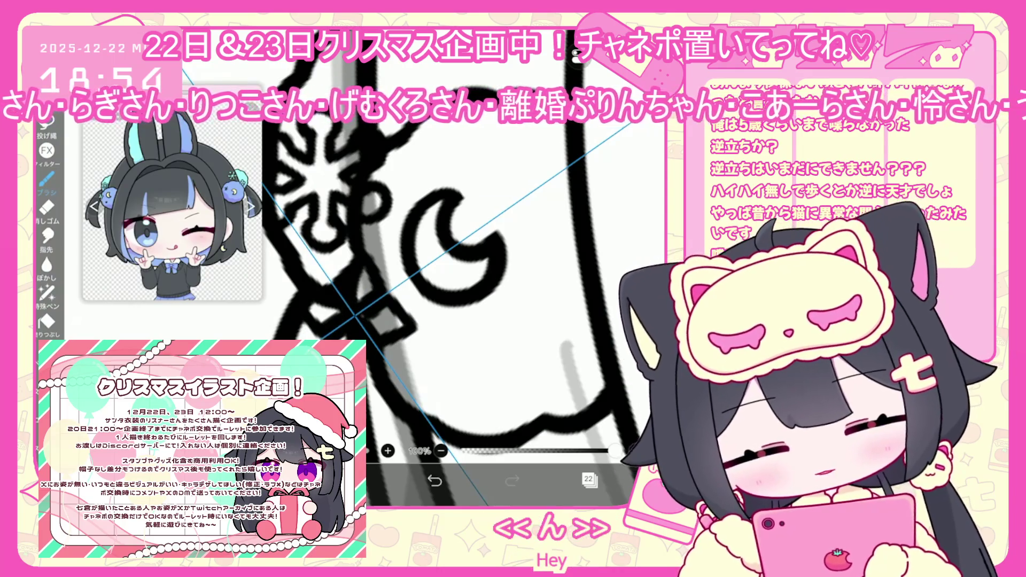
pyautogui.scroll(-5, 508, 295)
# Select the snowflake-and-moon hair ornament and copy it
pyautogui.scroll(-5, 508, 294)
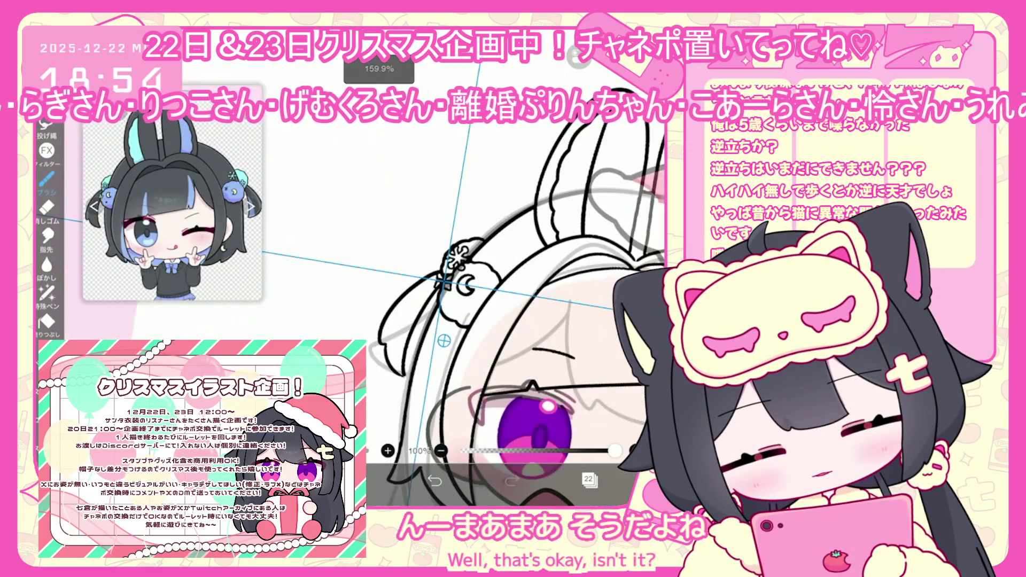
pyautogui.press('v')
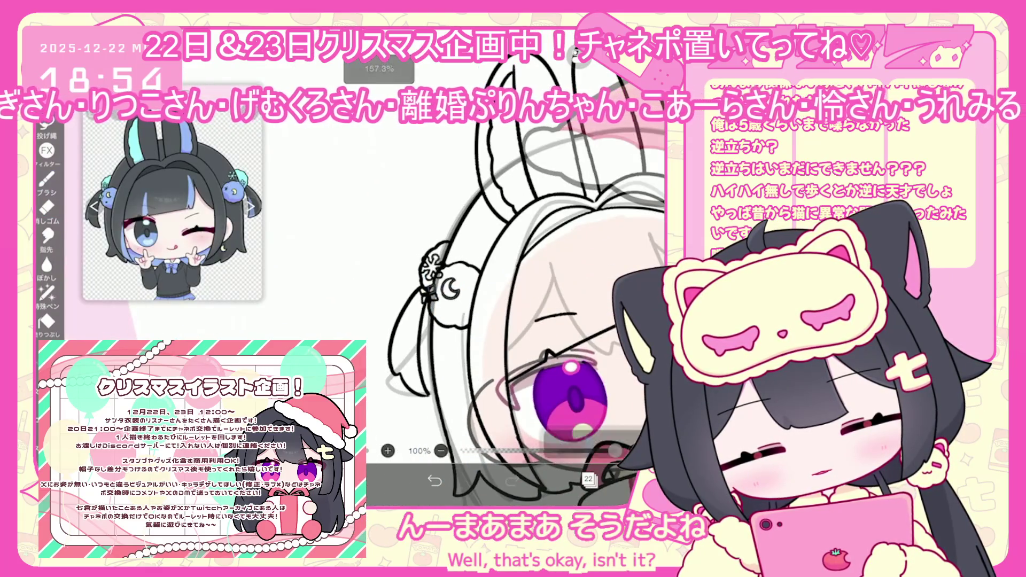
pyautogui.scroll(3, 470, 332)
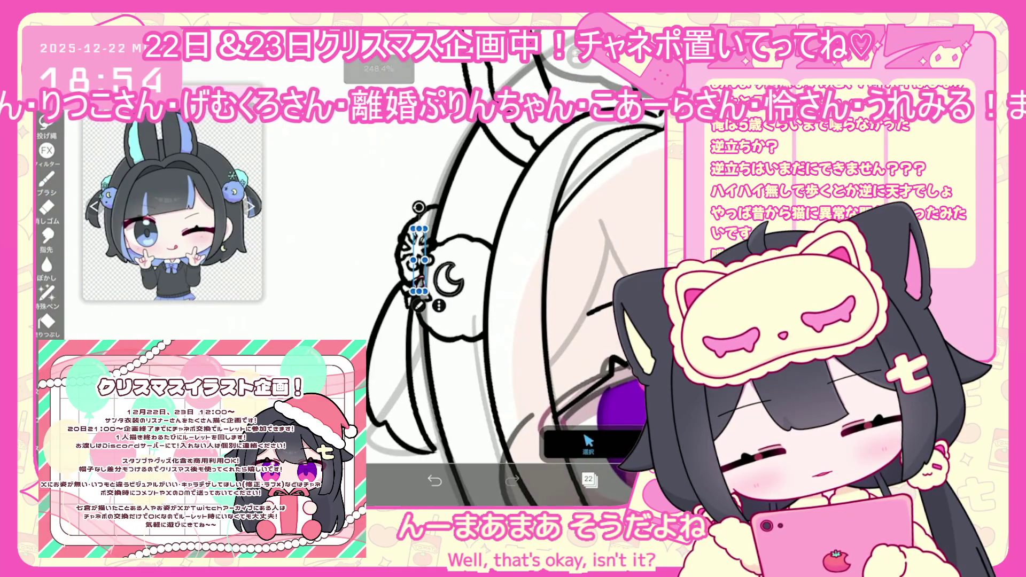
pyautogui.click(440, 306)
pyautogui.click(567, 177)
# Add layer 23 and paste the ornament onto the right ear puff
pyautogui.click(589, 480)
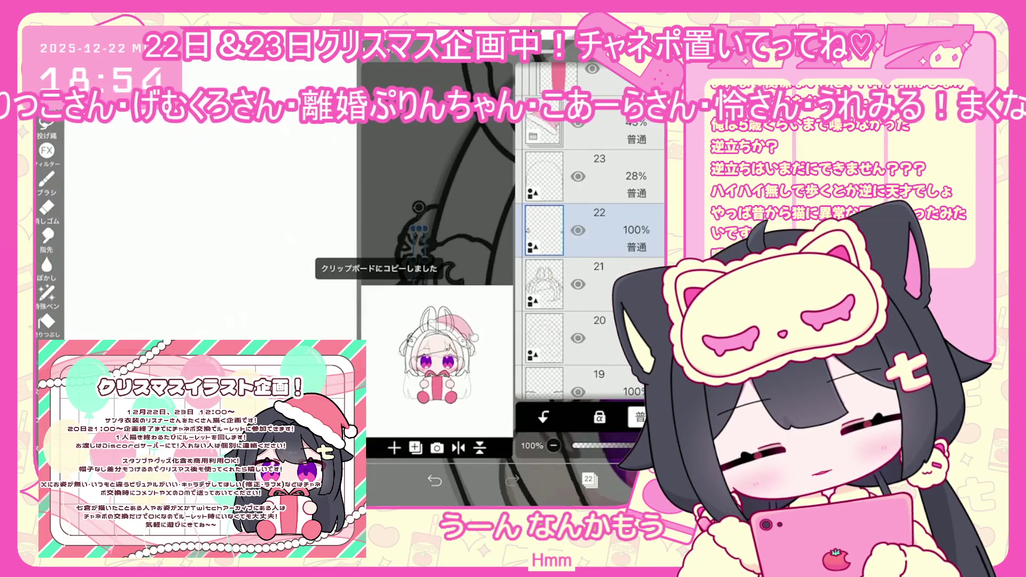
pyautogui.click(394, 448)
pyautogui.click(444, 431)
pyautogui.click(588, 443)
pyautogui.click(659, 205)
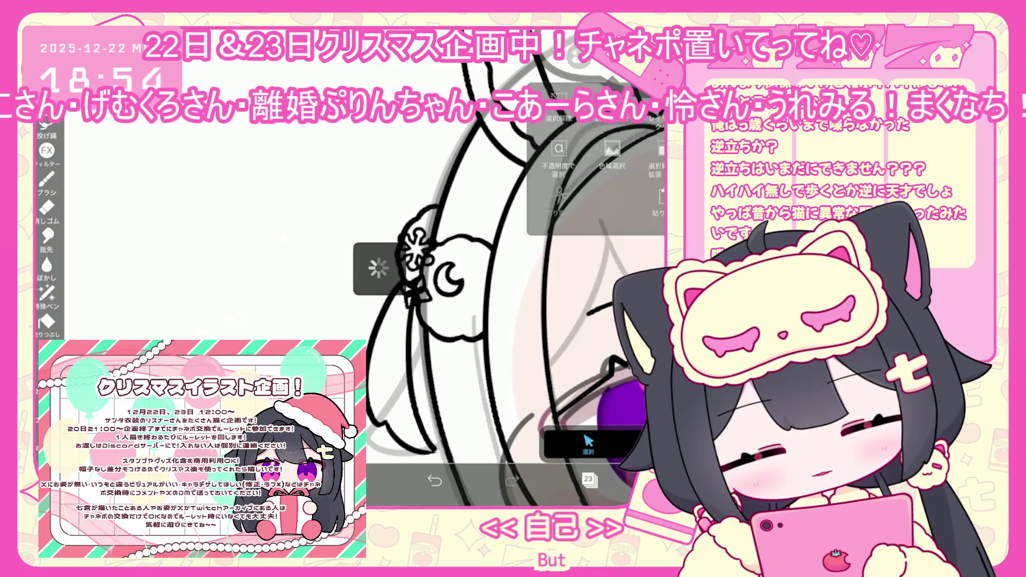
pyautogui.scroll(-3, 471, 321)
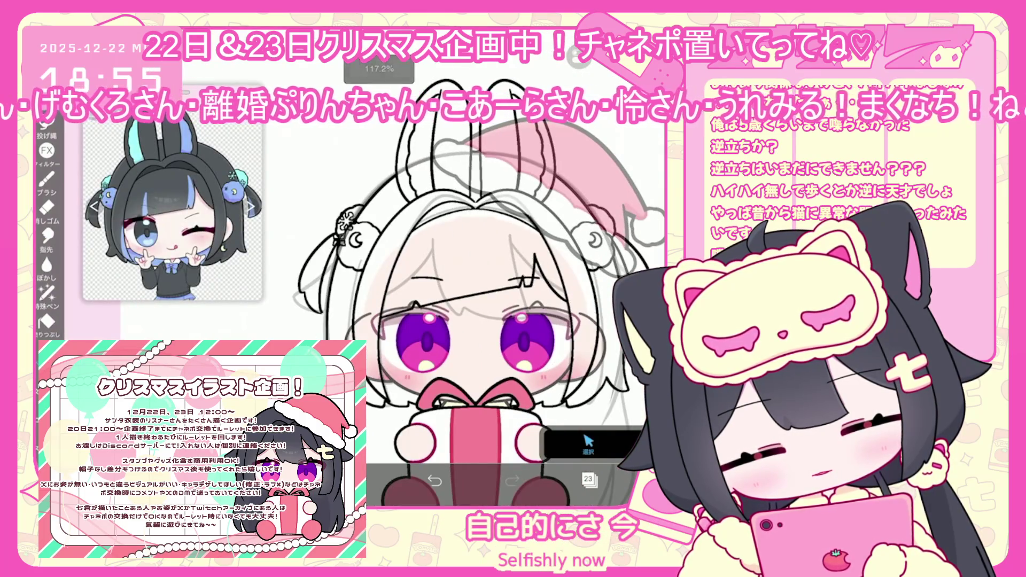
pyautogui.click(588, 480)
pyautogui.click(588, 479)
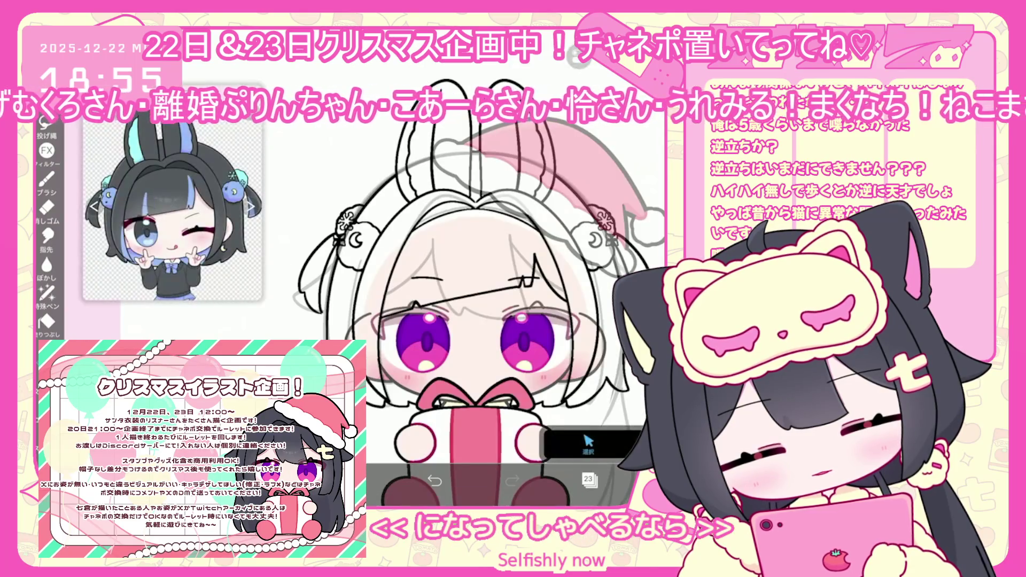
pyautogui.scroll(2, 471, 321)
# Add a new empty layer above layer 21 and drag it down to slot 19
pyautogui.click(588, 479)
pyautogui.click(599, 229)
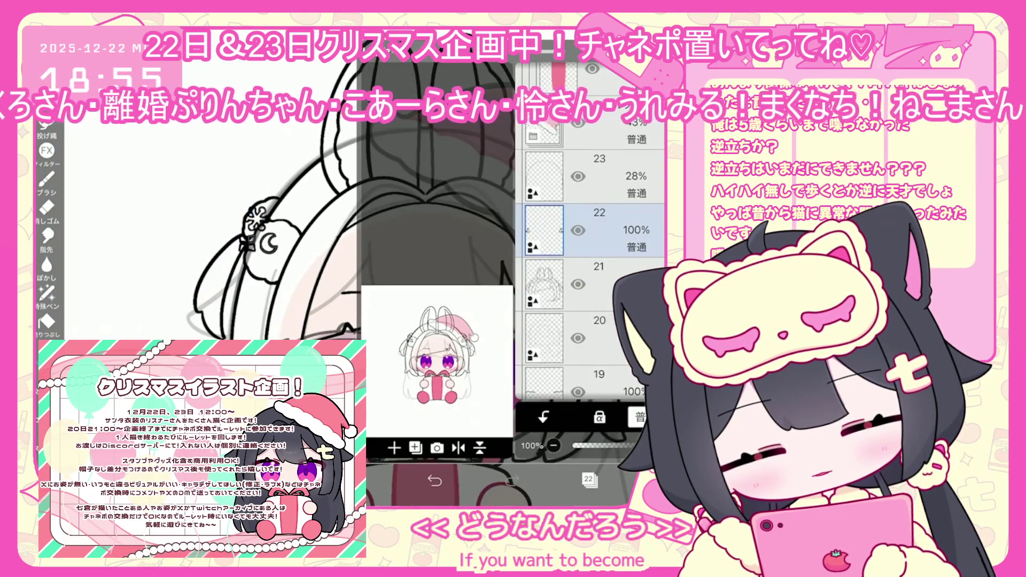
pyautogui.click(599, 284)
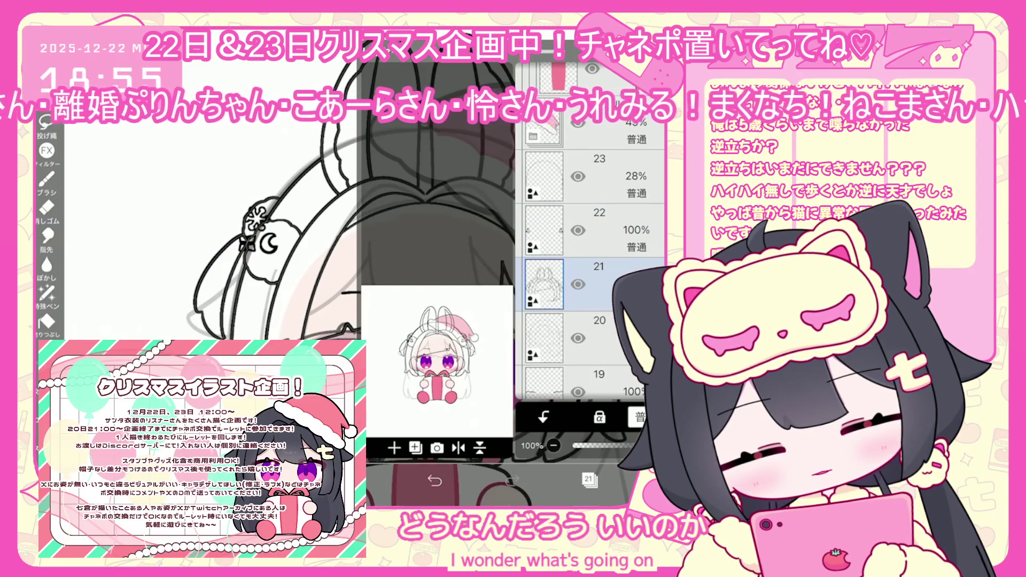
pyautogui.click(394, 448)
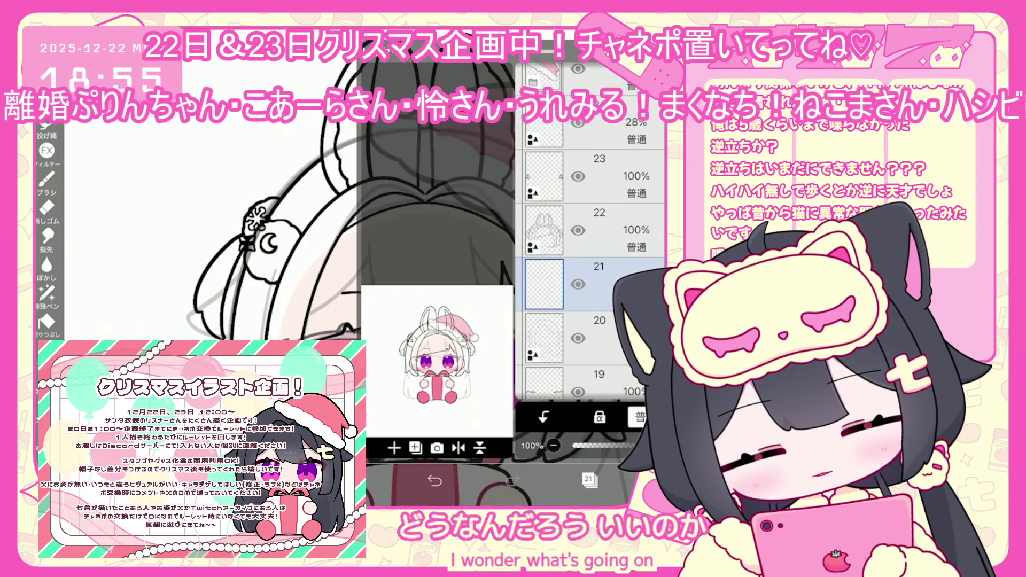
pyautogui.moveTo(598, 284); pyautogui.dragTo(599, 338)
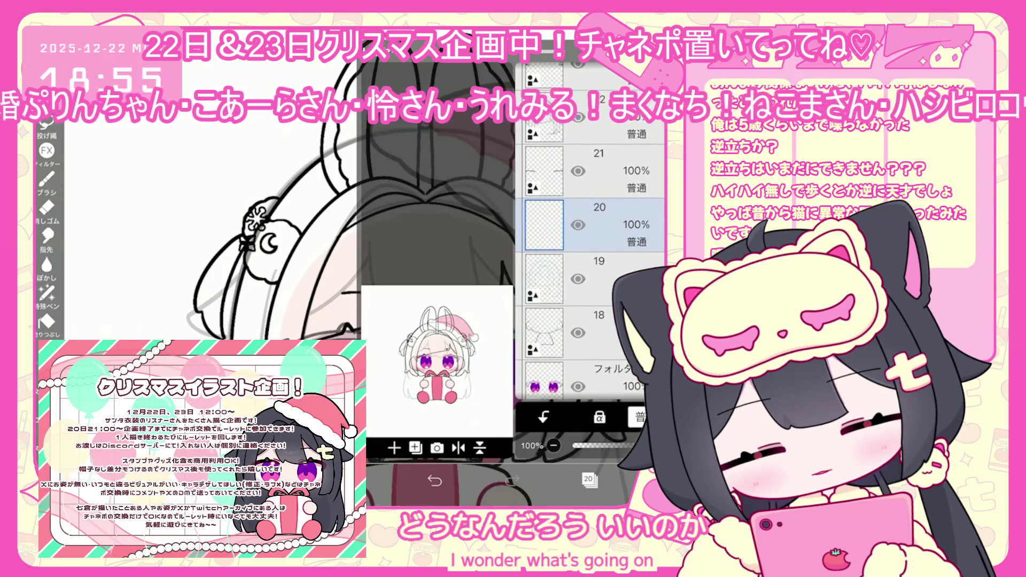
pyautogui.moveTo(544, 224); pyautogui.dragTo(544, 278)
pyautogui.click(544, 117)
pyautogui.click(545, 171)
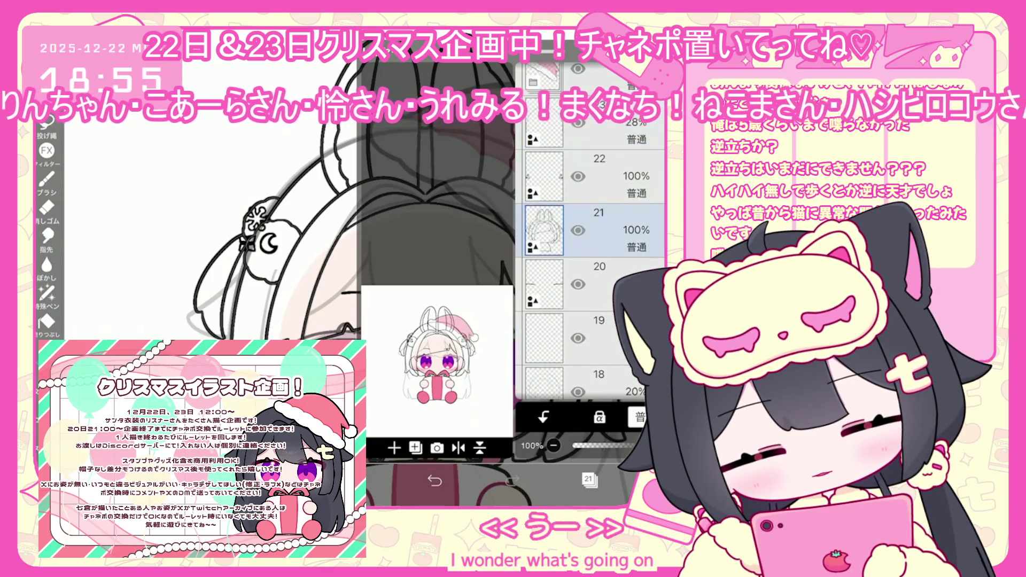
pyautogui.click(590, 479)
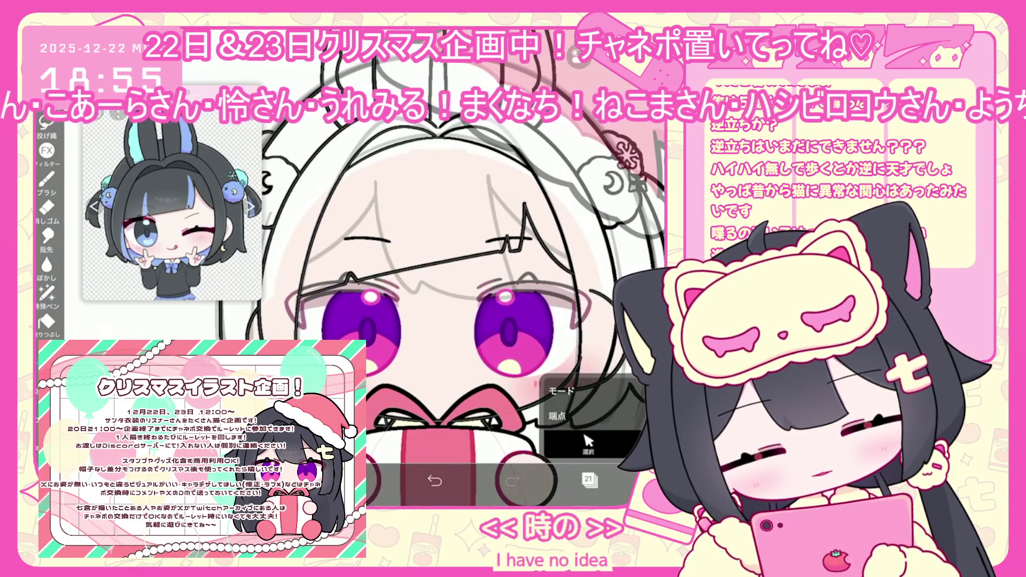
# Make layer 19 the working layer
pyautogui.scroll(3, 462, 321)
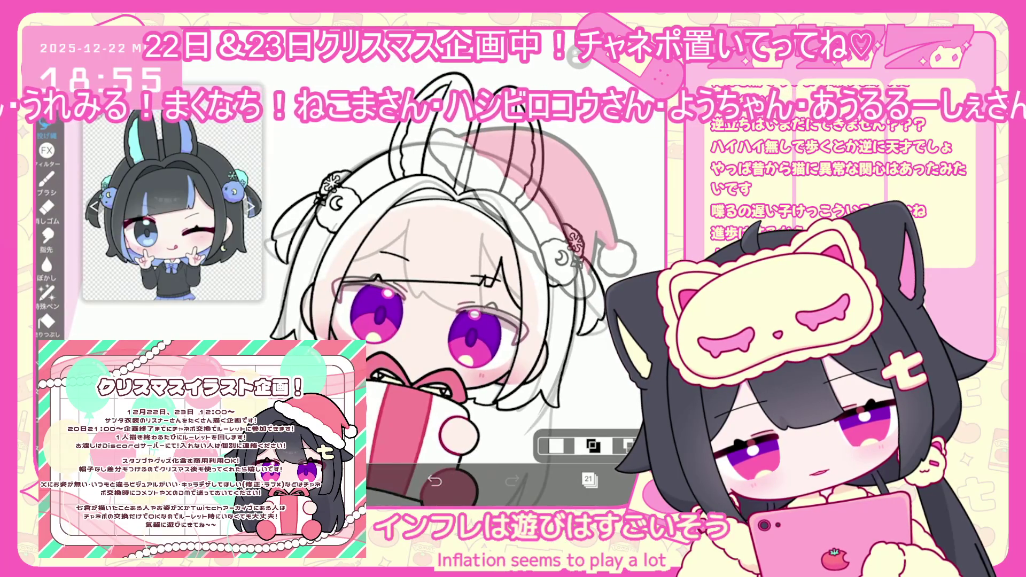
pyautogui.click(588, 479)
pyautogui.click(593, 230)
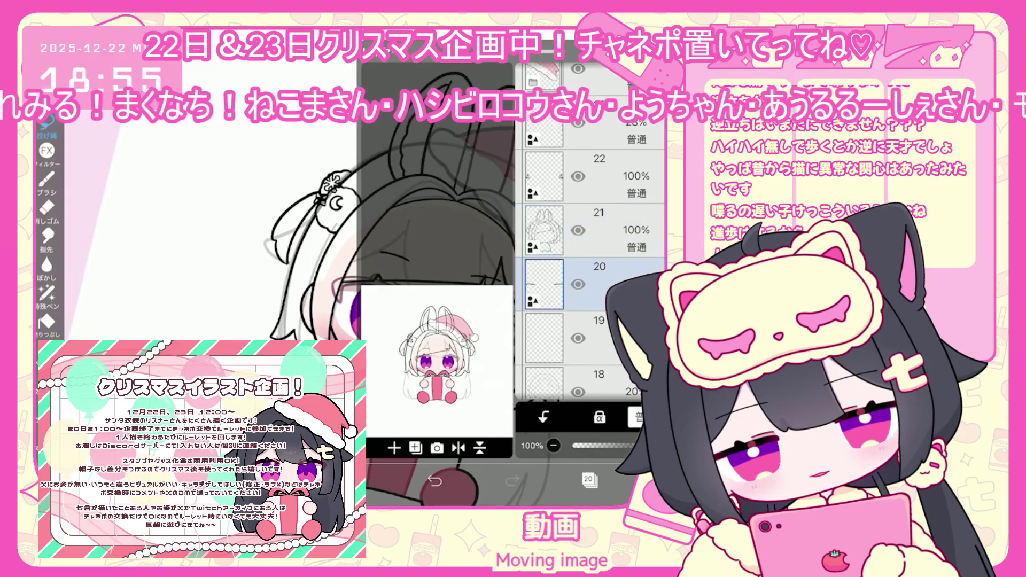
pyautogui.click(593, 338)
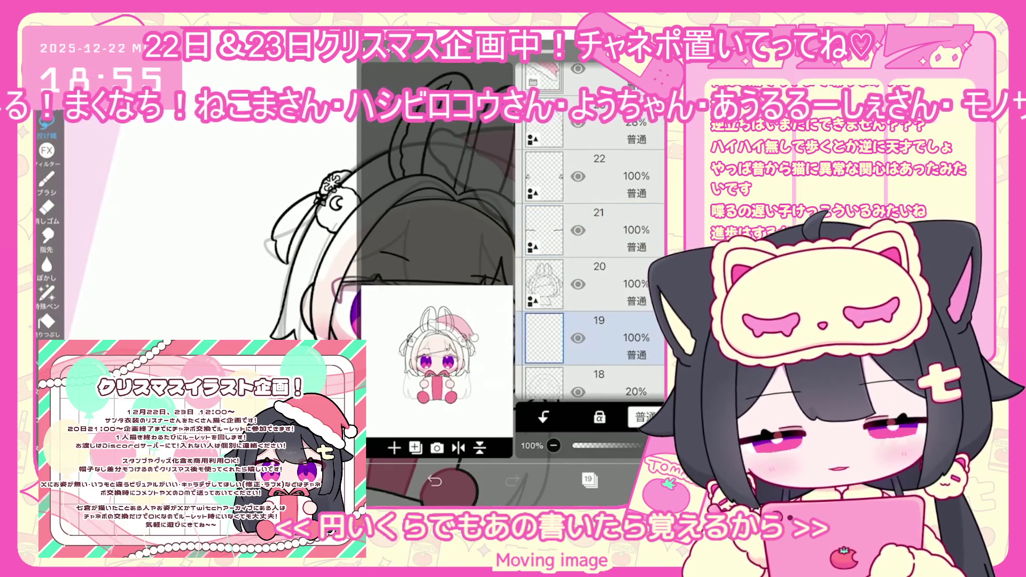
pyautogui.click(588, 479)
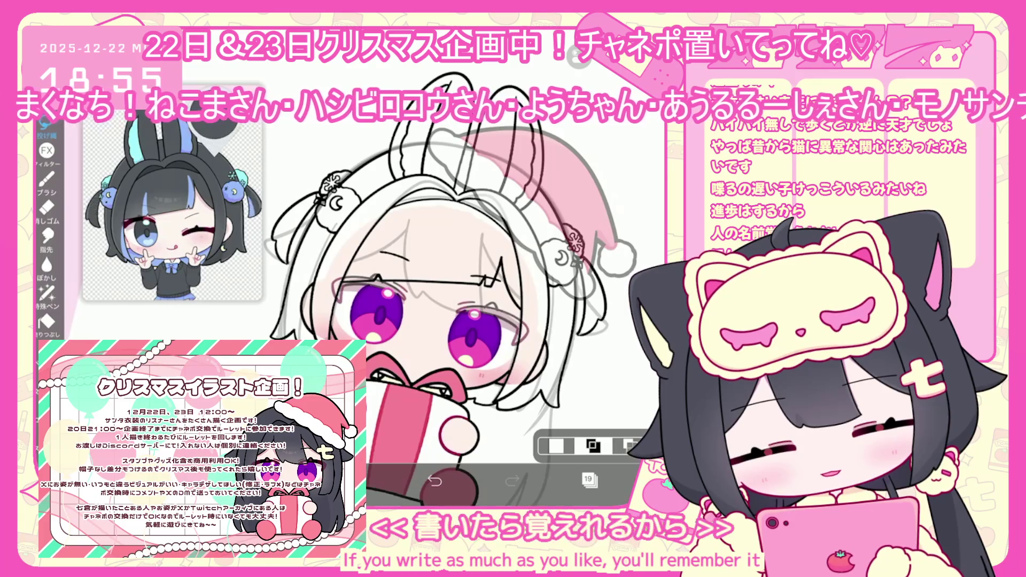
# Bucket-fill the hair and the right bunny ear with black
pyautogui.click(46, 321)
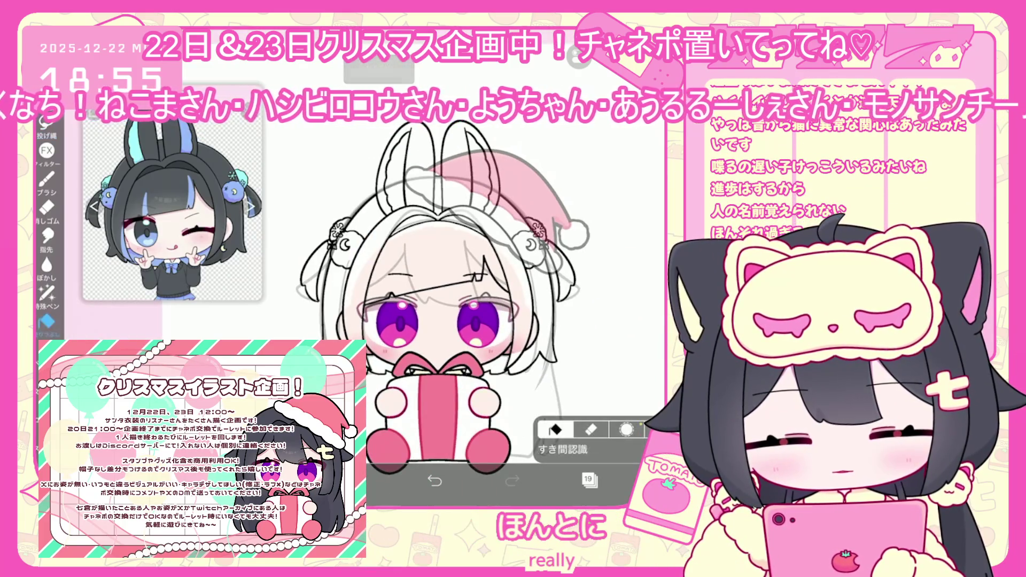
pyautogui.click(46, 321)
pyautogui.click(588, 480)
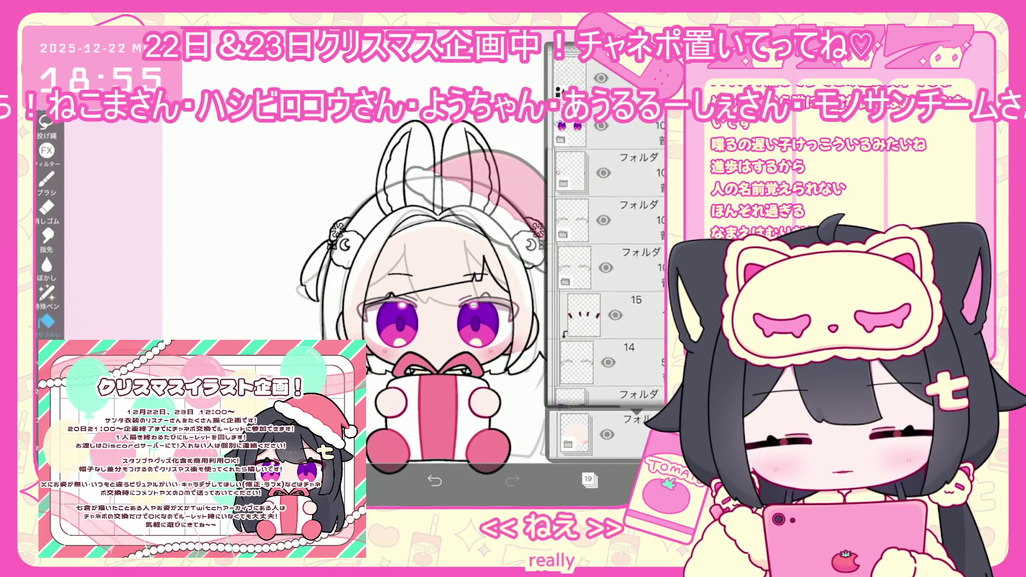
pyautogui.scroll(-1, 606, 280)
pyautogui.click(588, 480)
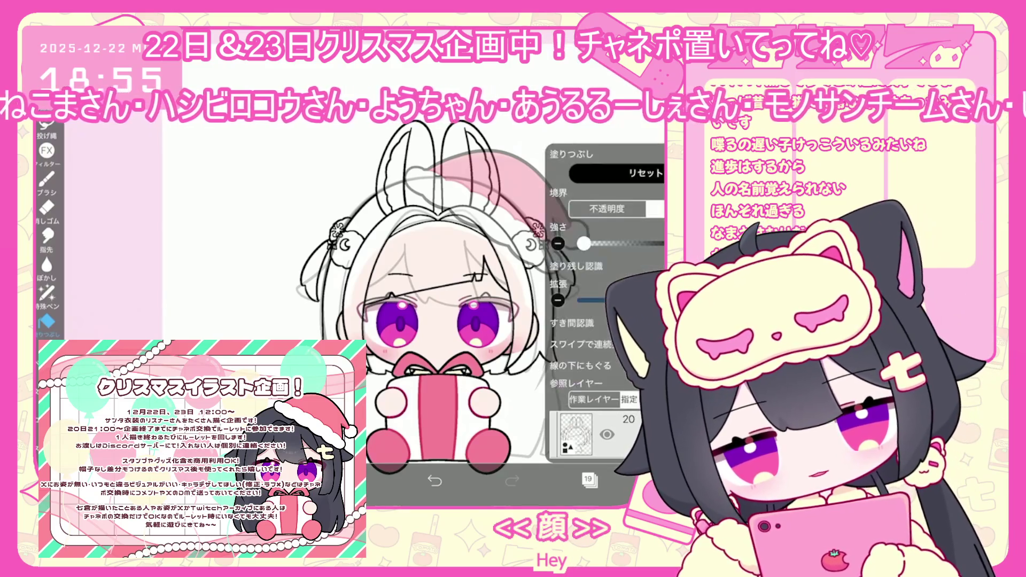
pyautogui.click(438, 257)
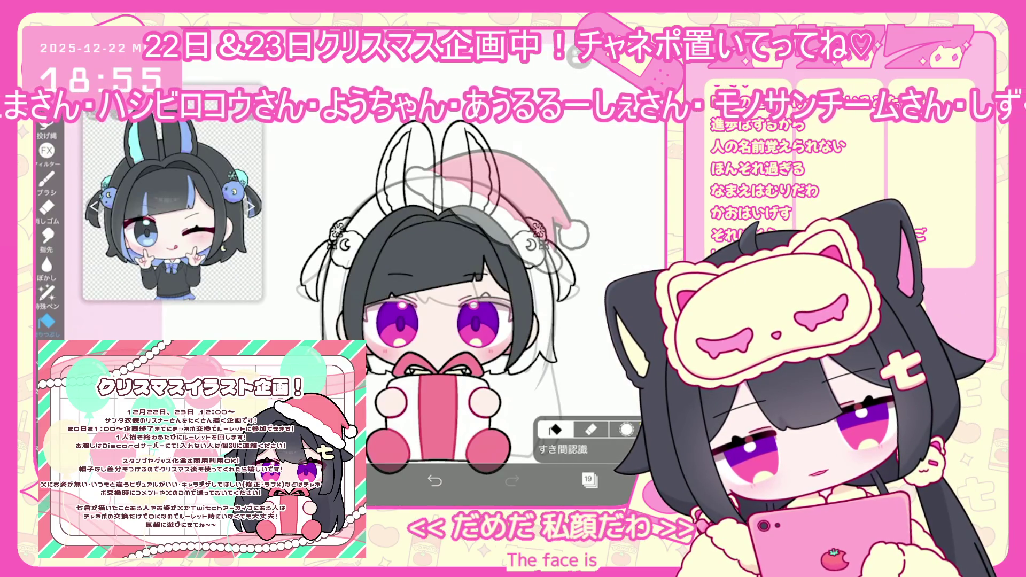
pyautogui.click(468, 177)
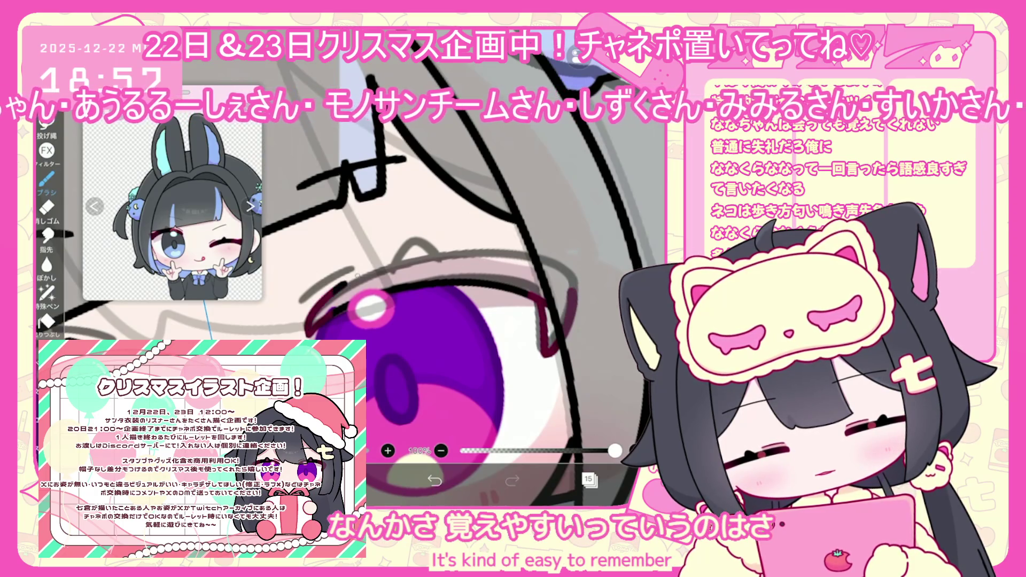
# Undo the dark-red strokes and redraw black lash strokes over the right eye
pyautogui.click(434, 480)
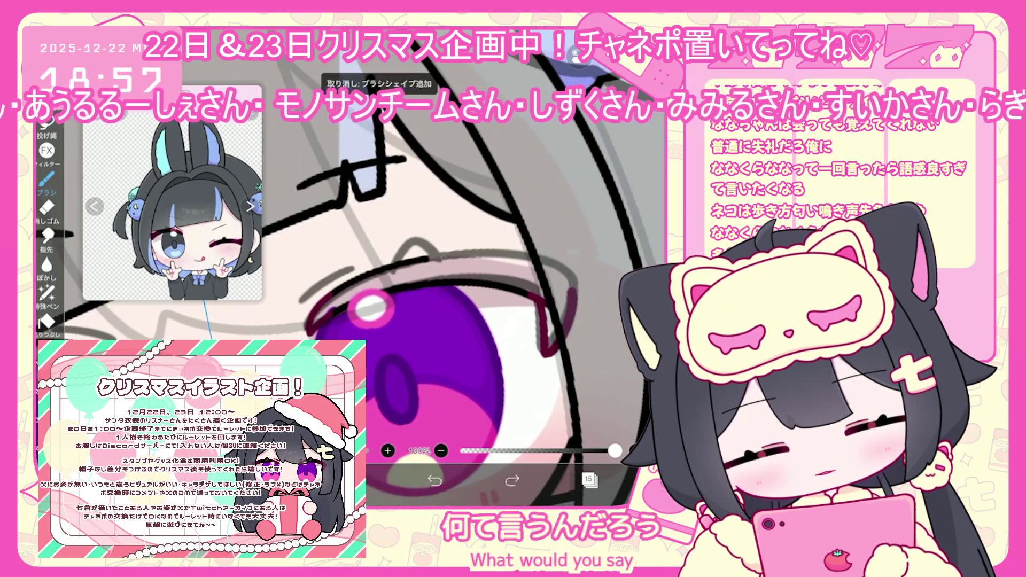
pyautogui.click(434, 481)
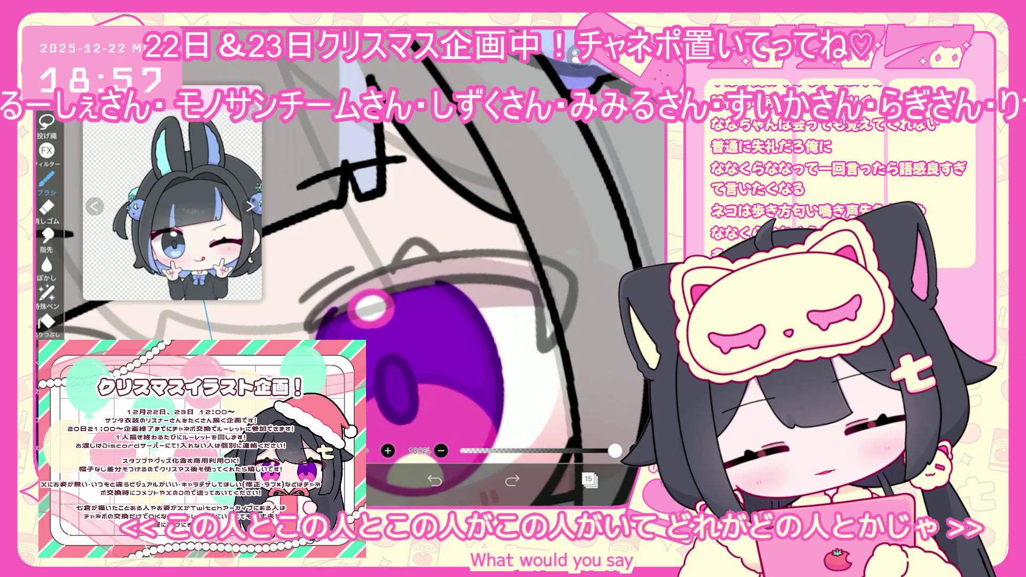
pyautogui.moveTo(521, 289); pyautogui.dragTo(541, 280)
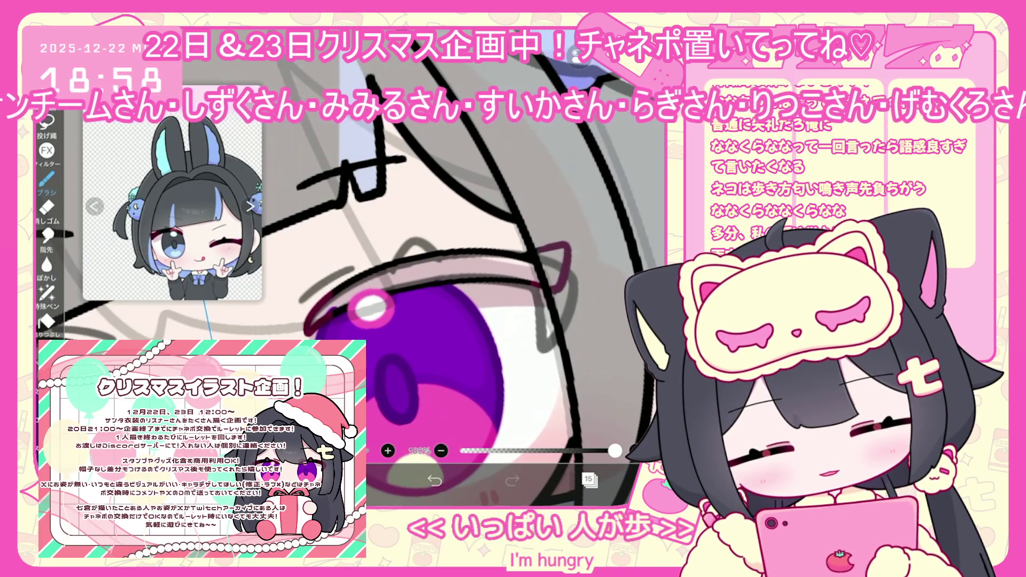
pyautogui.moveTo(547, 250); pyautogui.dragTo(562, 282)
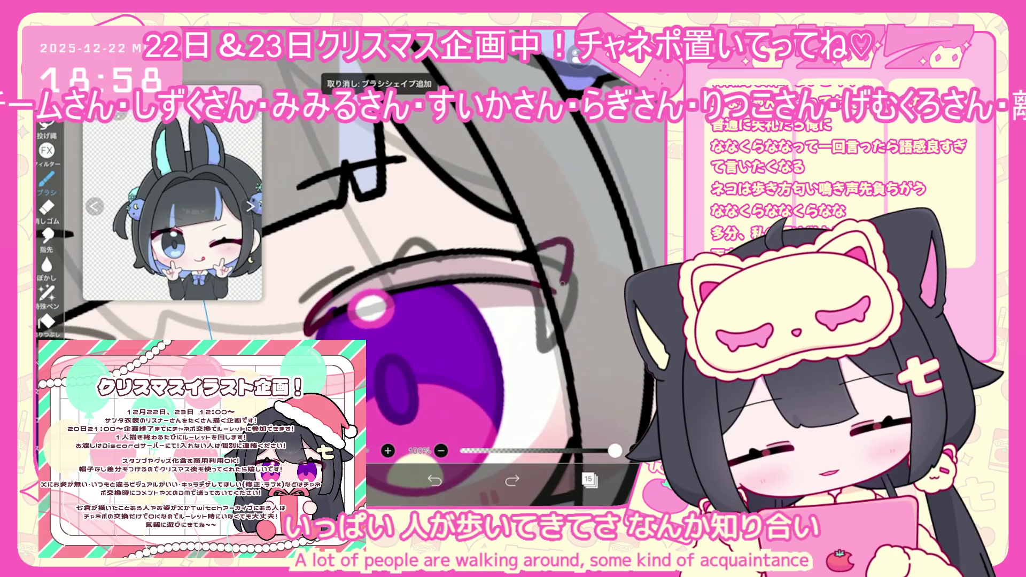
pyautogui.hotkey('ctrl', 'z')
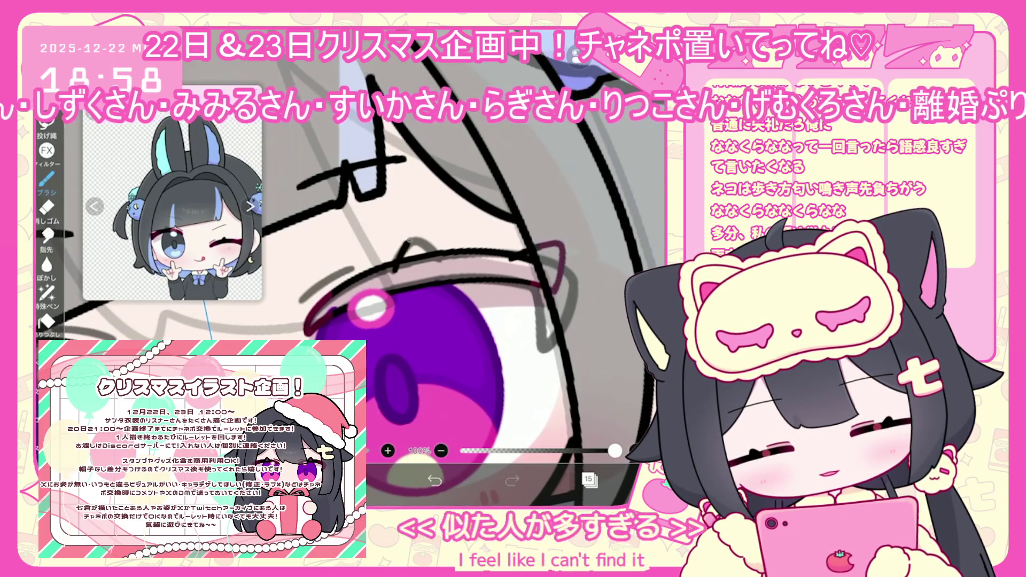
pyautogui.moveTo(399, 260); pyautogui.dragTo(442, 261)
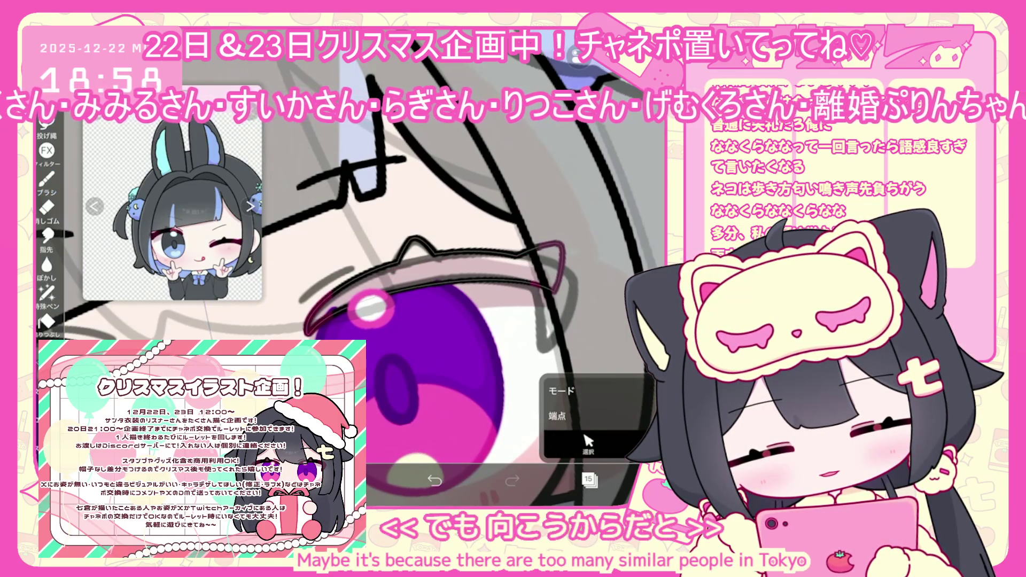
# Try a dark pink freehand stroke near the eyelid, then undo it
pyautogui.click(47, 181)
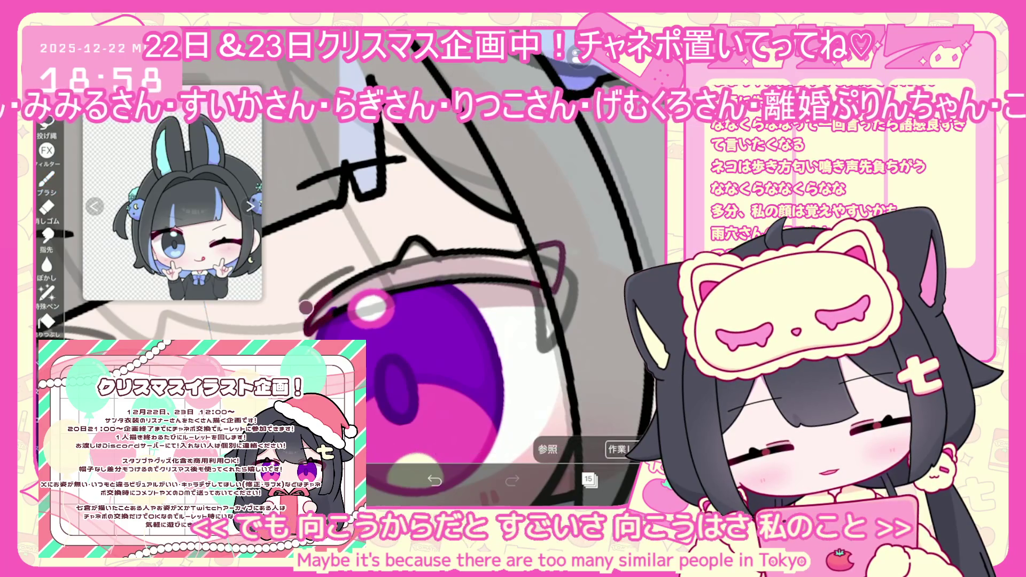
pyautogui.moveTo(304, 273); pyautogui.dragTo(350, 262)
pyautogui.scroll(3, 369, 308)
pyautogui.click(434, 480)
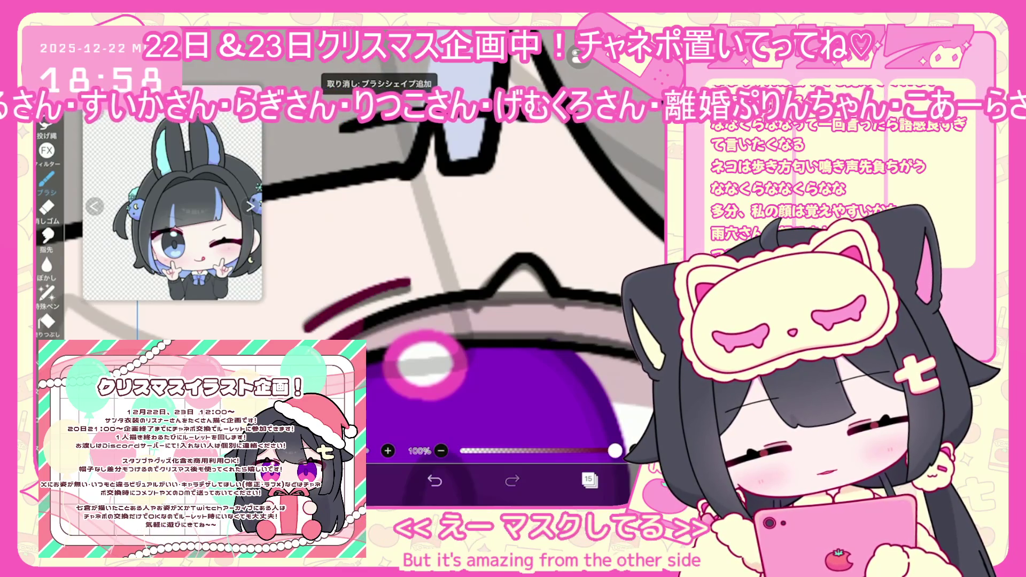
pyautogui.scroll(-5, 417, 321)
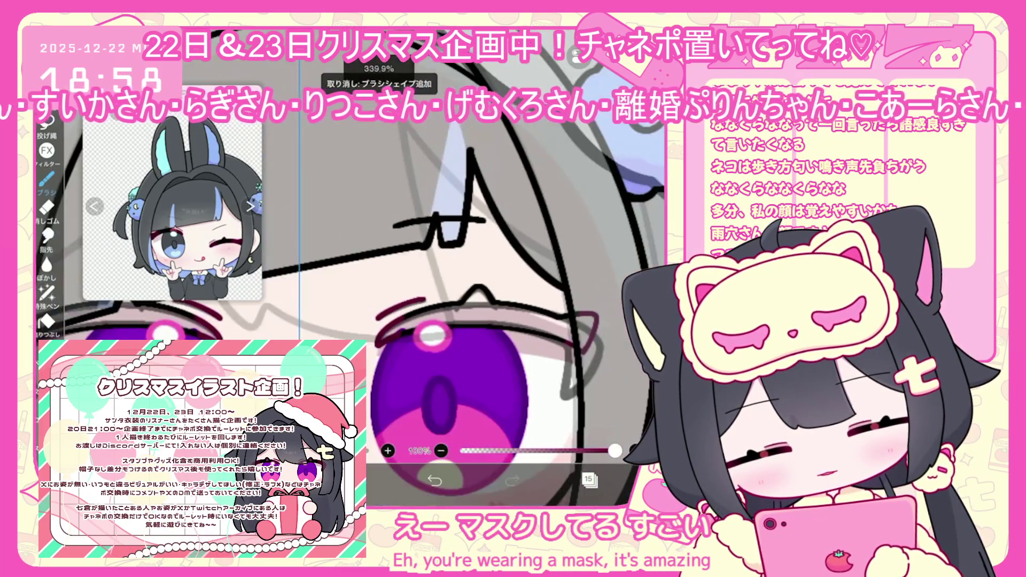
# Select the lashes over the right eye and transform them into place
pyautogui.click(589, 480)
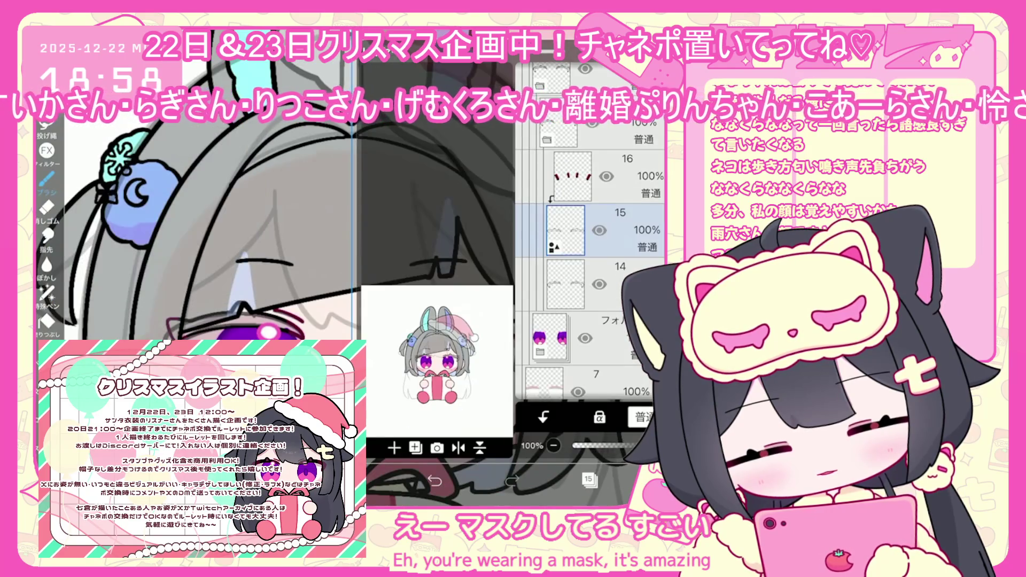
pyautogui.click(589, 479)
pyautogui.moveTo(467, 290); pyautogui.dragTo(556, 324)
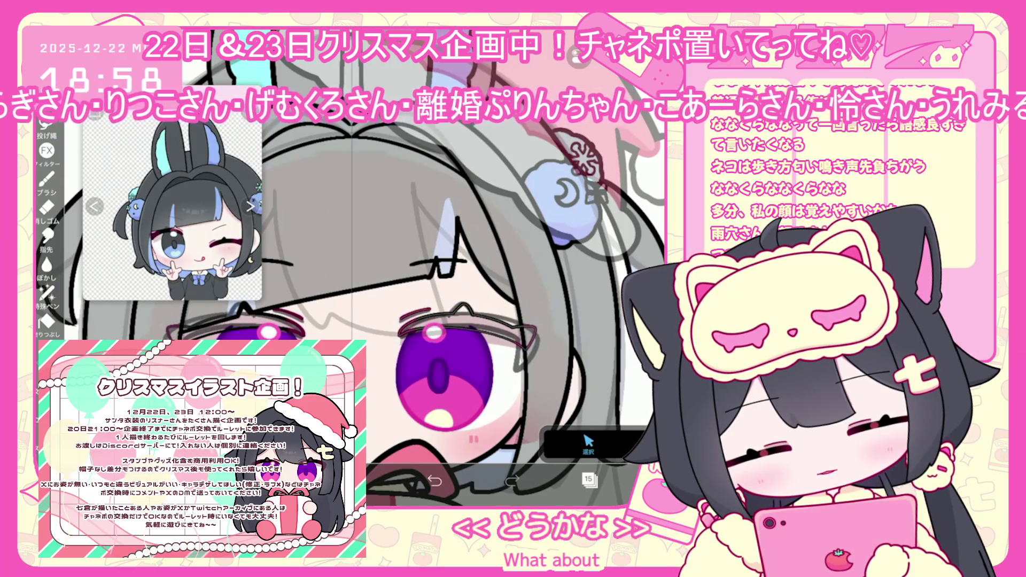
pyautogui.moveTo(395, 293); pyautogui.dragTo(488, 347)
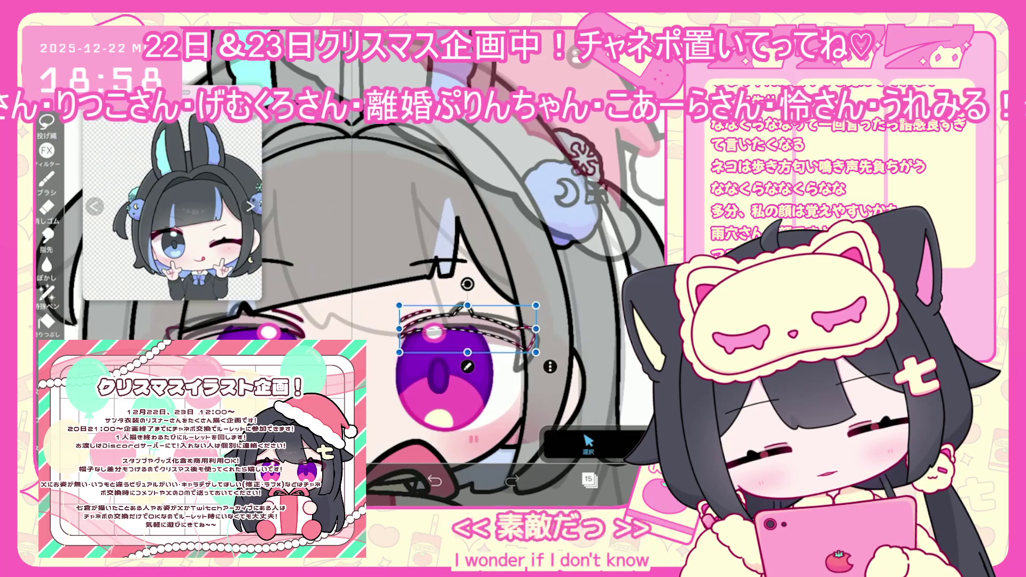
# Switch to layer 14 and turn on Alpha Lock for it
pyautogui.click(589, 480)
pyautogui.click(567, 283)
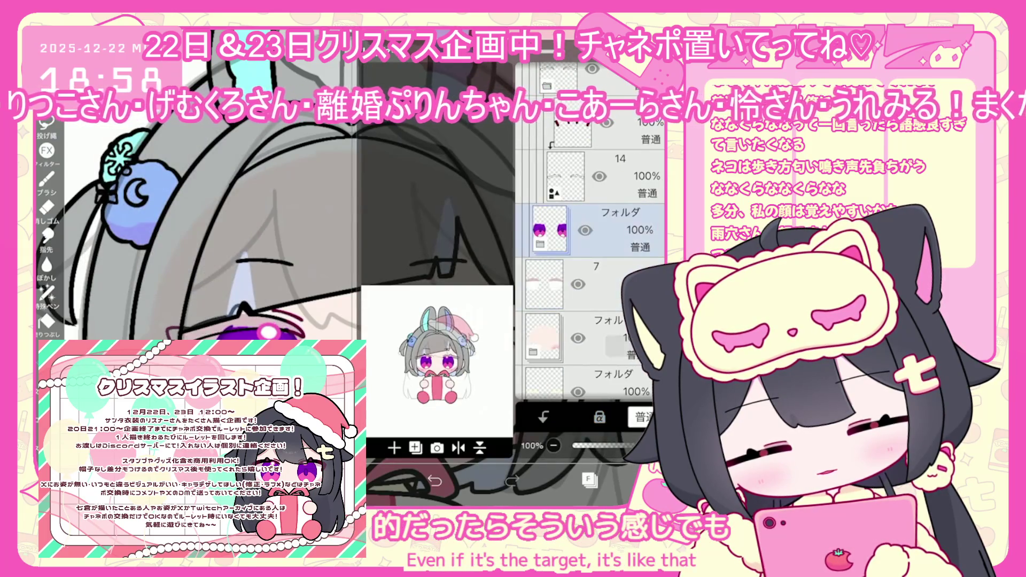
pyautogui.click(588, 480)
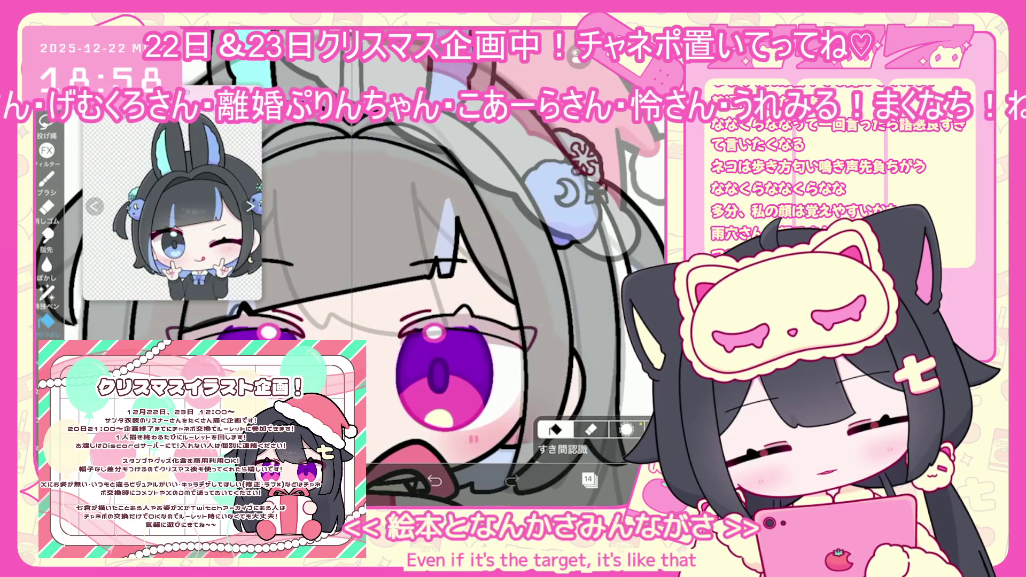
pyautogui.click(589, 480)
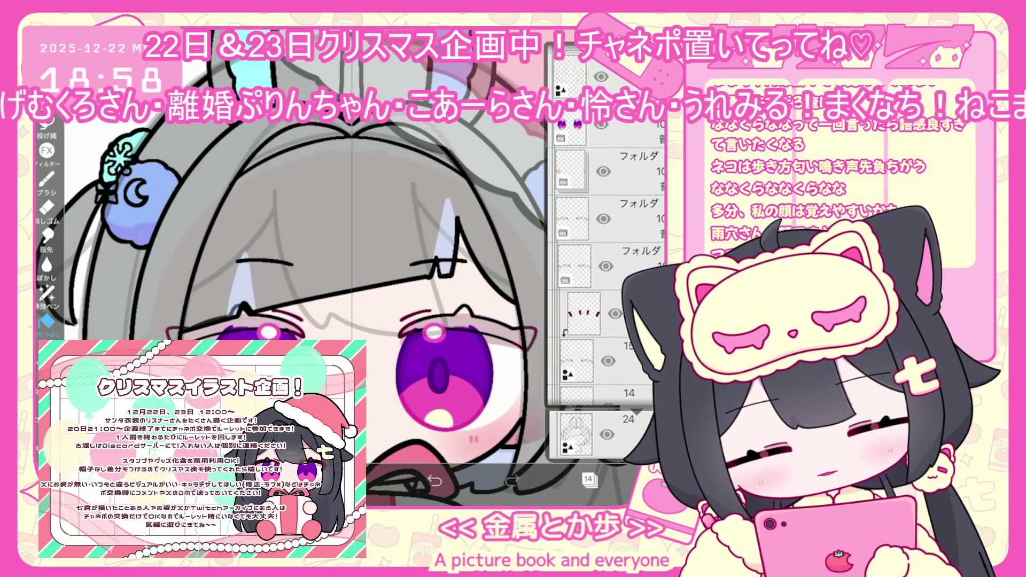
pyautogui.click(47, 321)
pyautogui.click(589, 479)
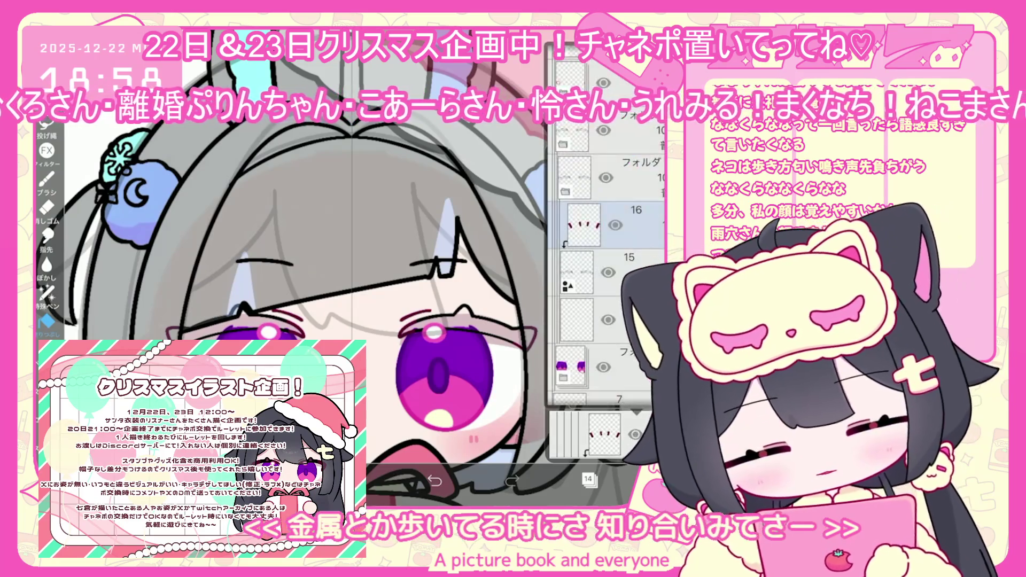
pyautogui.click(588, 480)
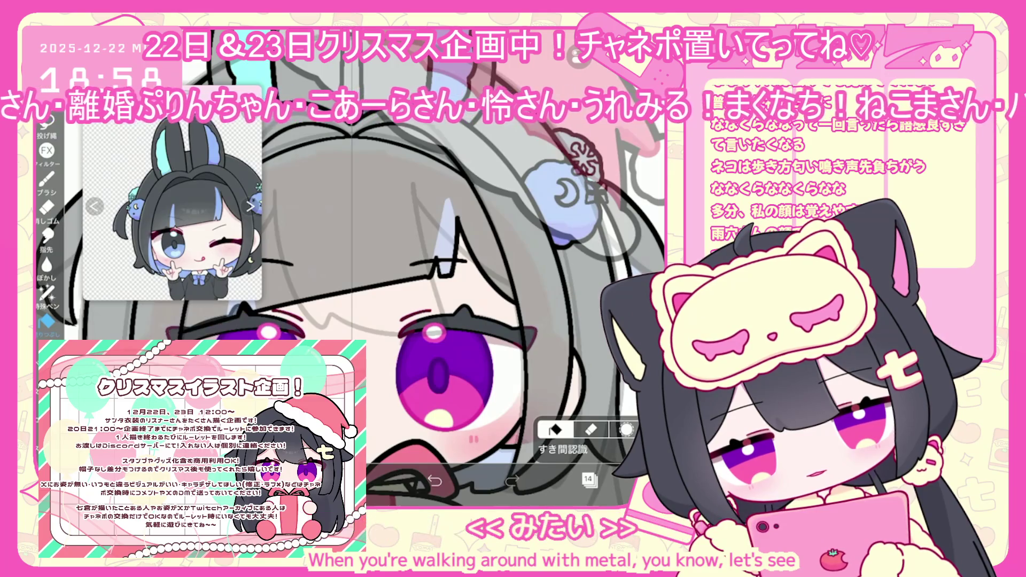
pyautogui.click(589, 480)
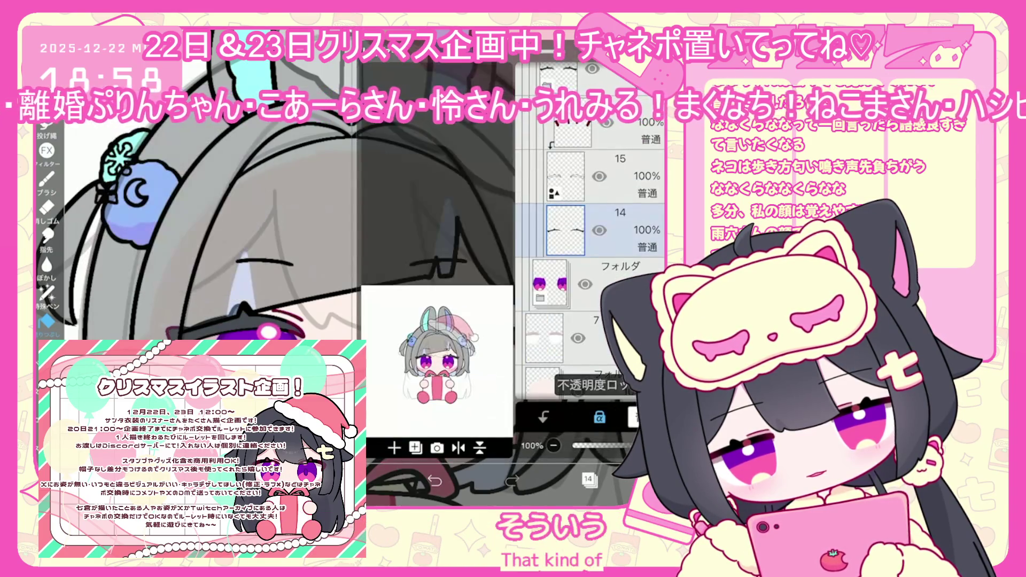
pyautogui.click(589, 480)
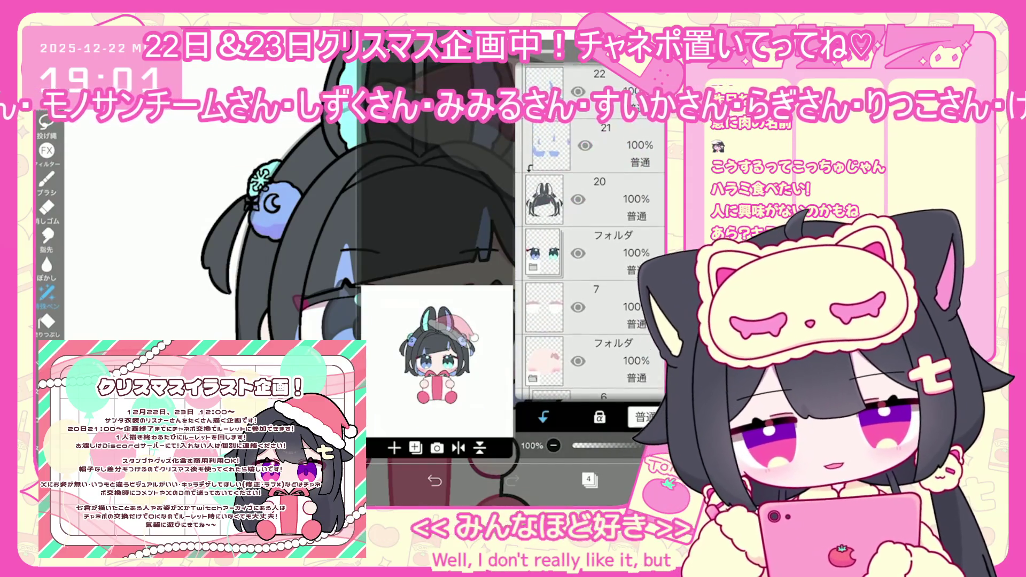
# Add a new layer clipped to layer 25, then inspect the canvas
pyautogui.scroll(5, 588, 230)
pyautogui.click(589, 225)
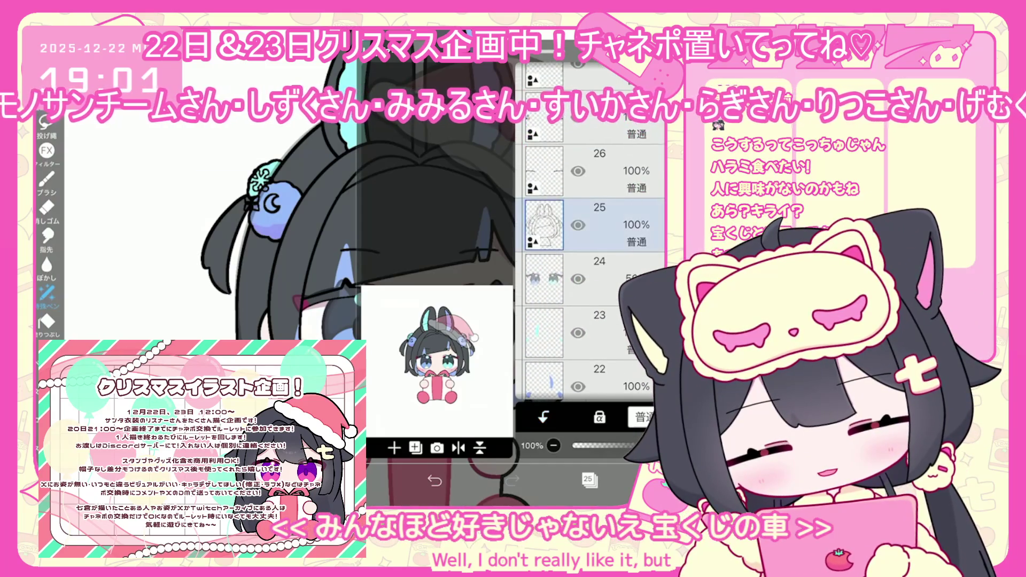
pyautogui.click(394, 448)
pyautogui.click(543, 417)
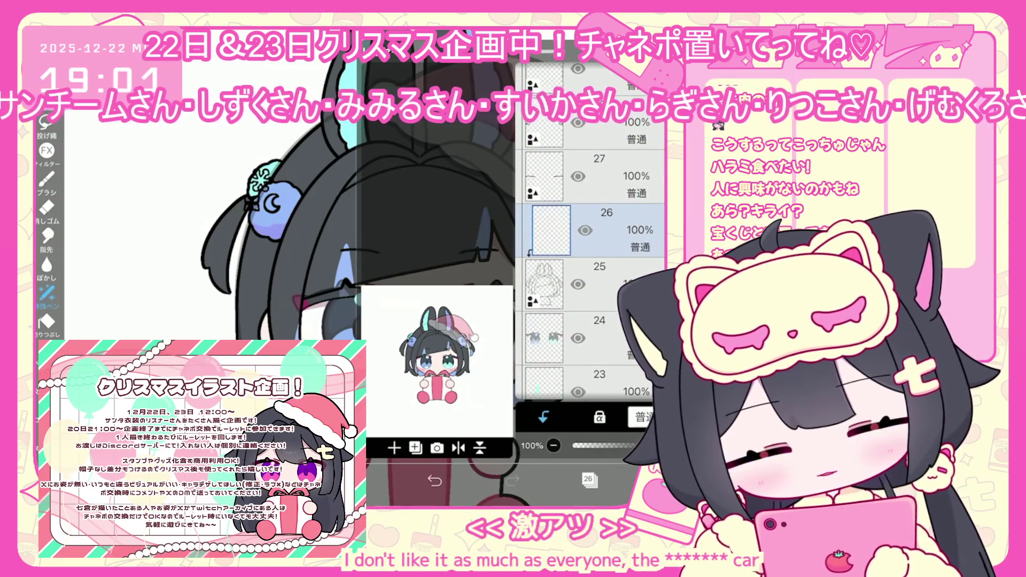
pyautogui.click(588, 480)
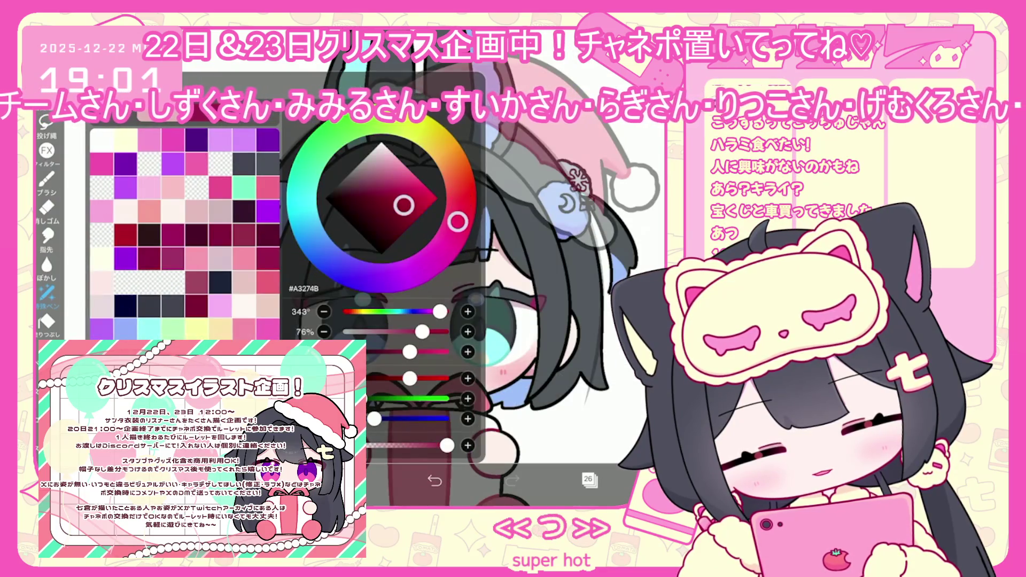
pyautogui.scroll(5, 406, 278)
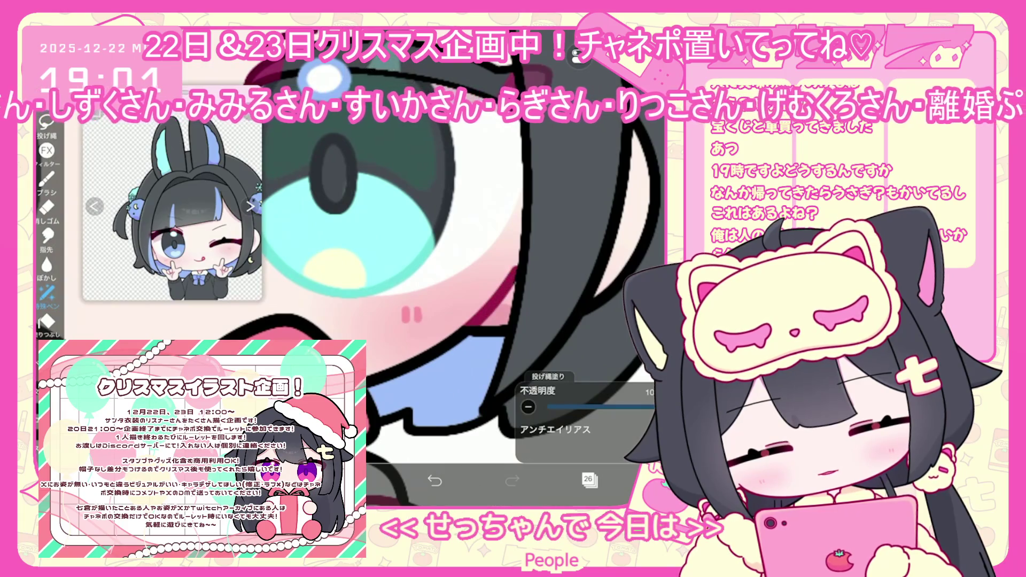
pyautogui.scroll(-3, 353, 278)
pyautogui.scroll(-2, 352, 278)
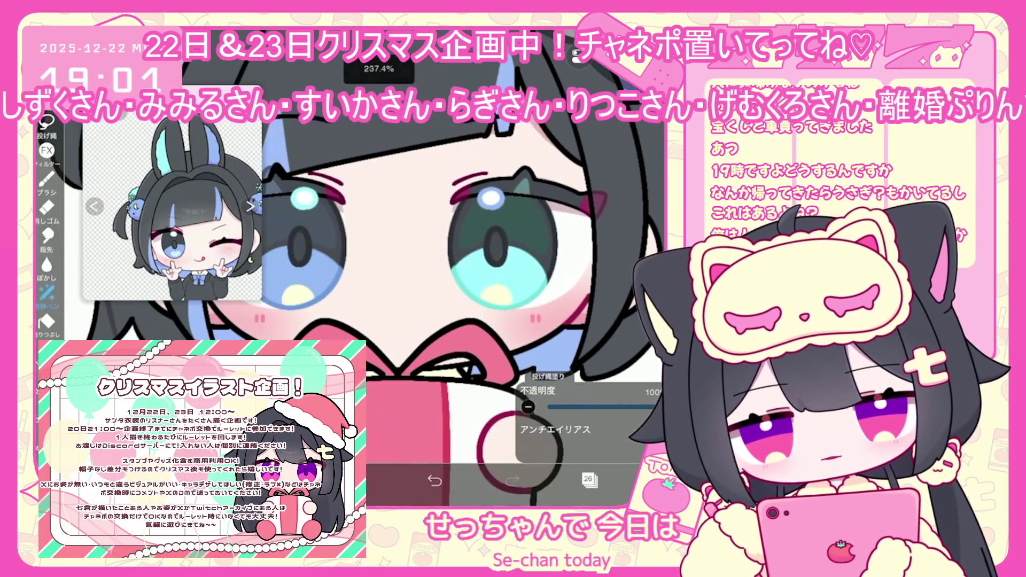
pyautogui.scroll(3, 407, 241)
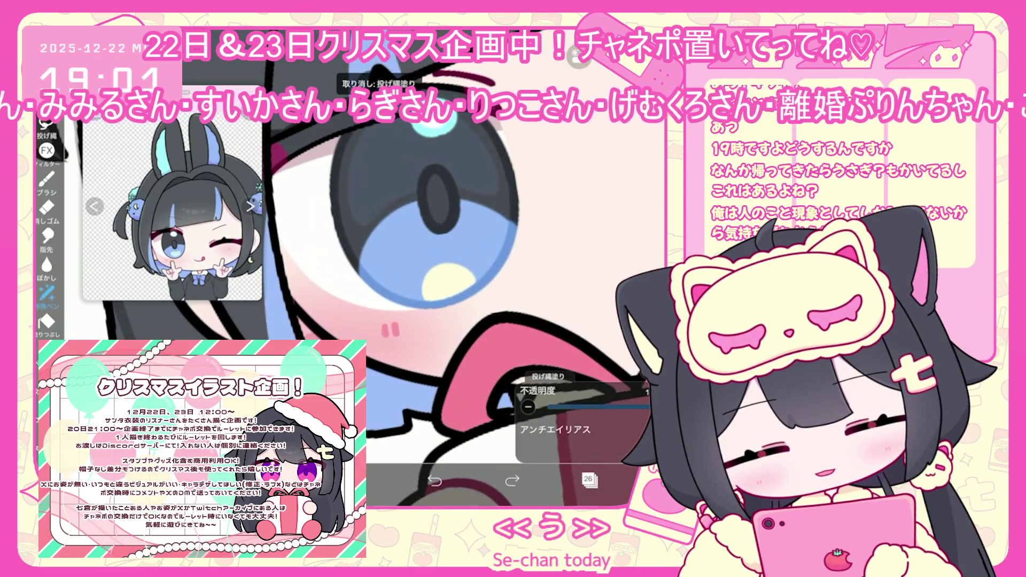
pyautogui.scroll(-5, 460, 278)
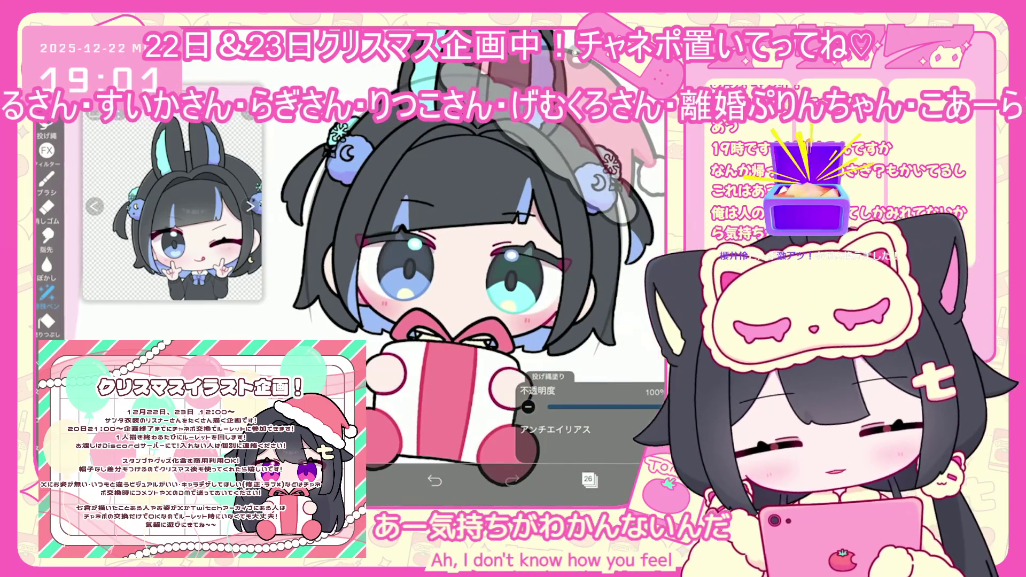
# Select hair layer 20 inside the folder and check the current colour
pyautogui.click(588, 479)
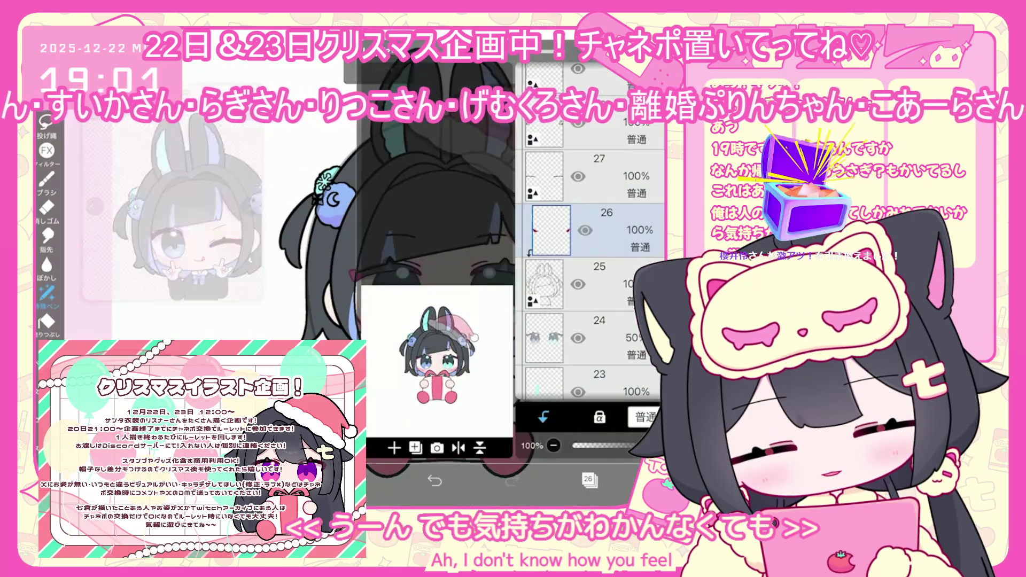
pyautogui.scroll(-6, 593, 230)
pyautogui.click(542, 289)
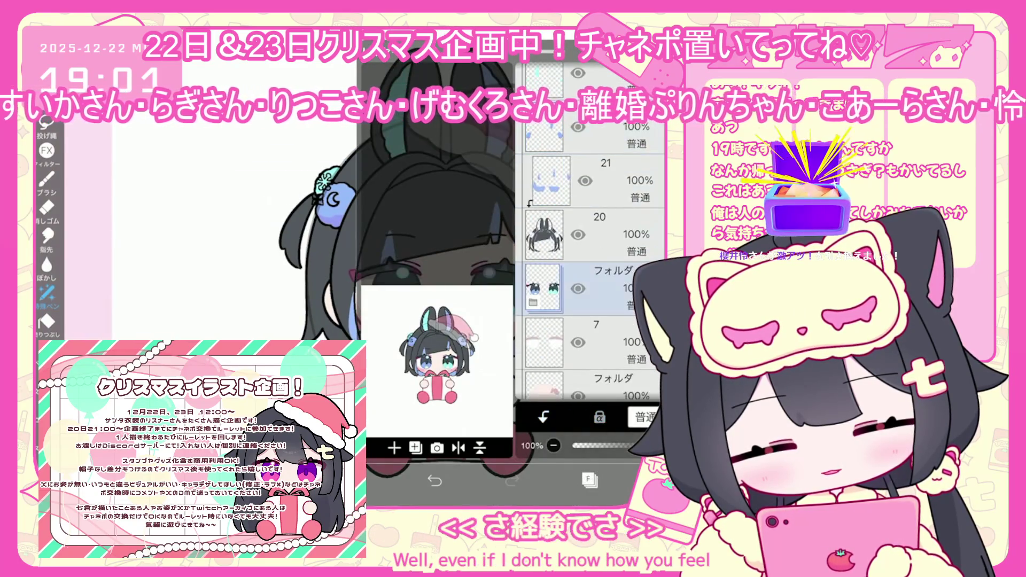
pyautogui.click(594, 236)
pyautogui.click(588, 480)
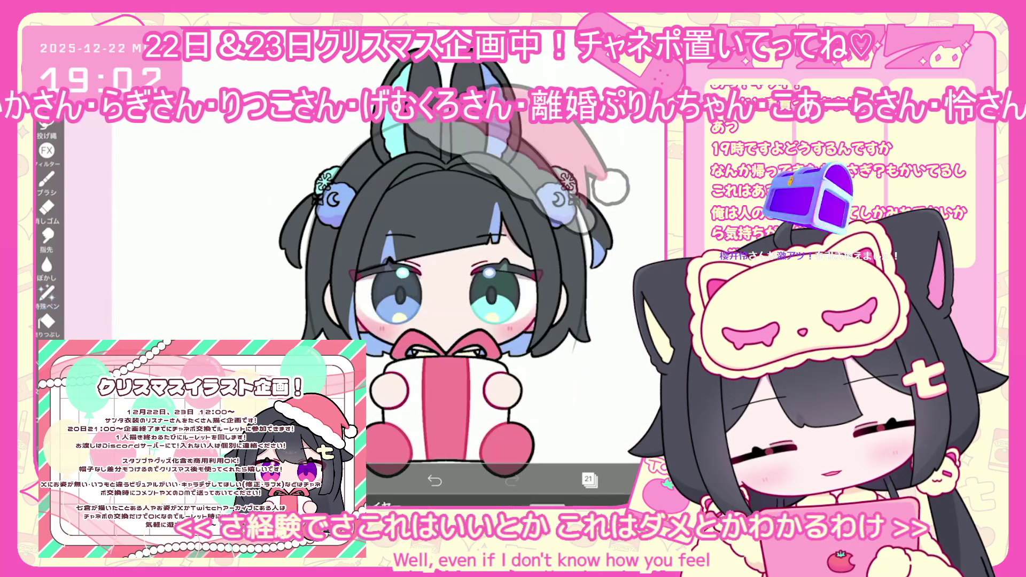
pyautogui.click(359, 480)
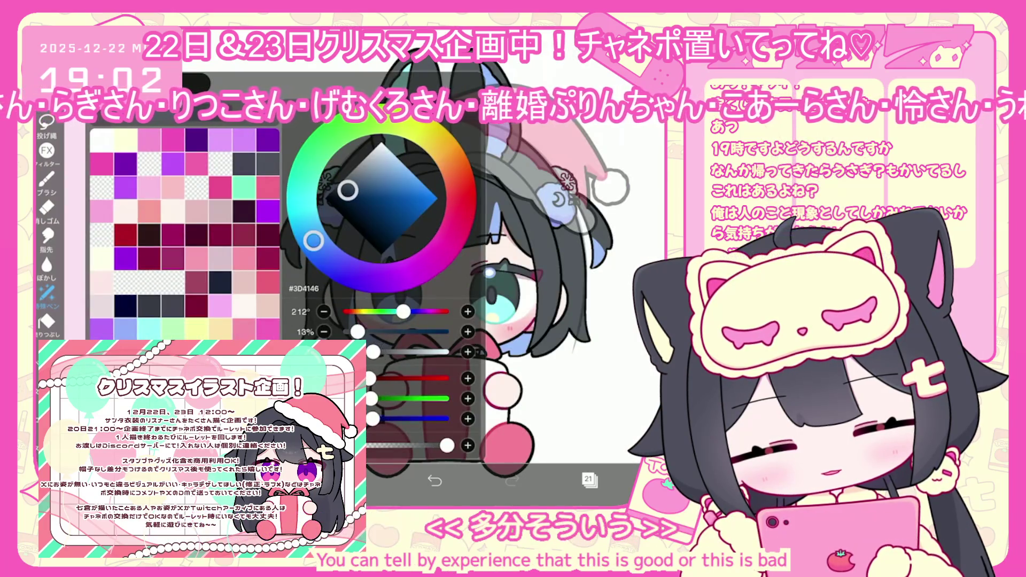
pyautogui.click(359, 479)
# Undo the last two lasso fills on the dark hair
pyautogui.scroll(5, 406, 268)
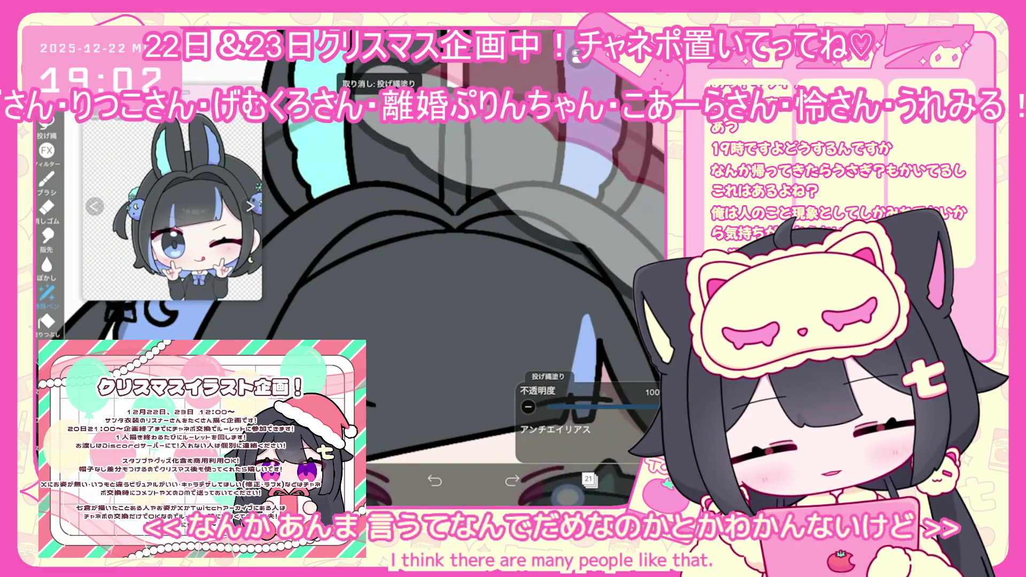
pyautogui.hotkey('ctrl', 'z')
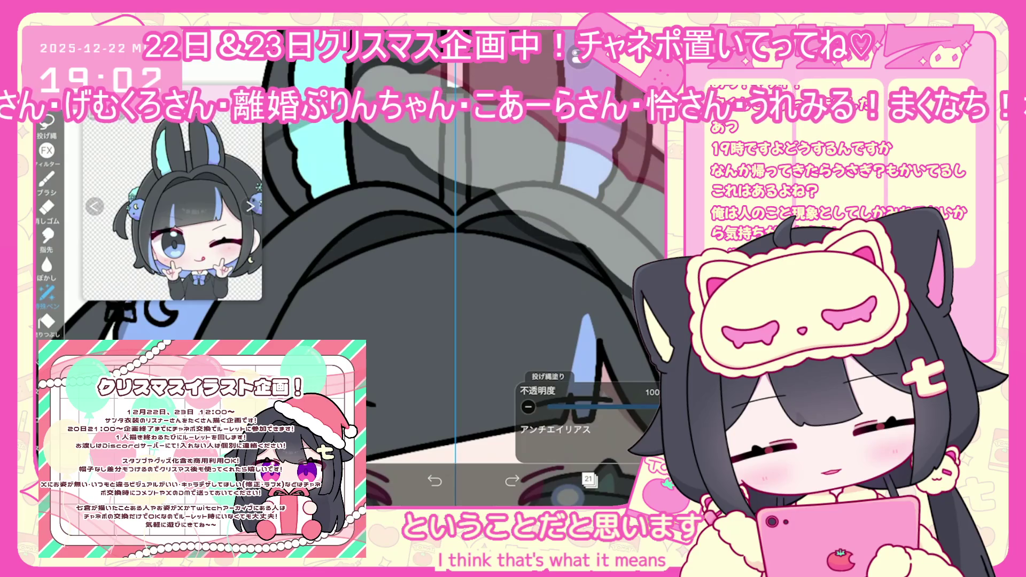
pyautogui.scroll(-5, 447, 337)
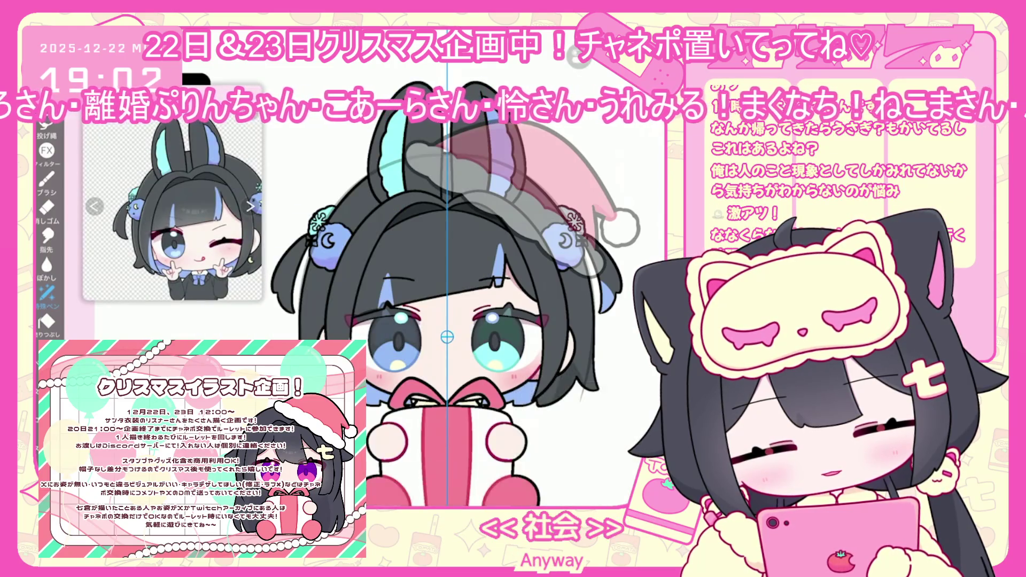
pyautogui.click(435, 481)
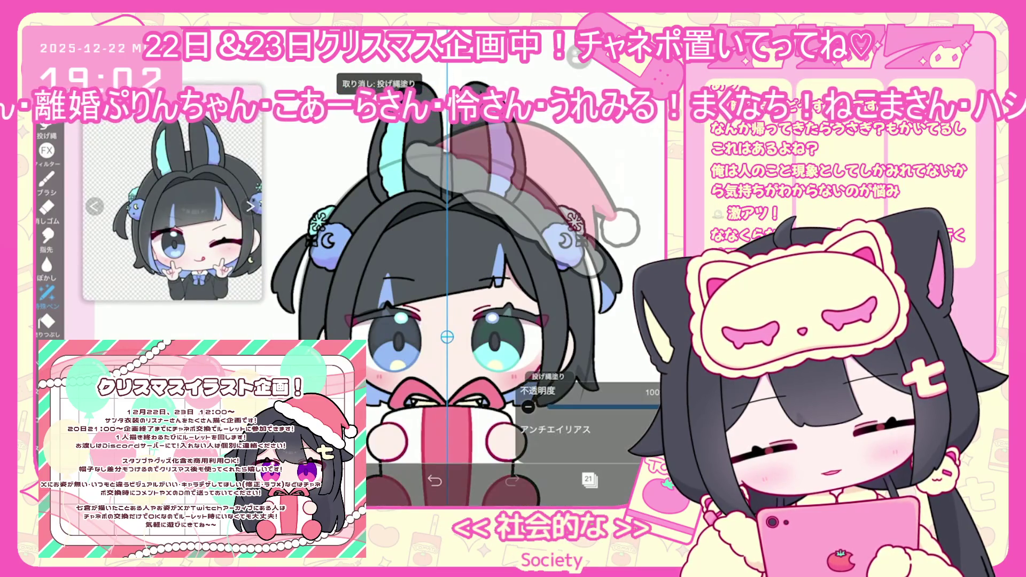
# Pan the canvas view slightly left to bring the hat area into view
pyautogui.moveTo(447, 337); pyautogui.dragTo(413, 331)
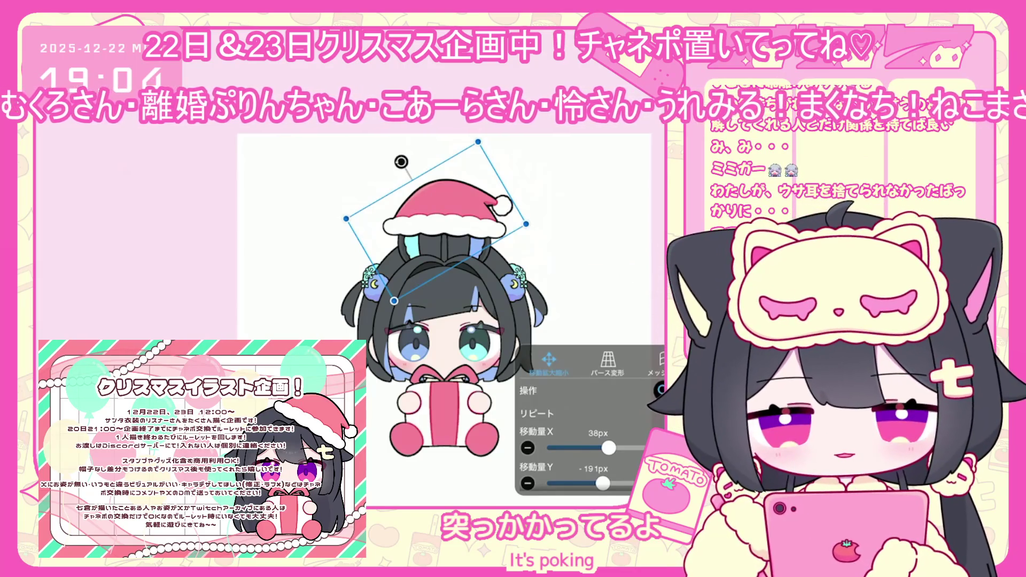
# Drag the Santa hat down and slightly left onto the head between the bunny ears
pyautogui.moveTo(444, 212)
pyautogui.mouseDown()
pyautogui.moveTo(435, 217)
pyautogui.moveTo(447, 207)
pyautogui.moveTo(446, 237)
pyautogui.mouseUp()
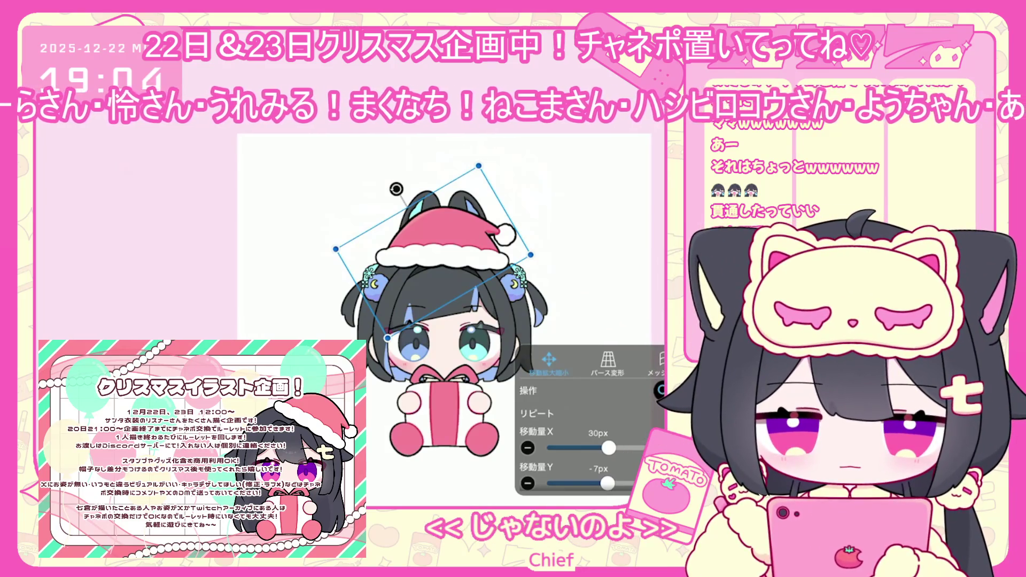
pyautogui.moveTo(444, 230); pyautogui.dragTo(447, 236)
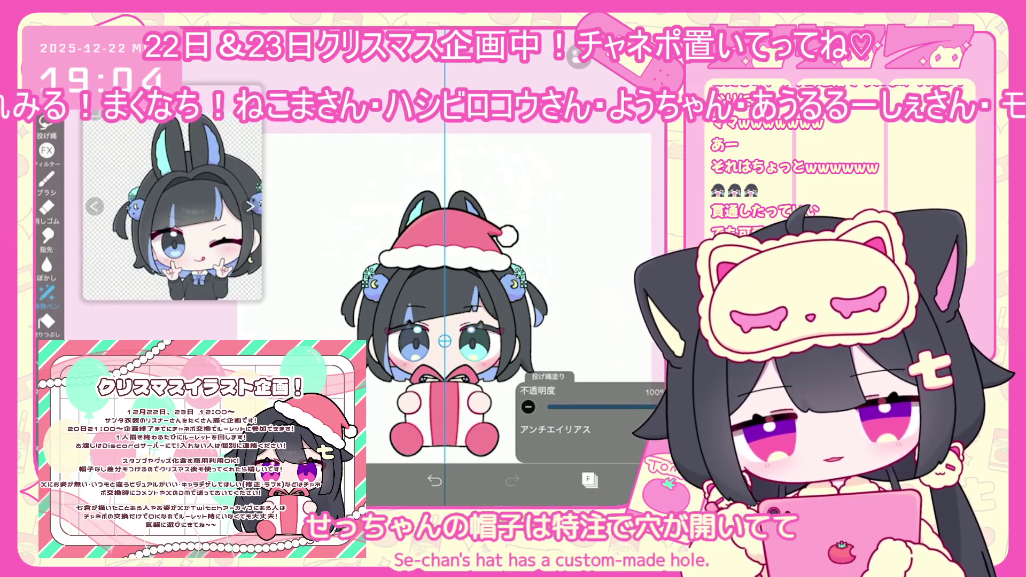
# Revert the hat's last move and reselect the Santa hat layer for Move/Scale
pyautogui.scroll(2, 439, 342)
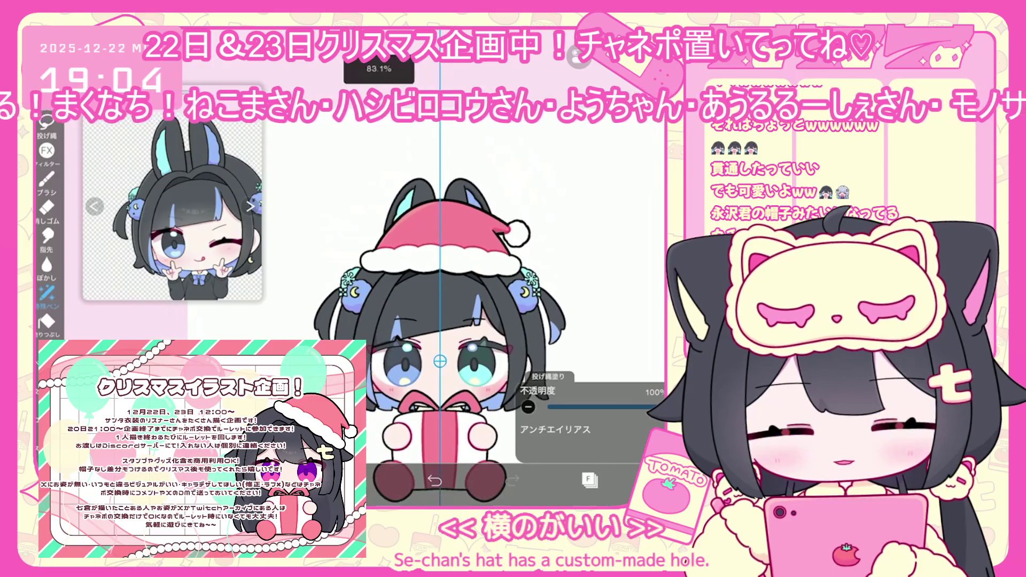
pyautogui.scroll(-1, 438, 342)
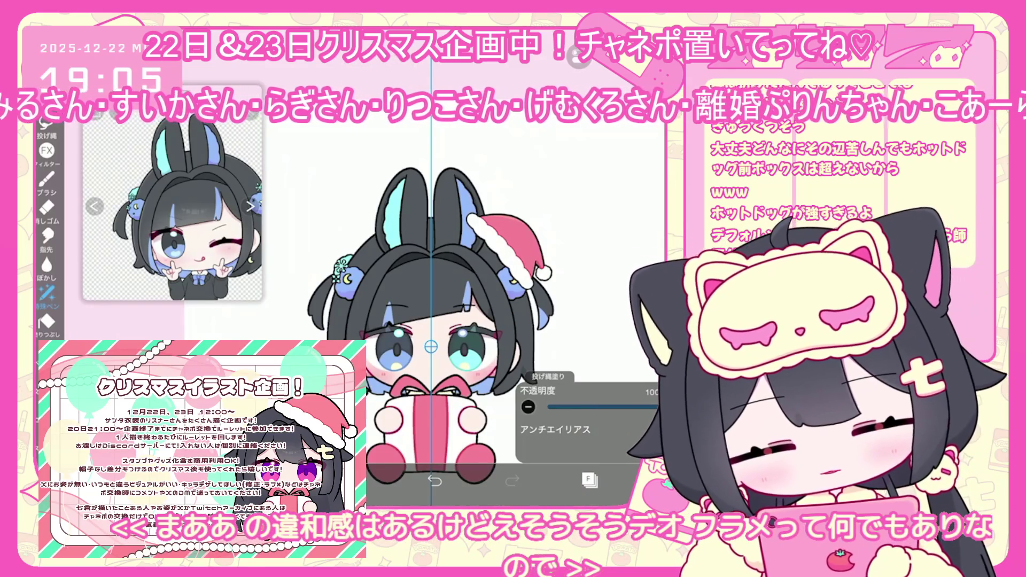
pyautogui.hotkey('ctrl', 'z')
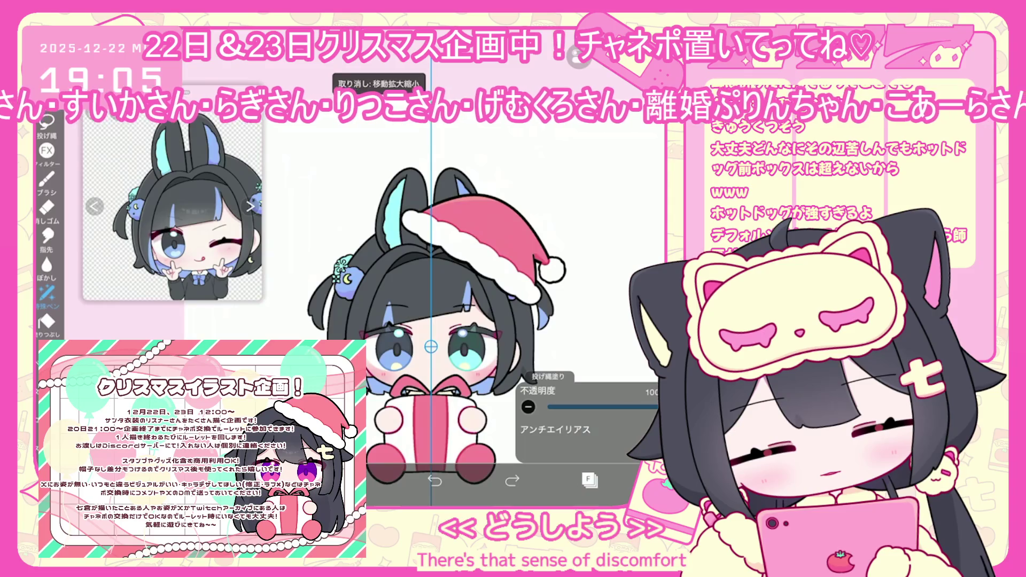
pyautogui.click(435, 481)
pyautogui.click(590, 480)
pyautogui.click(589, 480)
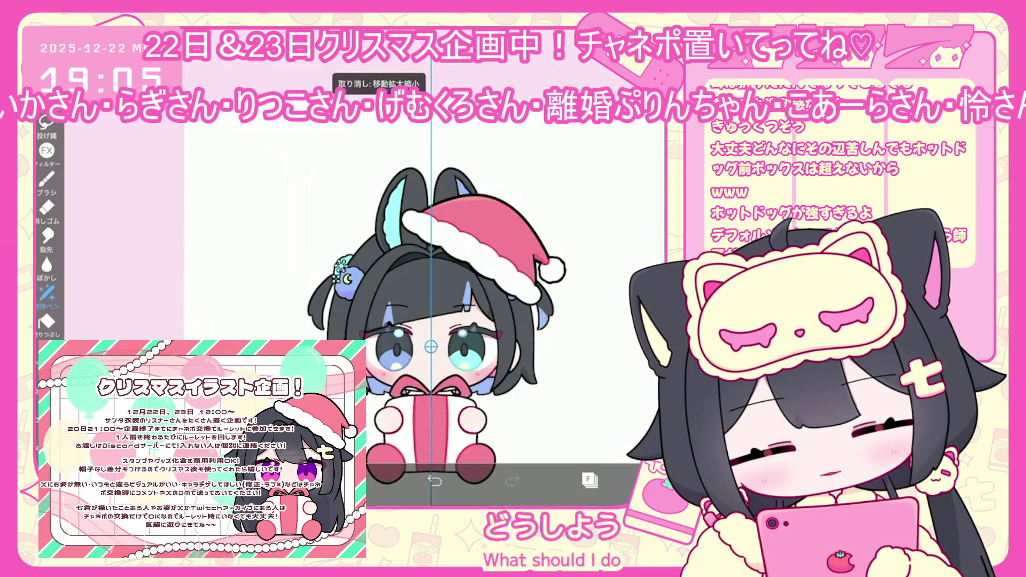
pyautogui.hotkey('ctrl', 't')
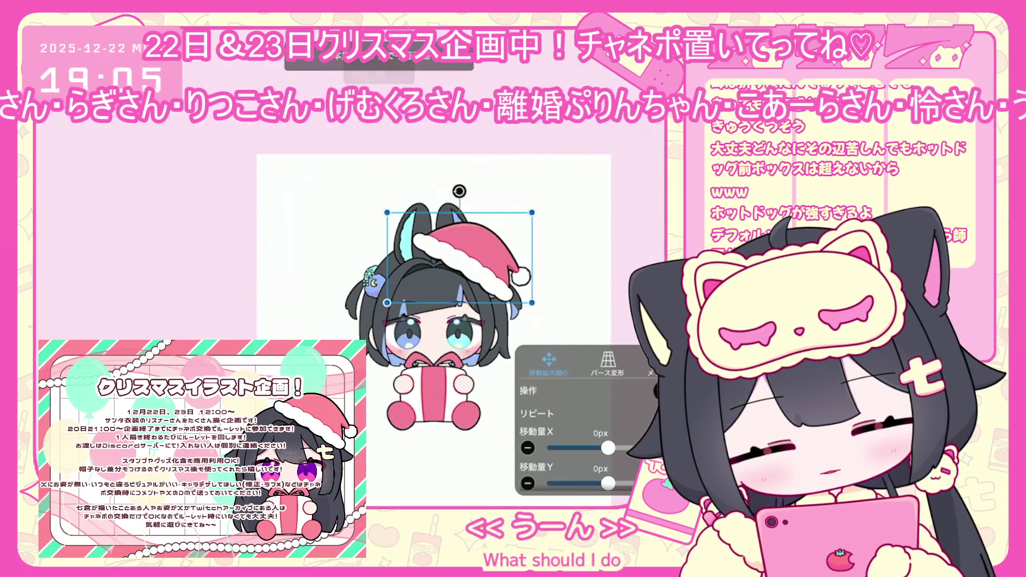
# Move the hat up-left, straighten it over the right ear, and apply the position
pyautogui.moveTo(452, 261)
pyautogui.mouseDown()
pyautogui.moveTo(445, 230)
pyautogui.moveTo(474, 256)
pyautogui.mouseUp()
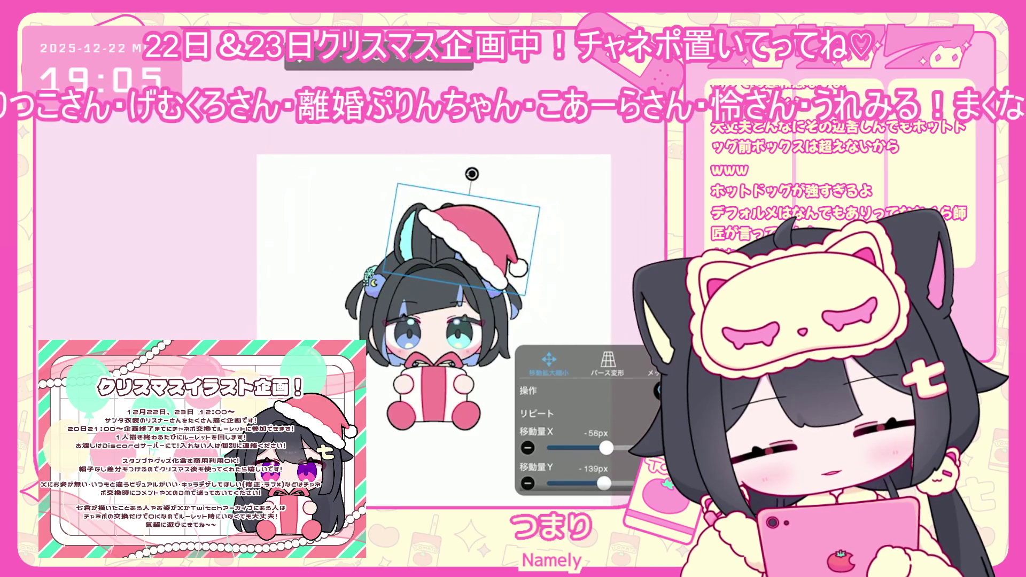
pyautogui.moveTo(467, 252); pyautogui.dragTo(462, 250)
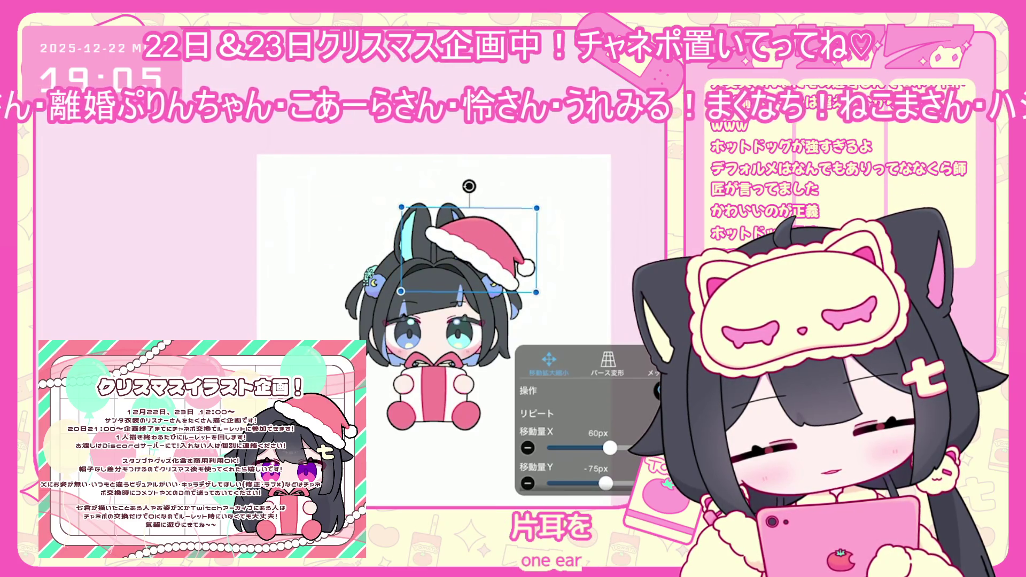
pyautogui.press('Return')
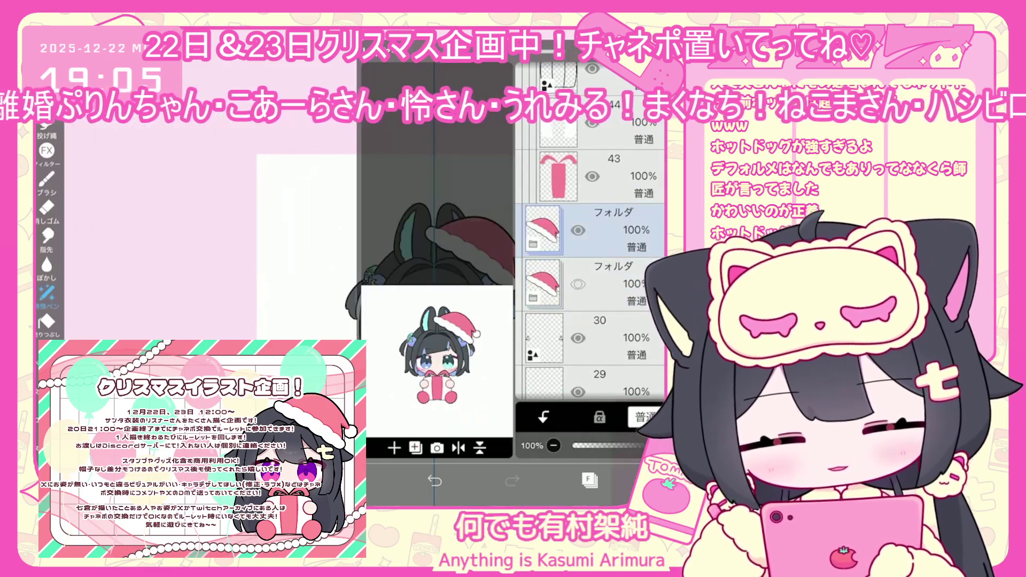
# Choose the lower Santa hat folder in the layer list
pyautogui.click(615, 283)
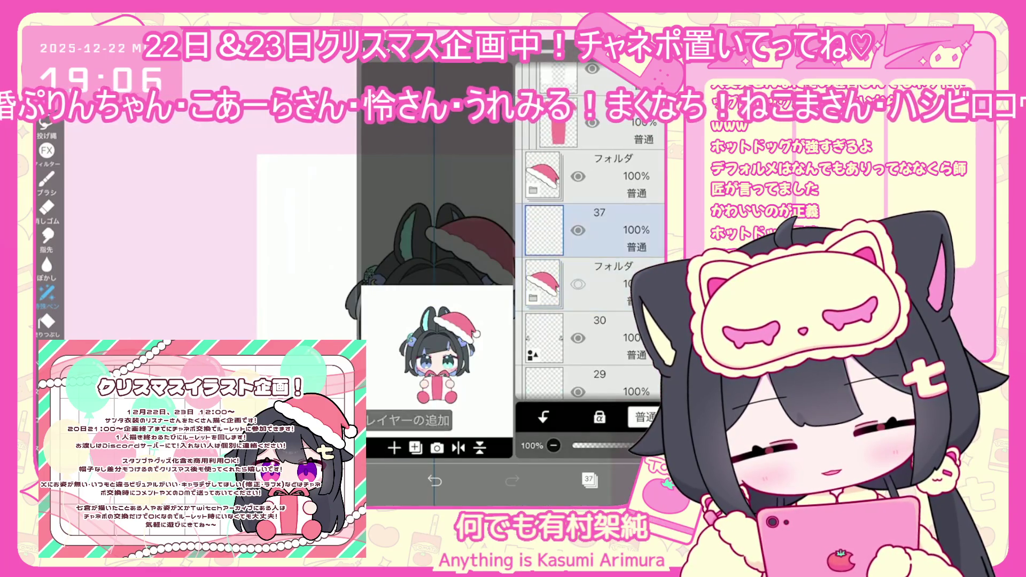
pyautogui.scroll(2, 406, 320)
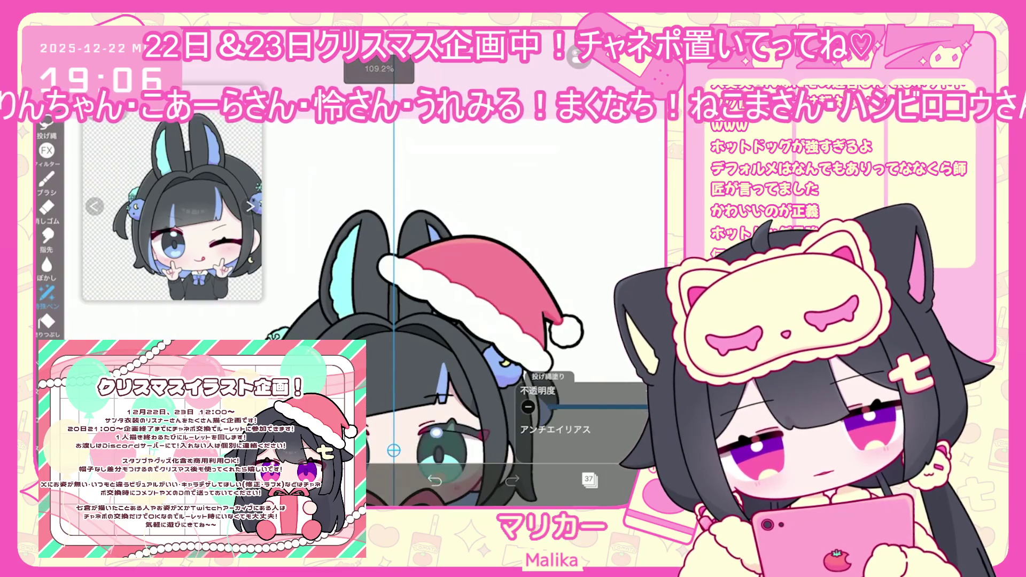
pyautogui.moveTo(394, 450); pyautogui.dragTo(394, 451)
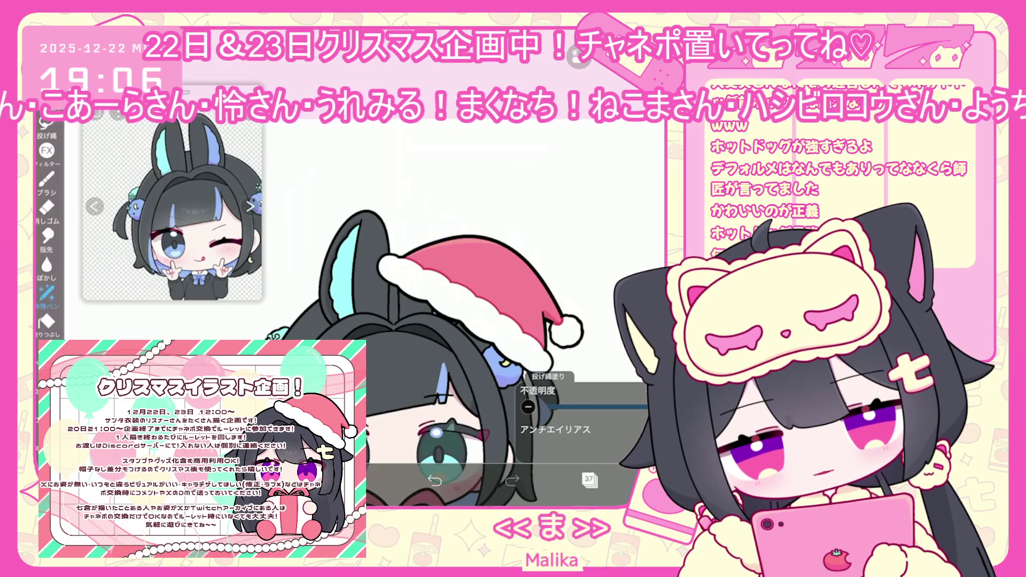
pyautogui.scroll(-5, 460, 332)
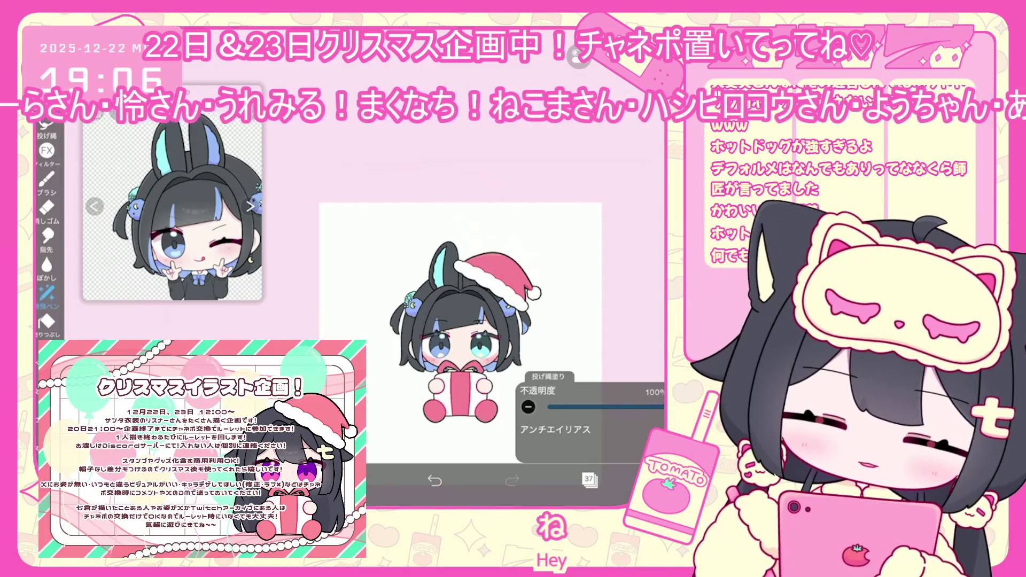
pyautogui.scroll(3, 460, 332)
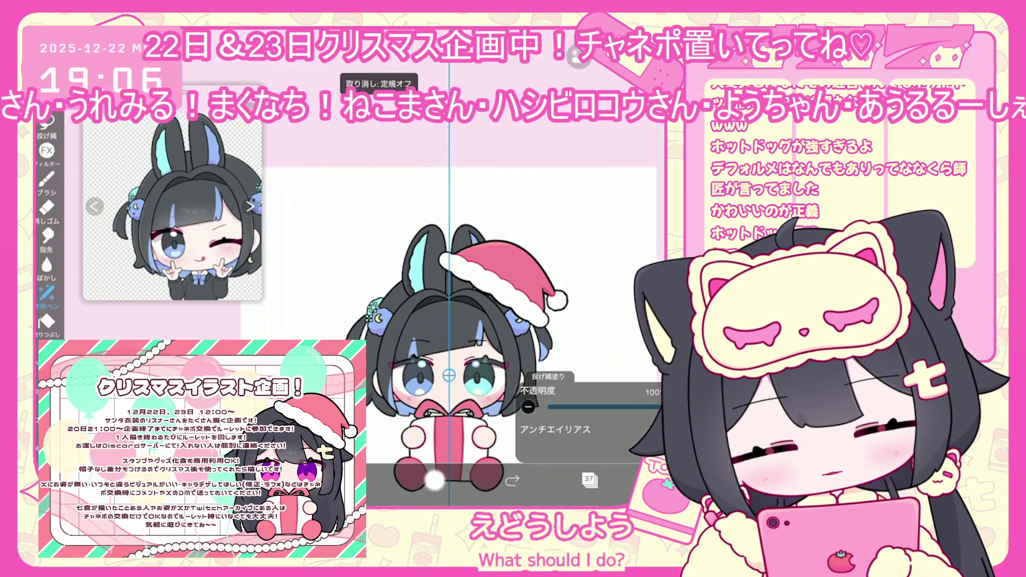
# Reopen the layer list and select the upper Santa hat folder
pyautogui.click(590, 480)
pyautogui.click(590, 480)
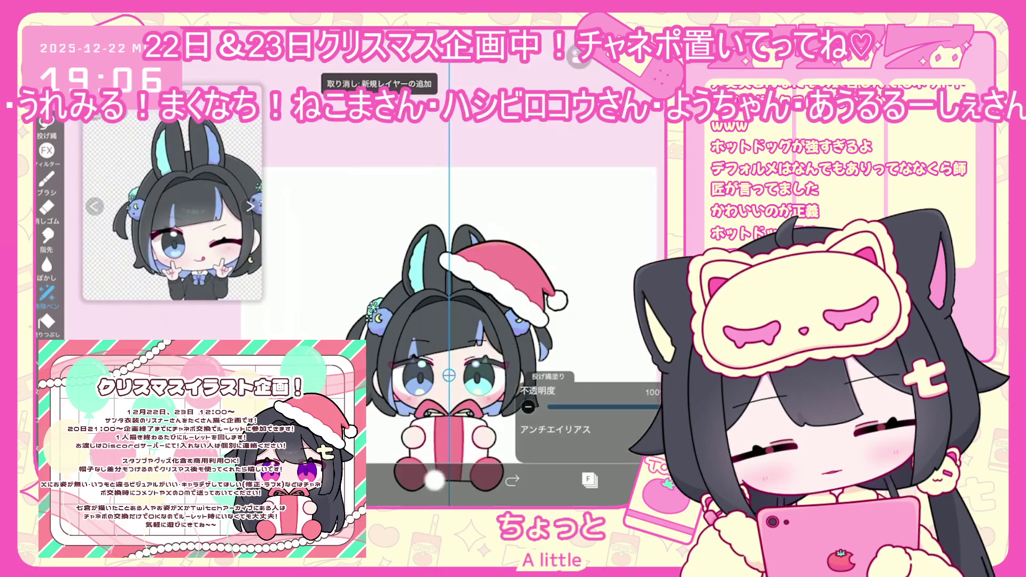
pyautogui.click(435, 481)
pyautogui.click(590, 480)
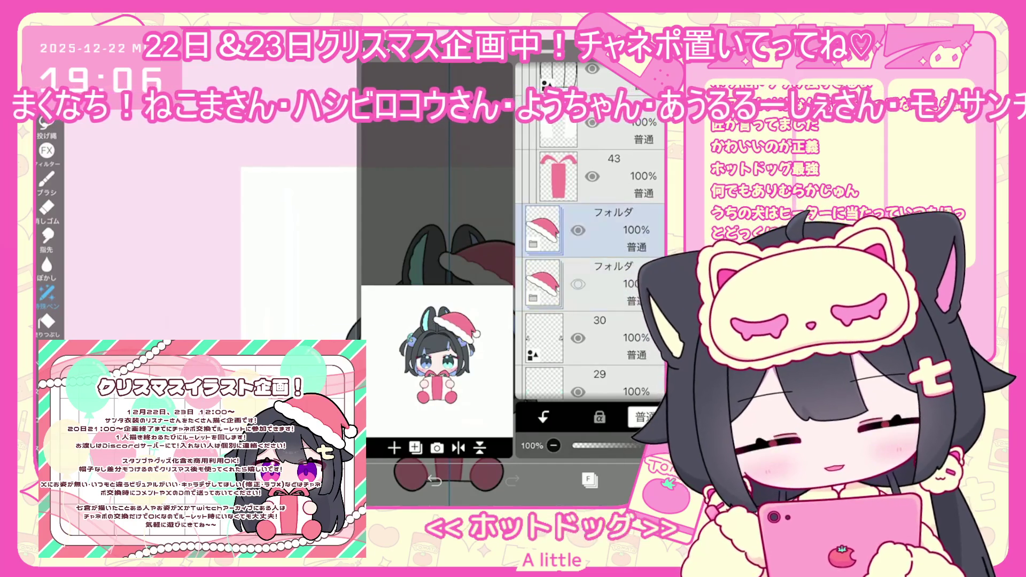
# Tilt the hat folder clockwise, shrink it, and shift it up-right toward the right ear
pyautogui.hotkey('ctrl', 't')
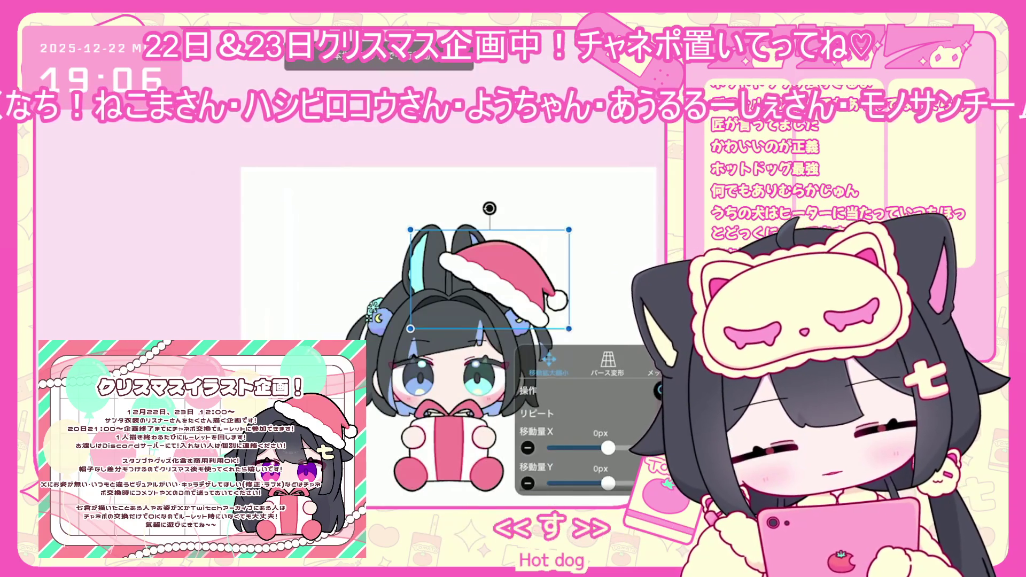
pyautogui.moveTo(490, 209)
pyautogui.mouseDown()
pyautogui.moveTo(515, 210)
pyautogui.moveTo(509, 216)
pyautogui.mouseUp()
pyautogui.moveTo(433, 221); pyautogui.dragTo(457, 239)
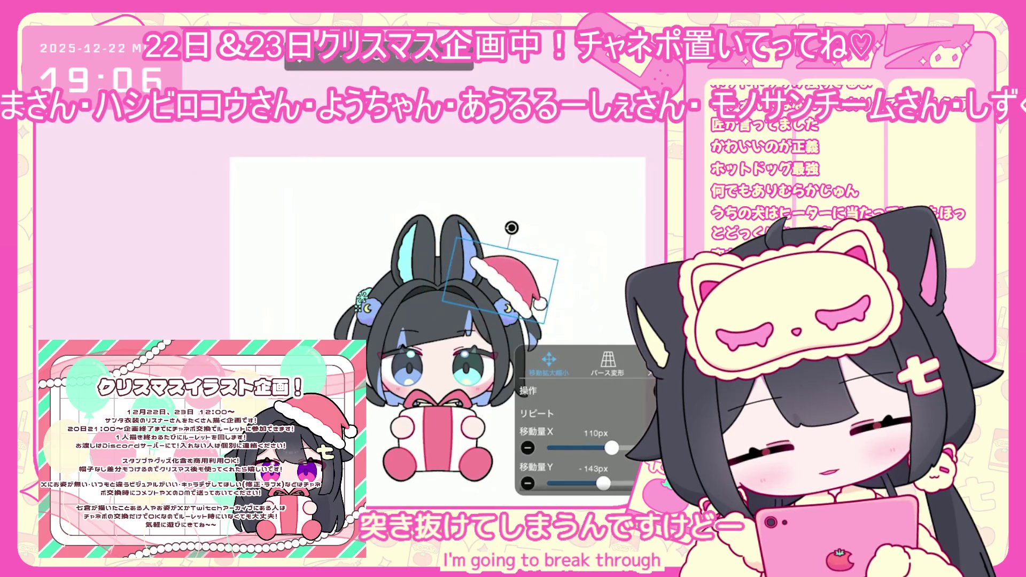
pyautogui.click(590, 480)
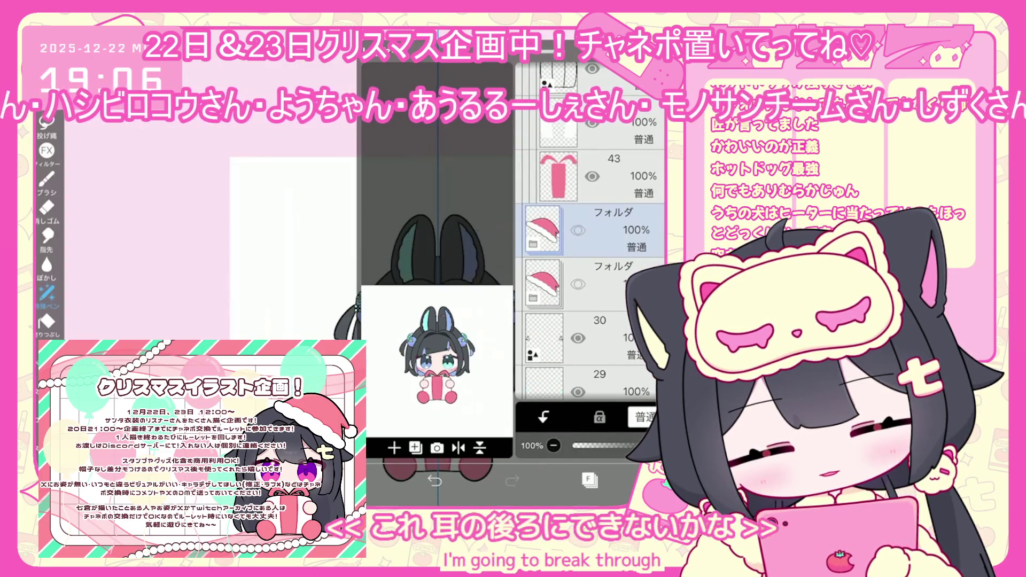
# Cut the selected ear out of the character's line art layer
pyautogui.scroll(-10, 590, 230)
pyautogui.click(544, 278)
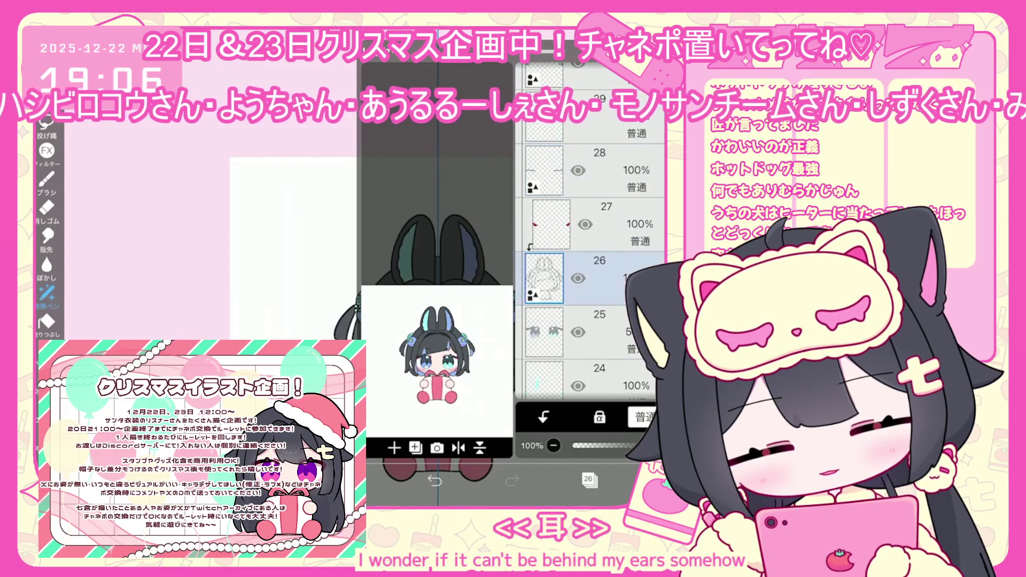
pyautogui.click(590, 479)
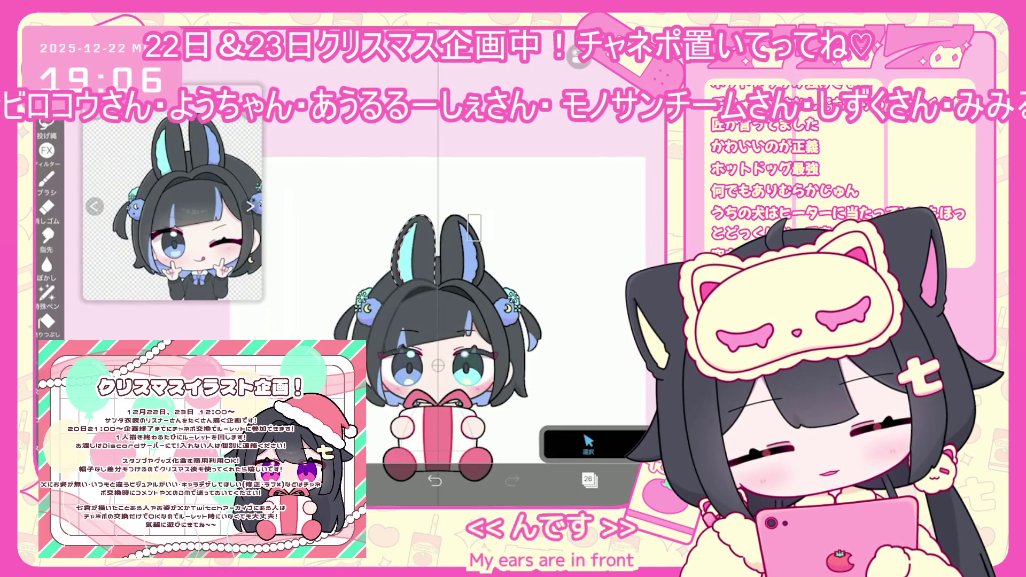
pyautogui.click(589, 479)
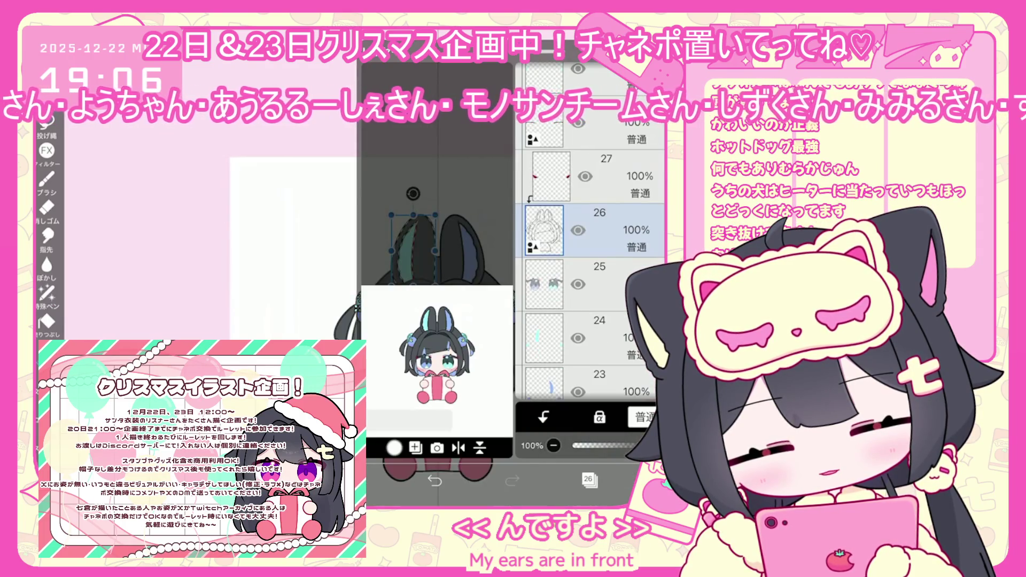
pyautogui.click(590, 479)
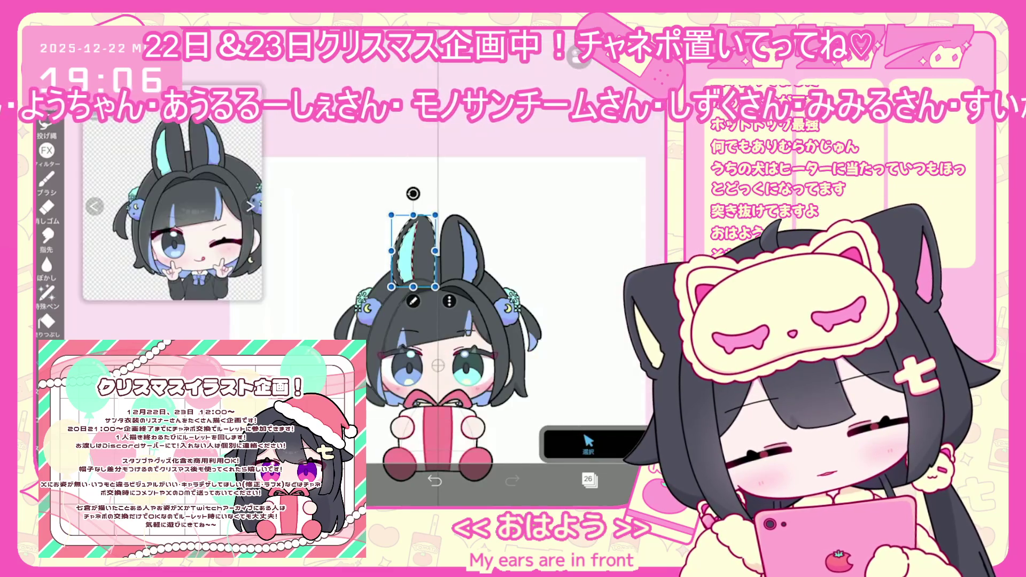
pyautogui.click(558, 200)
# Paste the cut ear as a new layer and merge it down into layer 25
pyautogui.click(589, 479)
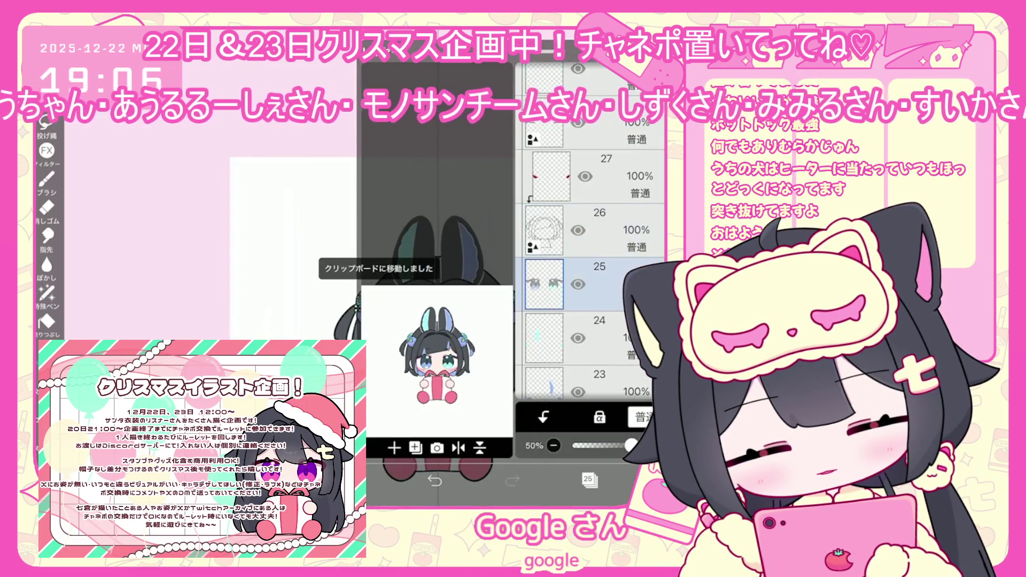
pyautogui.click(589, 479)
pyautogui.click(588, 444)
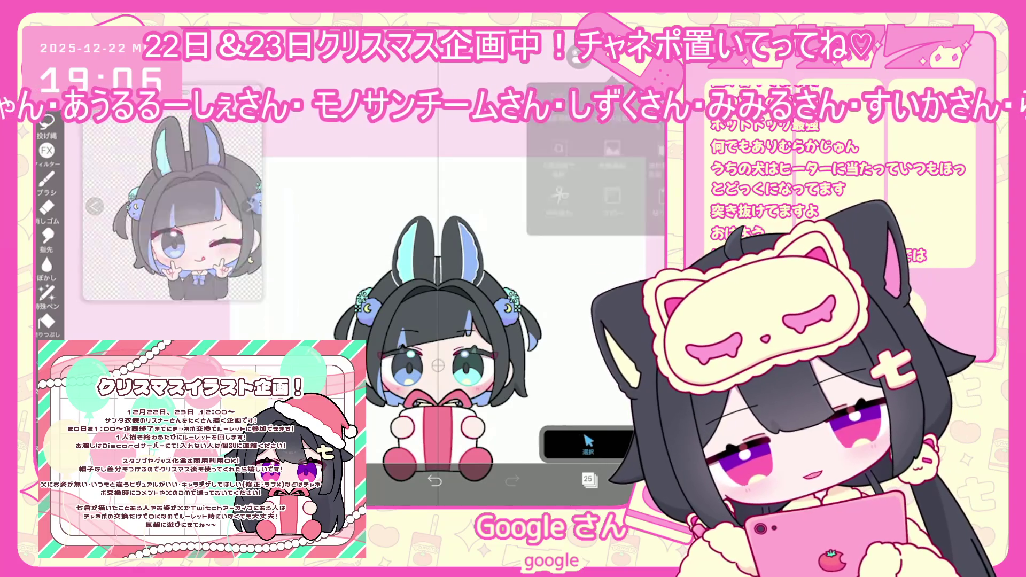
pyautogui.click(590, 480)
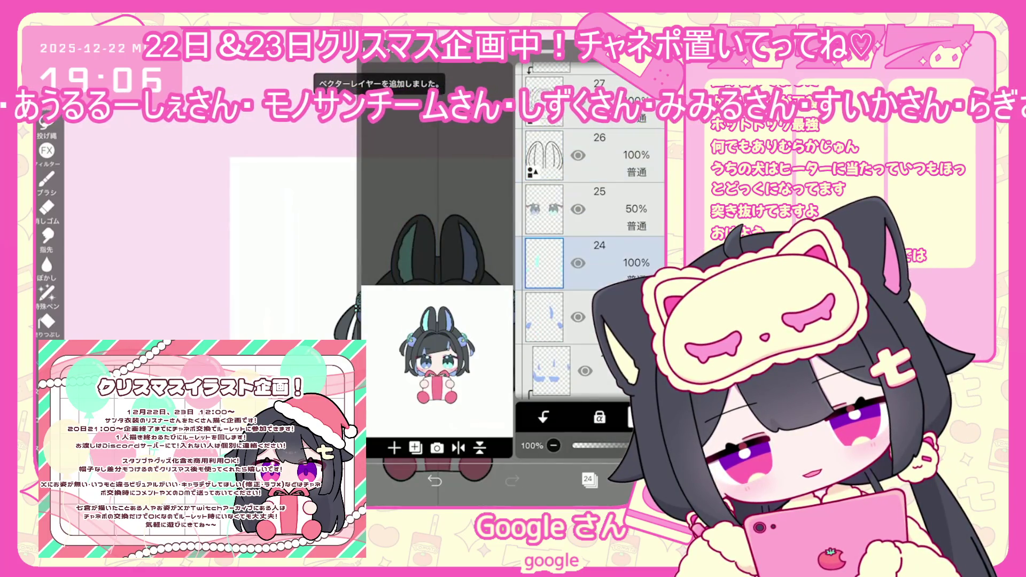
pyautogui.click(543, 417)
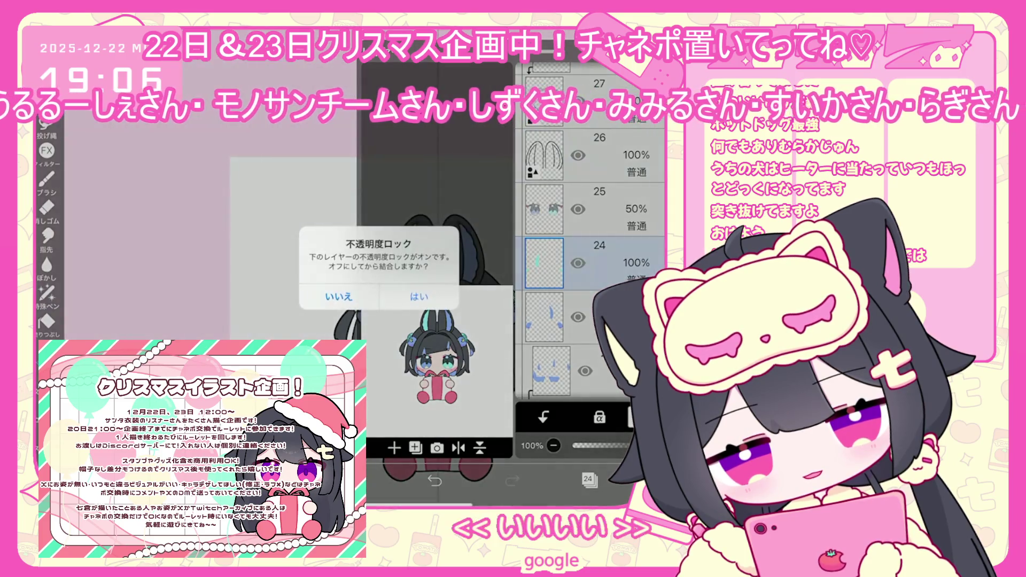
pyautogui.click(348, 294)
pyautogui.click(589, 480)
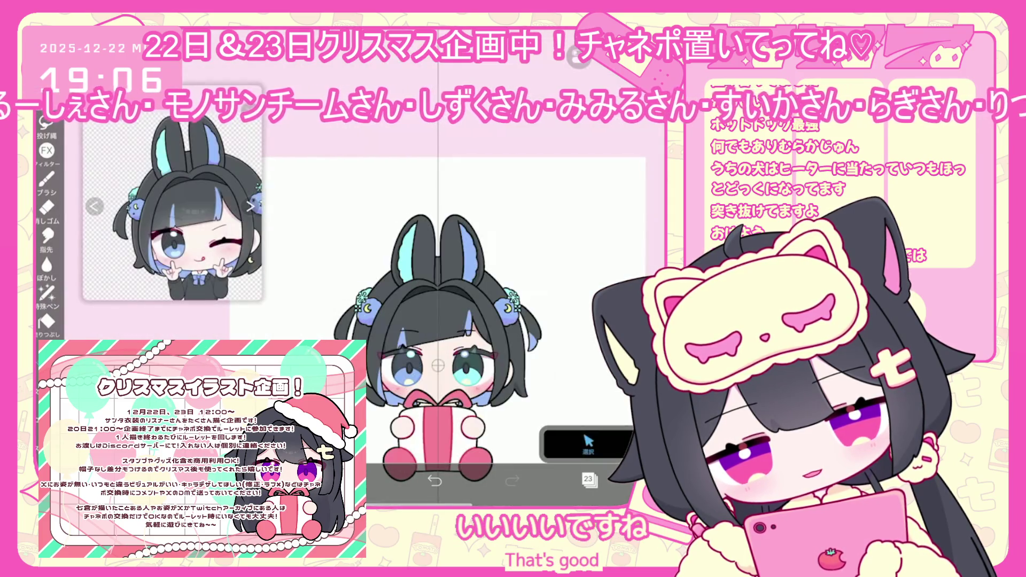
# Cut the ear region from layer 24, paste it back, then undo the stray paste
pyautogui.click(623, 445)
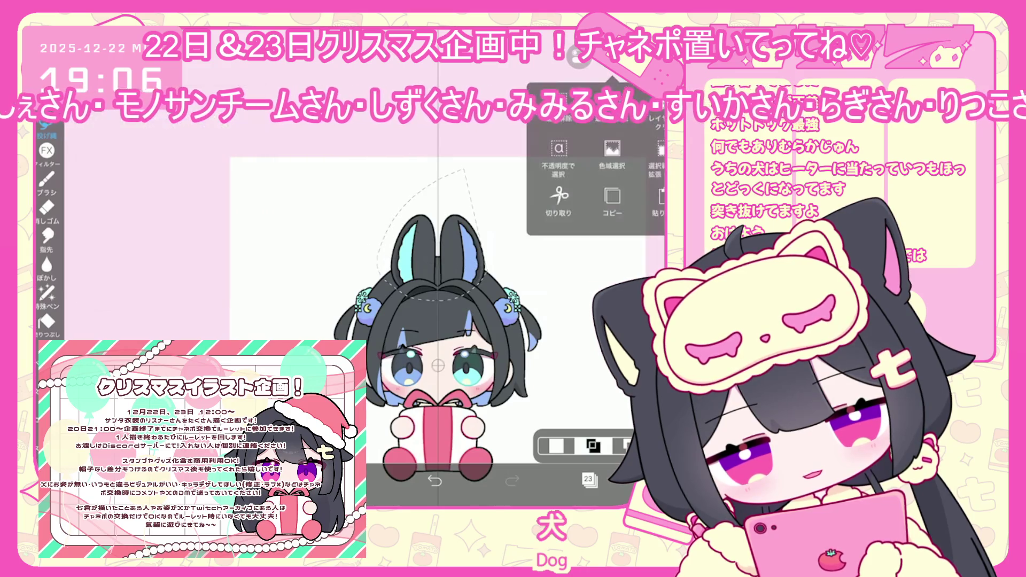
pyautogui.click(610, 155)
pyautogui.click(590, 480)
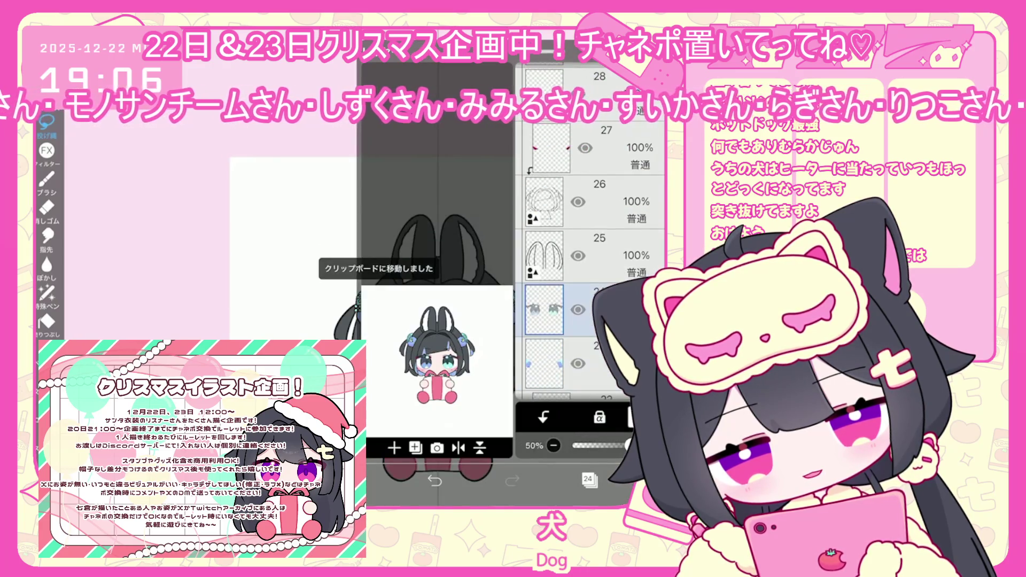
pyautogui.click(590, 480)
pyautogui.click(612, 74)
pyautogui.click(558, 198)
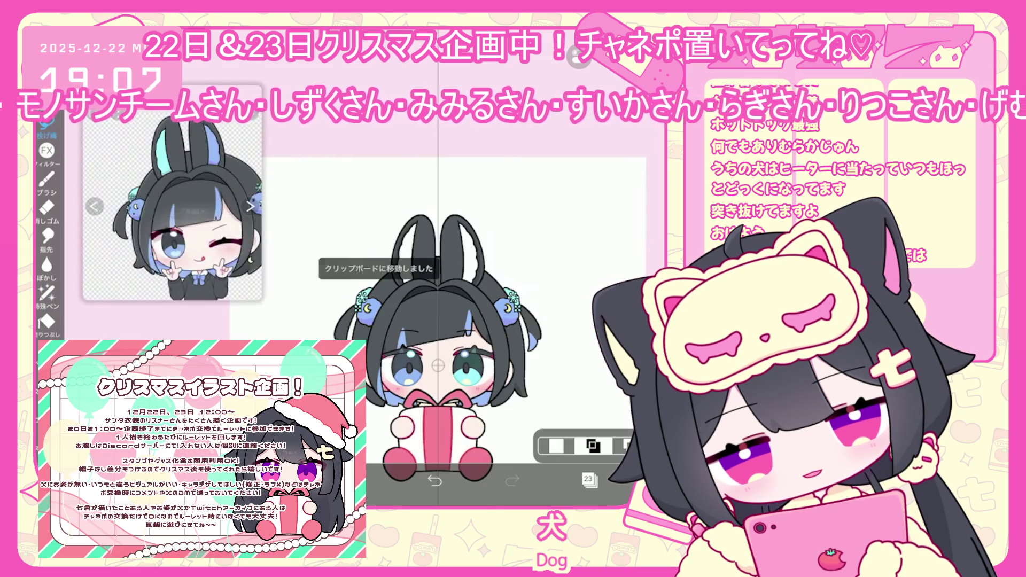
pyautogui.click(612, 75)
pyautogui.click(659, 197)
pyautogui.click(620, 497)
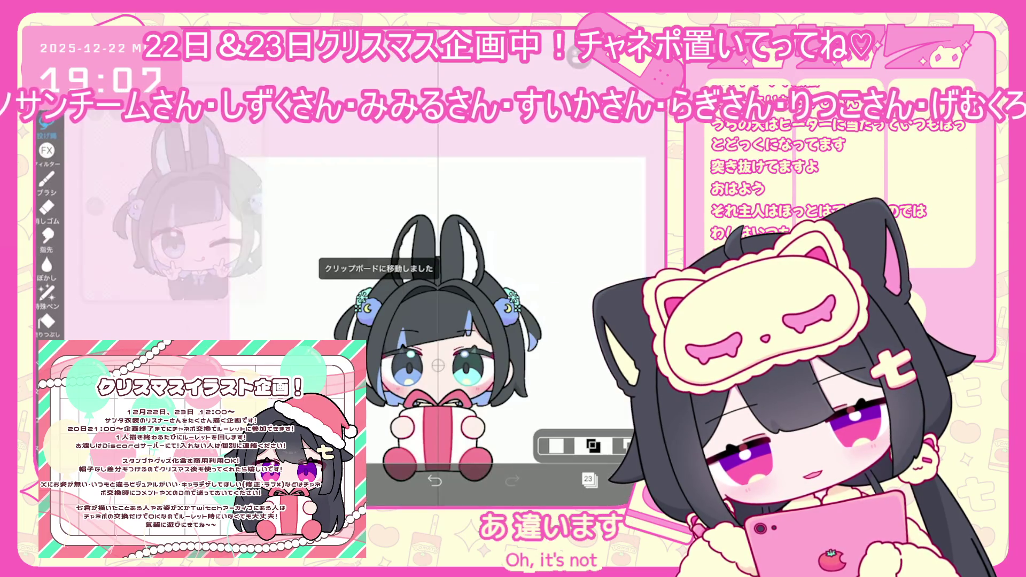
pyautogui.click(434, 480)
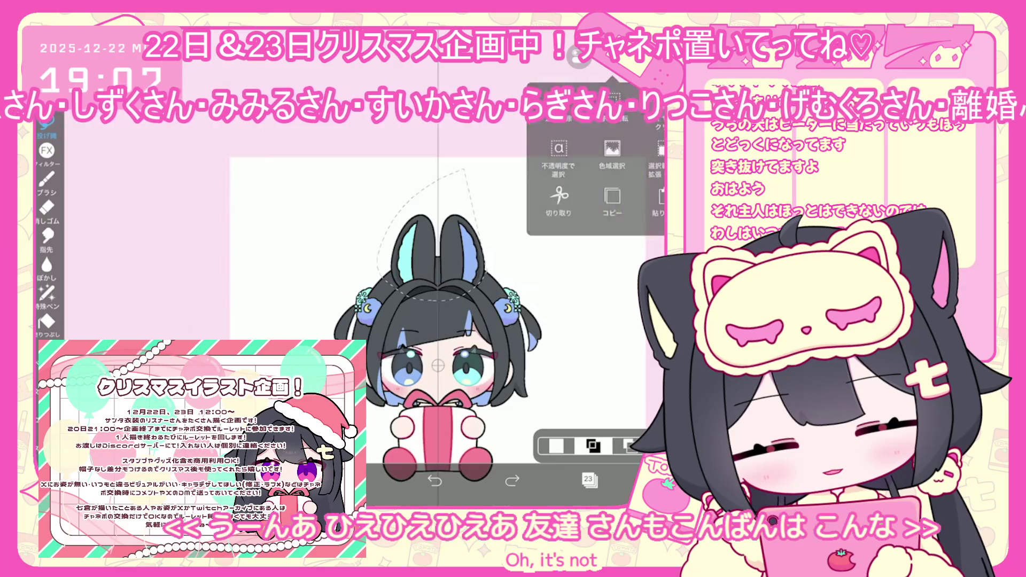
# Cut the ear region again and move the pasted ears into place
pyautogui.click(513, 161)
pyautogui.click(589, 480)
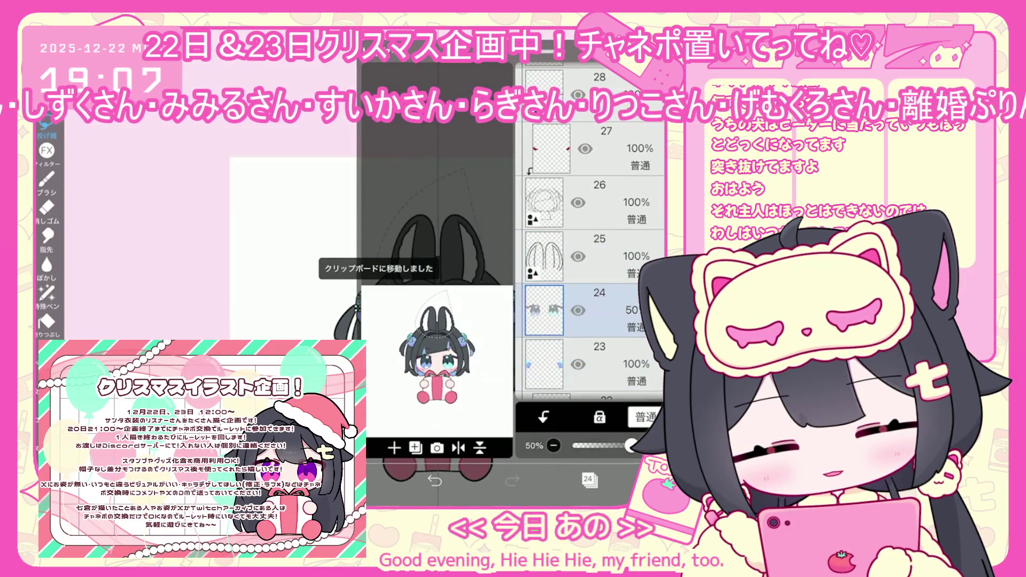
pyautogui.click(588, 479)
pyautogui.click(609, 160)
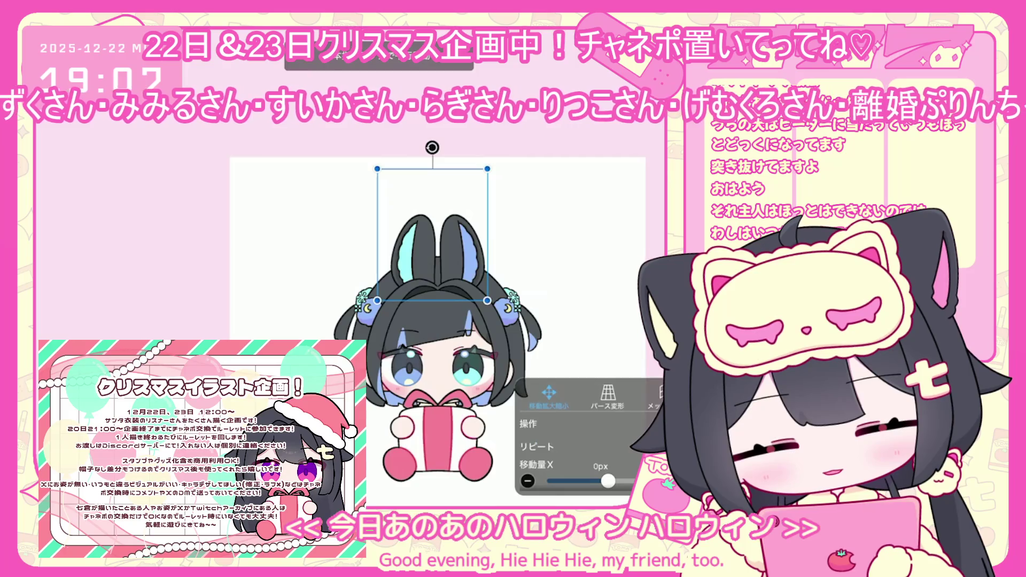
pyautogui.click(588, 480)
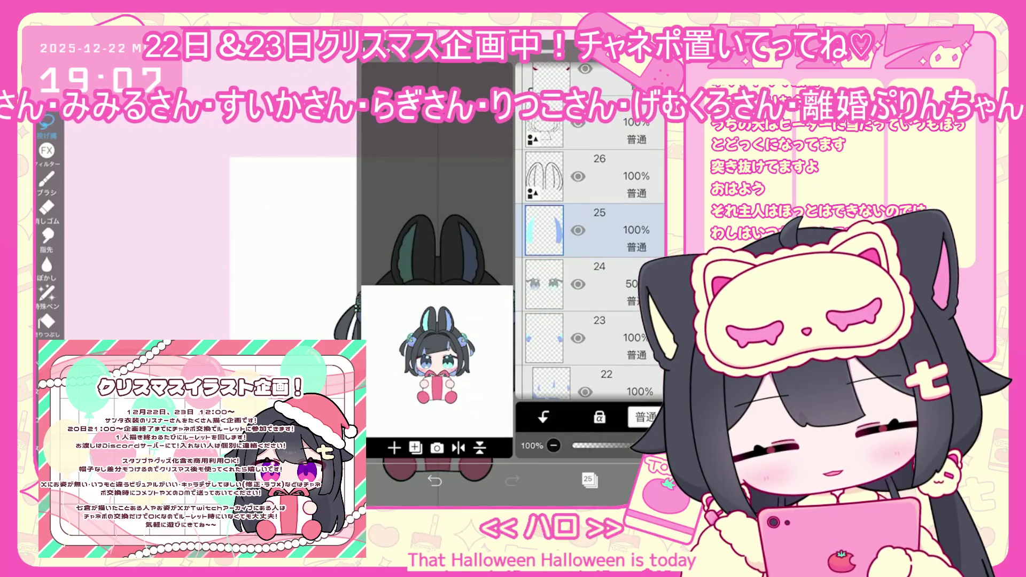
# Switch back to hair layer 20 in the layer list
pyautogui.scroll(-5, 593, 278)
pyautogui.click(588, 312)
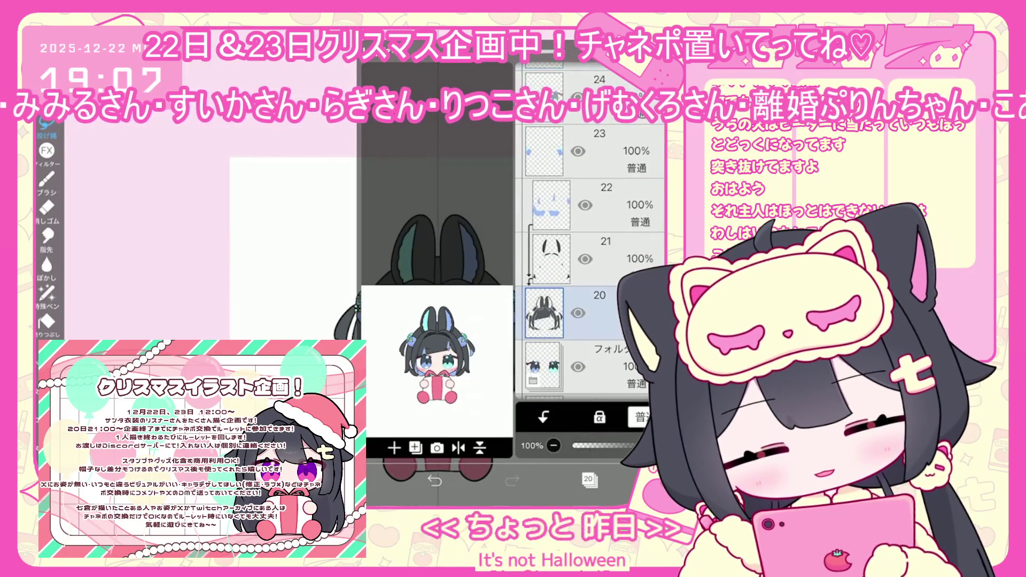
pyautogui.click(588, 260)
pyautogui.scroll(-1, 588, 278)
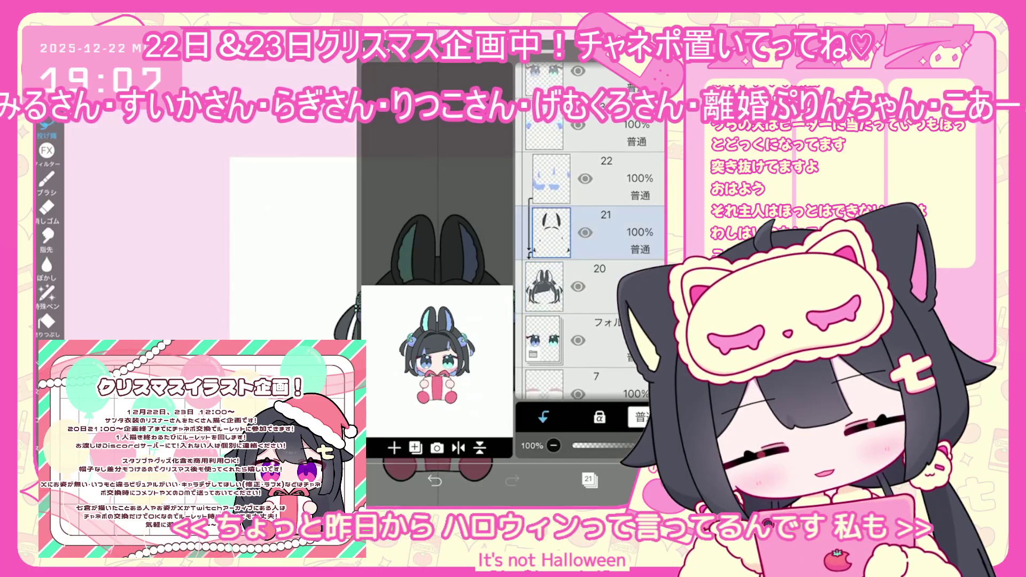
pyautogui.click(588, 286)
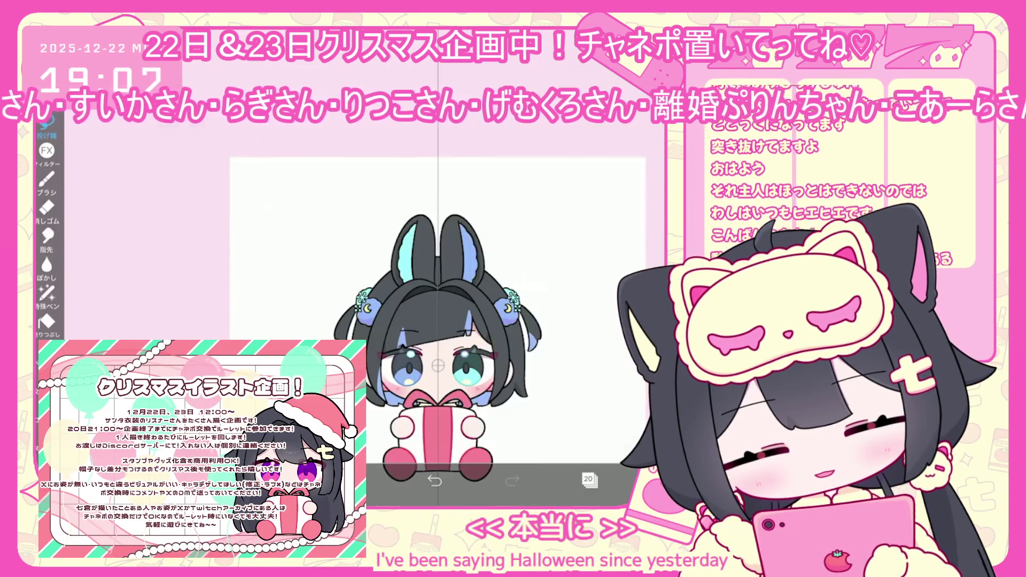
pyautogui.scroll(3, 374, 267)
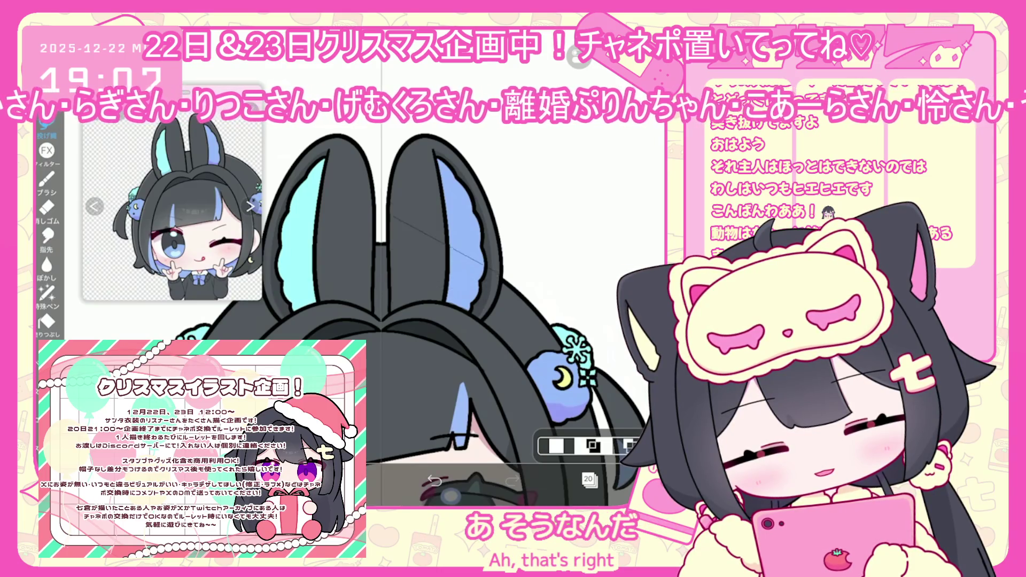
# Extend the selection around the right ear, cut it from the hair layer, and paste it back
pyautogui.moveTo(474, 149); pyautogui.dragTo(504, 182)
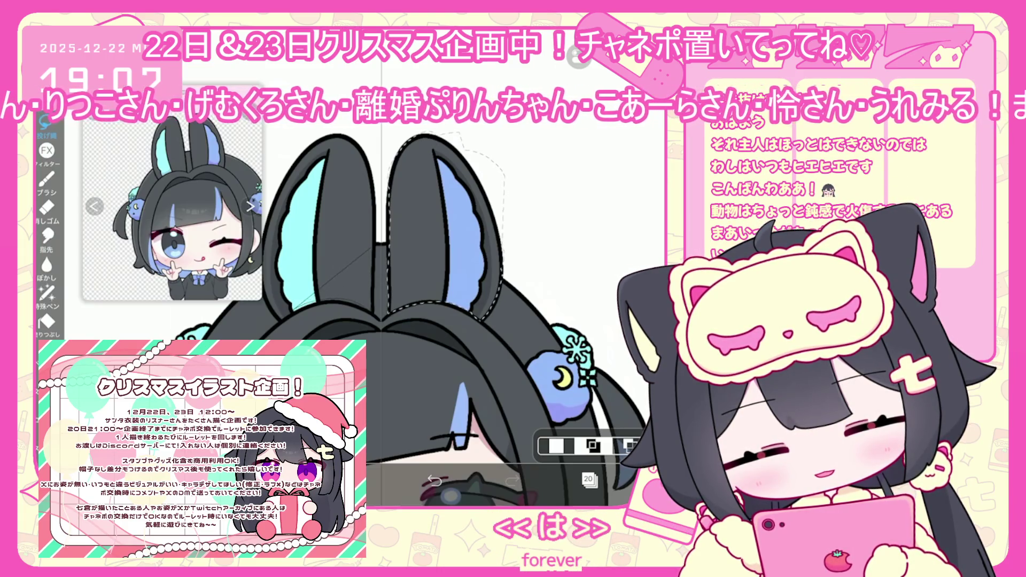
pyautogui.scroll(2, 422, 267)
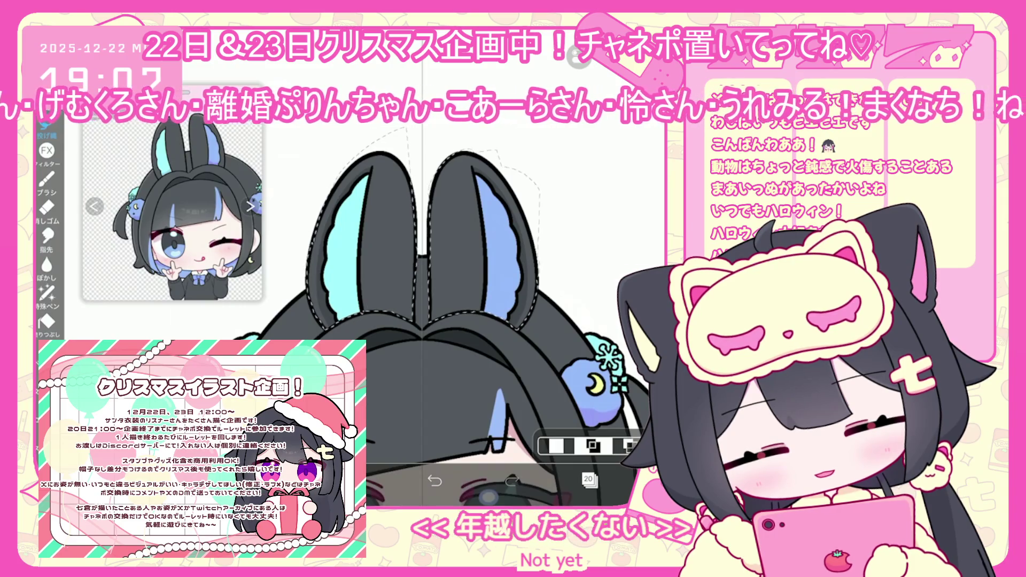
pyautogui.hotkey('ctrl', 'x')
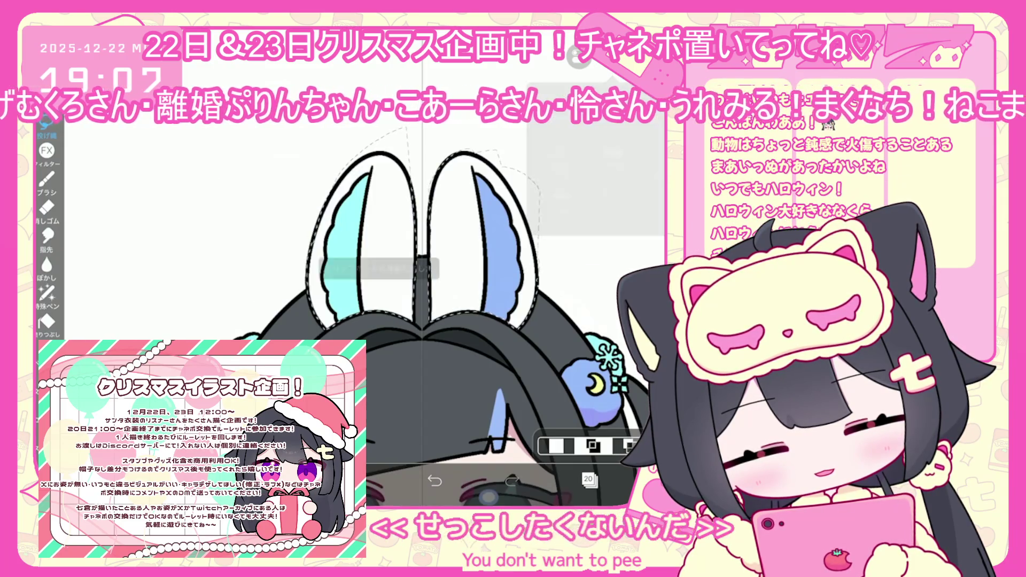
pyautogui.click(588, 480)
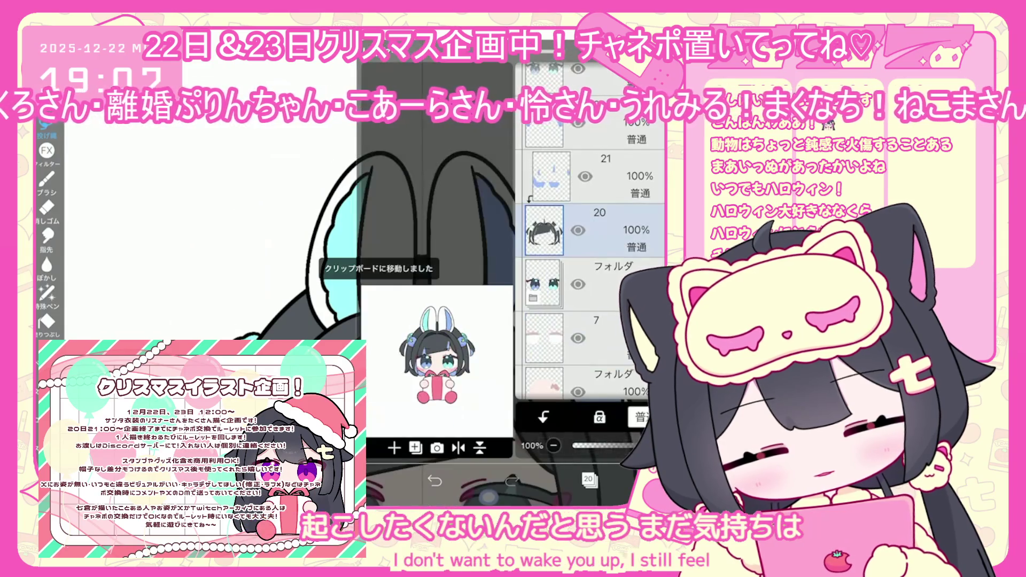
pyautogui.scroll(2, 590, 278)
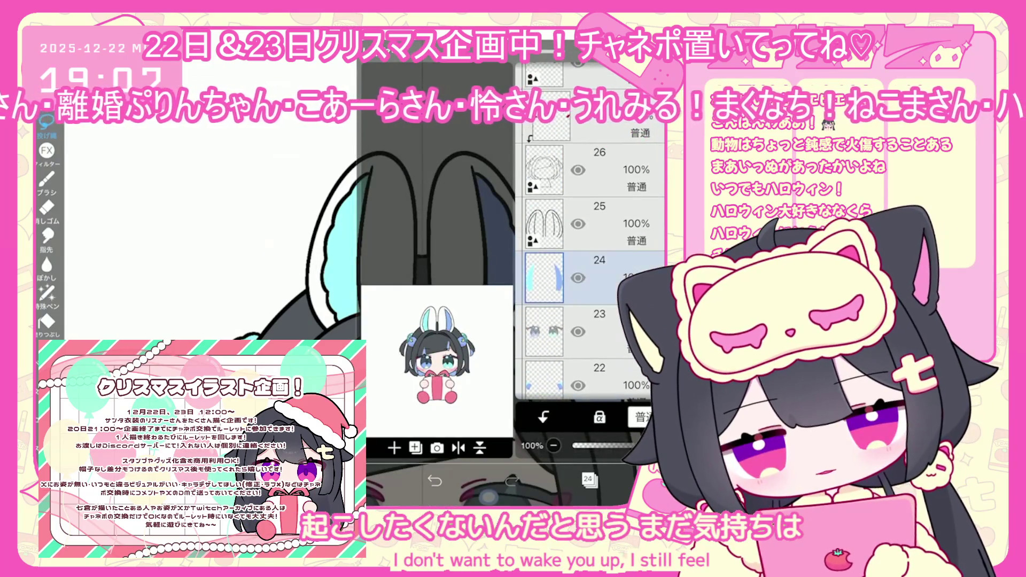
pyautogui.click(658, 200)
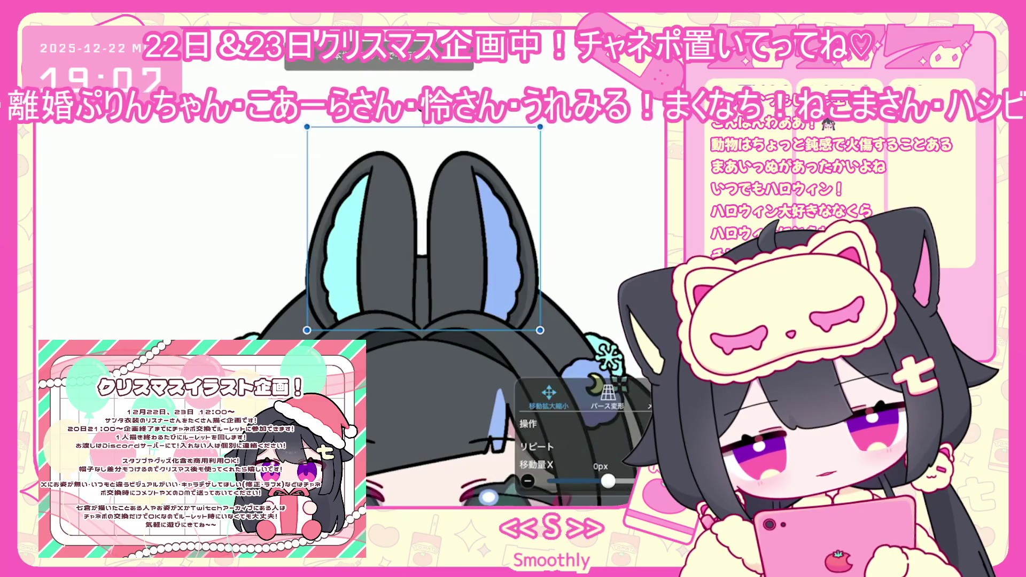
pyautogui.click(589, 480)
# Add a new folder and move layer 23 below layer 22
pyautogui.scroll(1, 591, 278)
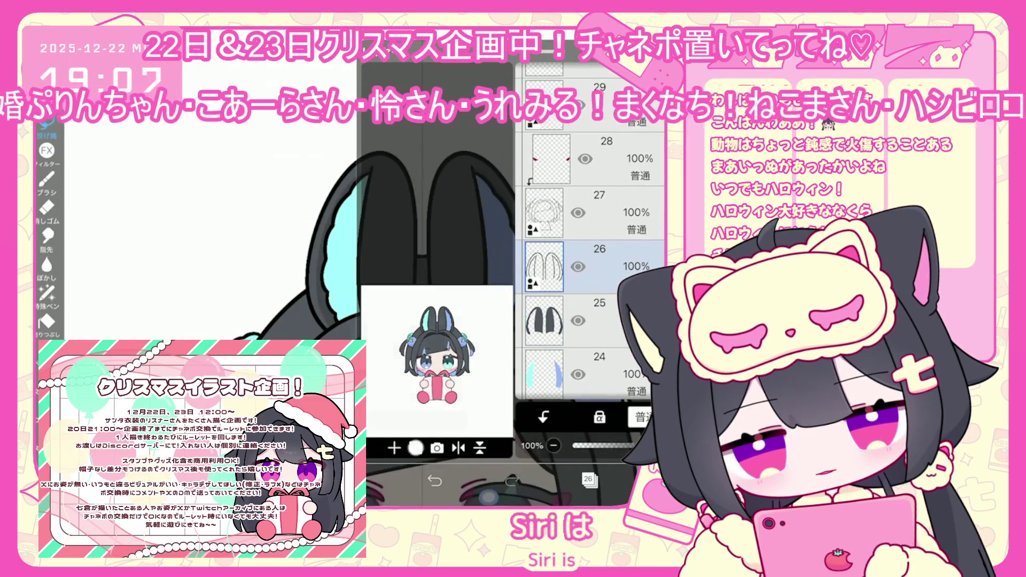
pyautogui.click(416, 448)
pyautogui.click(401, 327)
pyautogui.click(544, 308)
pyautogui.moveTo(615, 308); pyautogui.dragTo(615, 363)
pyautogui.moveTo(615, 255); pyautogui.dragTo(615, 224)
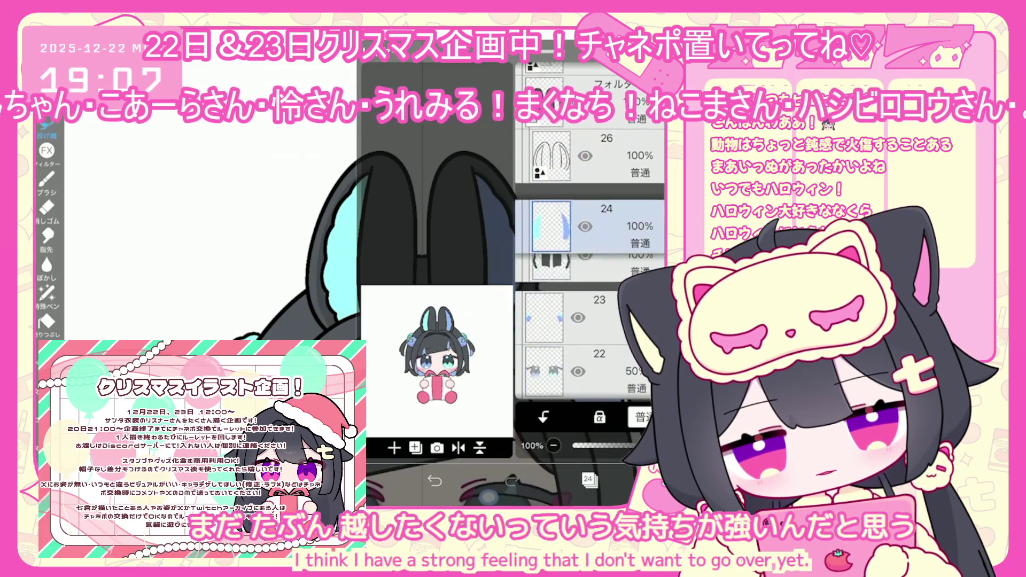
# Drag the bunny-ears folder above the Santa hat folders, then select the hat folder
pyautogui.scroll(3, 590, 241)
pyautogui.click(589, 371)
pyautogui.moveTo(589, 371); pyautogui.dragTo(588, 192)
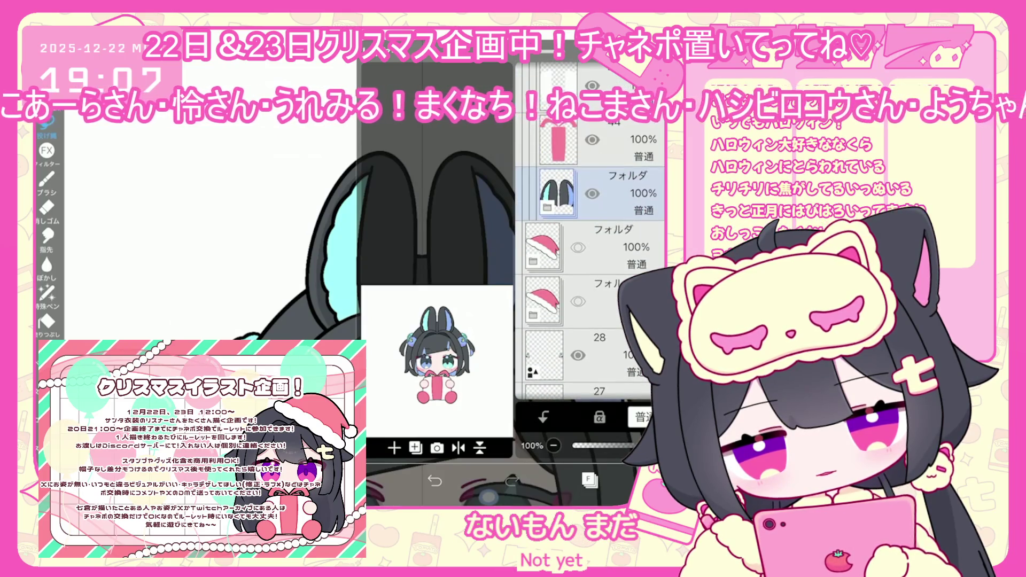
pyautogui.click(615, 247)
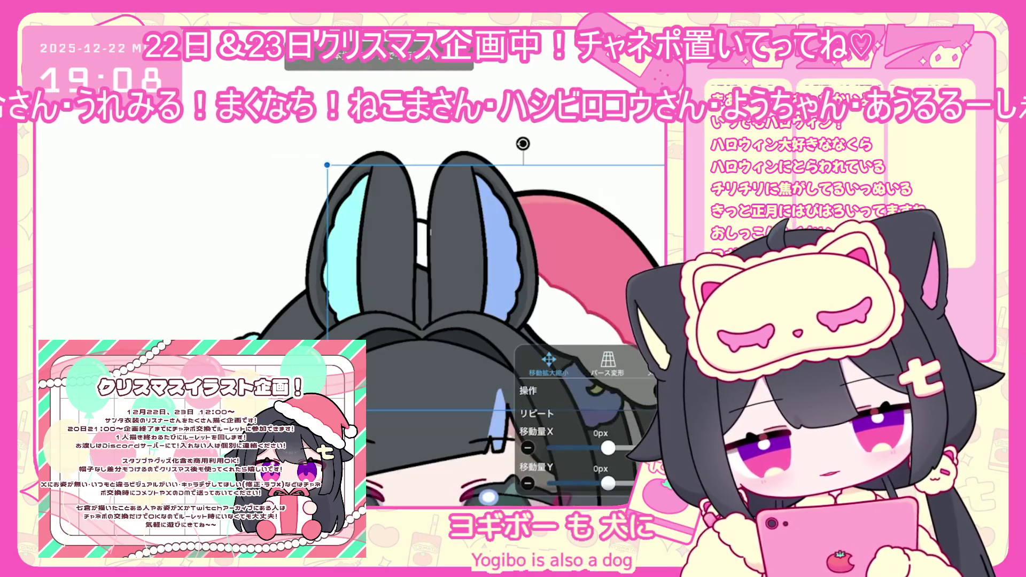
# Shift the hat and tilt it clockwise behind the right bunny ear, then zoom out
pyautogui.moveTo(380, 276); pyautogui.dragTo(399, 271)
pyautogui.hscroll(-2, 405, 348)
pyautogui.scroll(-5, 452, 347)
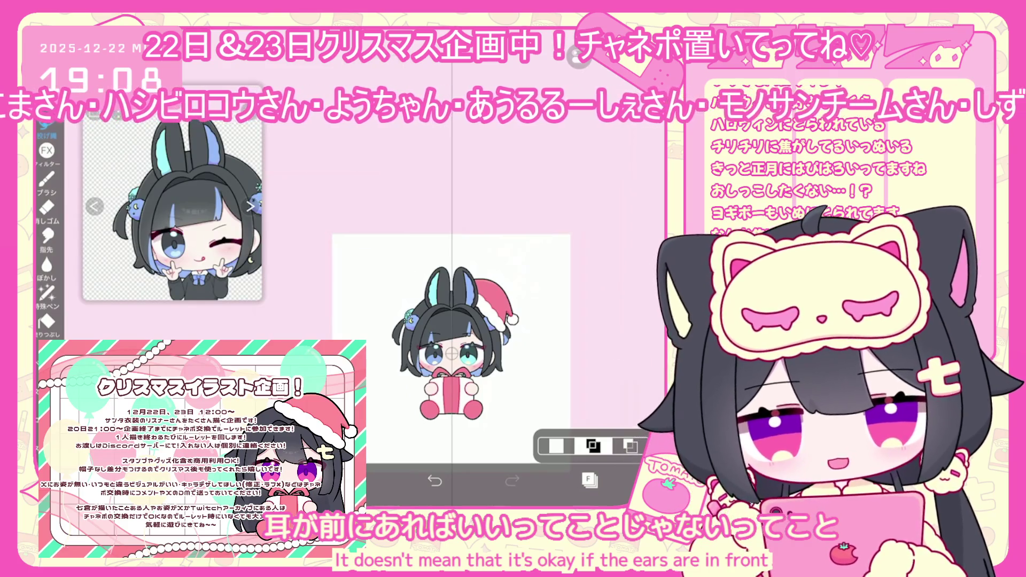
# Tilt, straighten and nudge the Santa hat into place on the head, committing it twice
pyautogui.scroll(2, 433, 347)
pyautogui.hotkey('ctrl', 't')
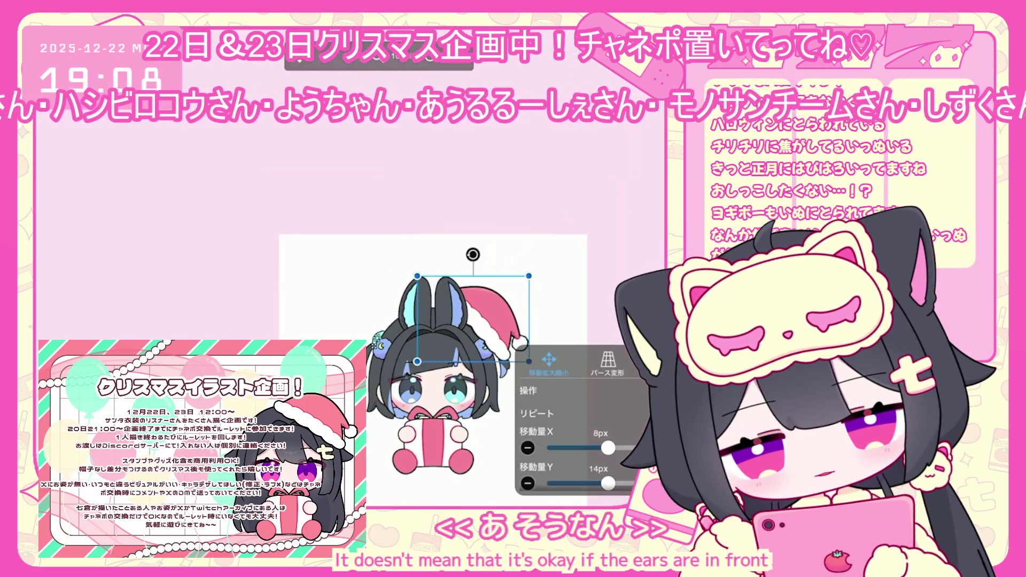
pyautogui.moveTo(468, 258); pyautogui.dragTo(454, 264)
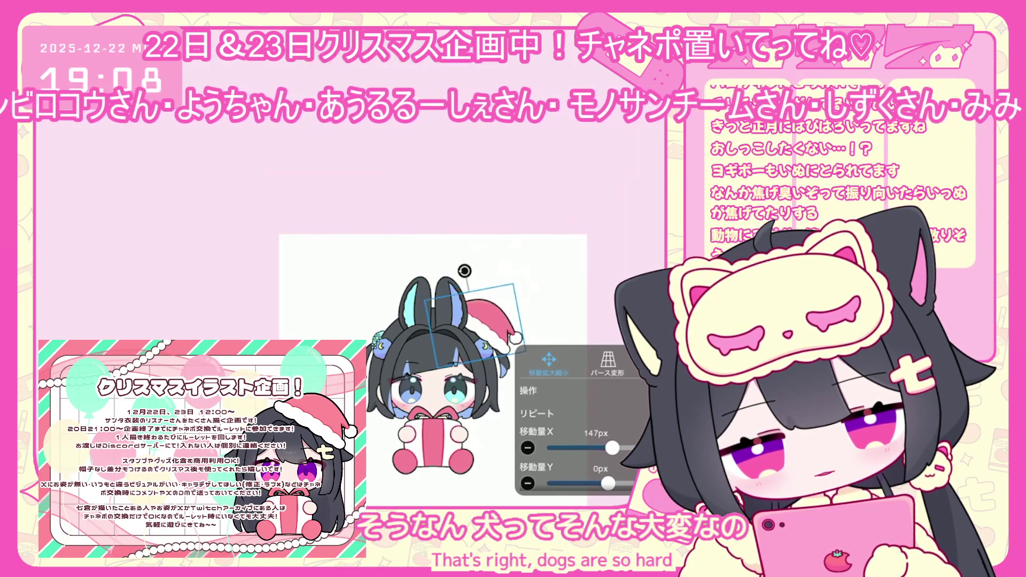
pyautogui.moveTo(461, 277); pyautogui.dragTo(480, 269)
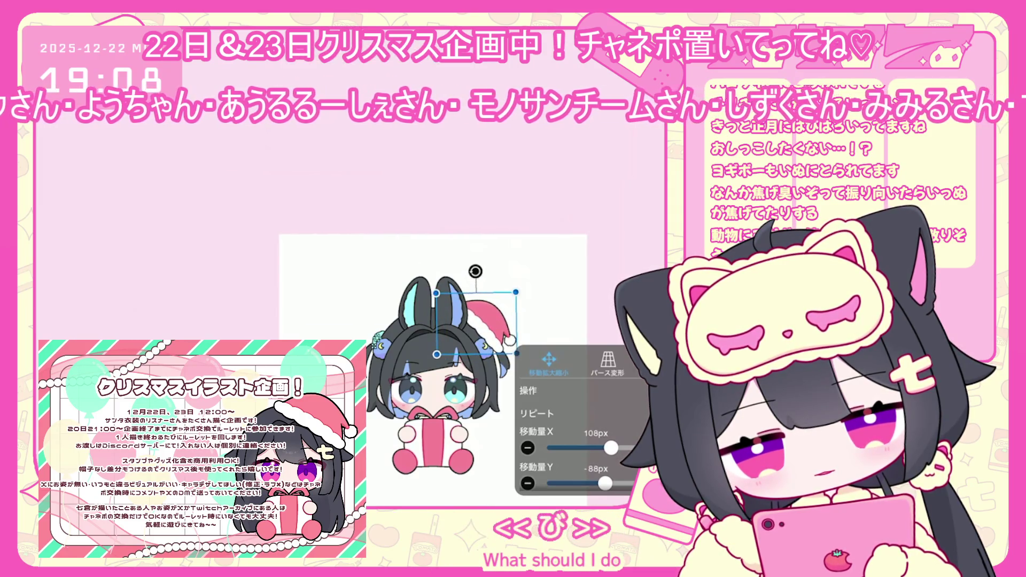
pyautogui.scroll(3, 372, 337)
pyautogui.moveTo(443, 303); pyautogui.dragTo(453, 303)
pyautogui.press('Return')
pyautogui.scroll(-5, 443, 327)
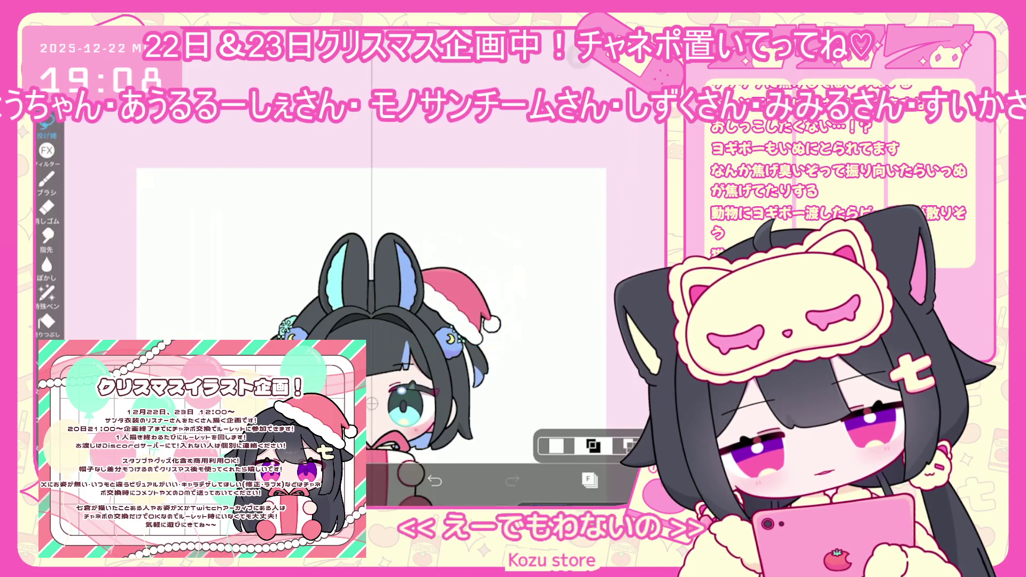
pyautogui.scroll(5, 444, 321)
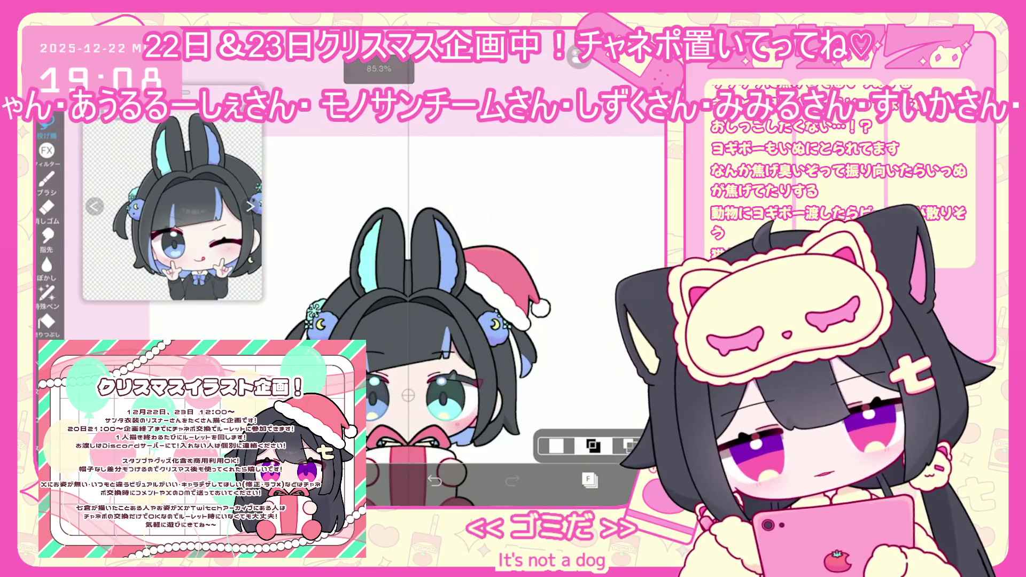
pyautogui.hotkey('ctrl', 't')
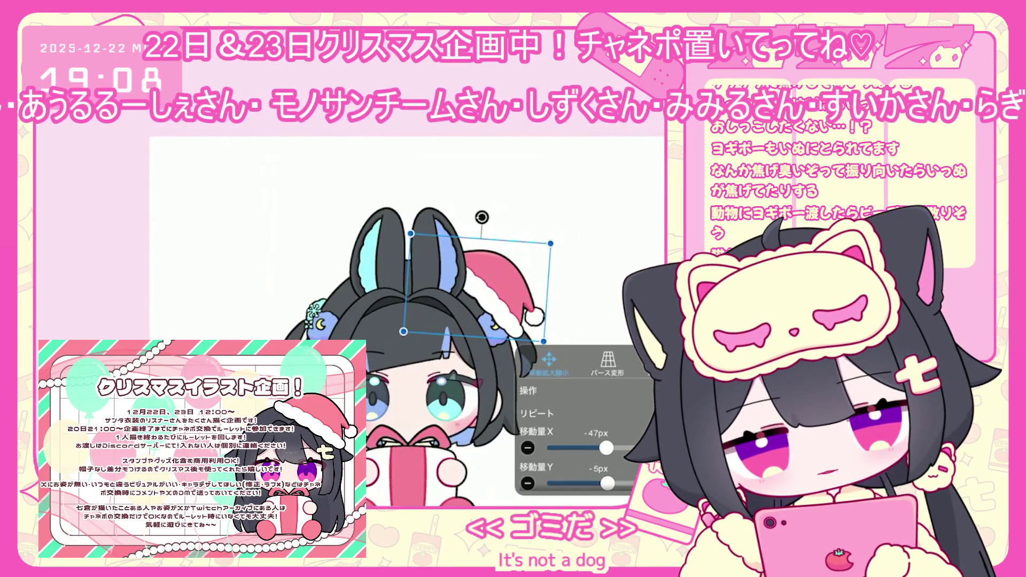
pyautogui.press('Return')
pyautogui.scroll(-5, 444, 326)
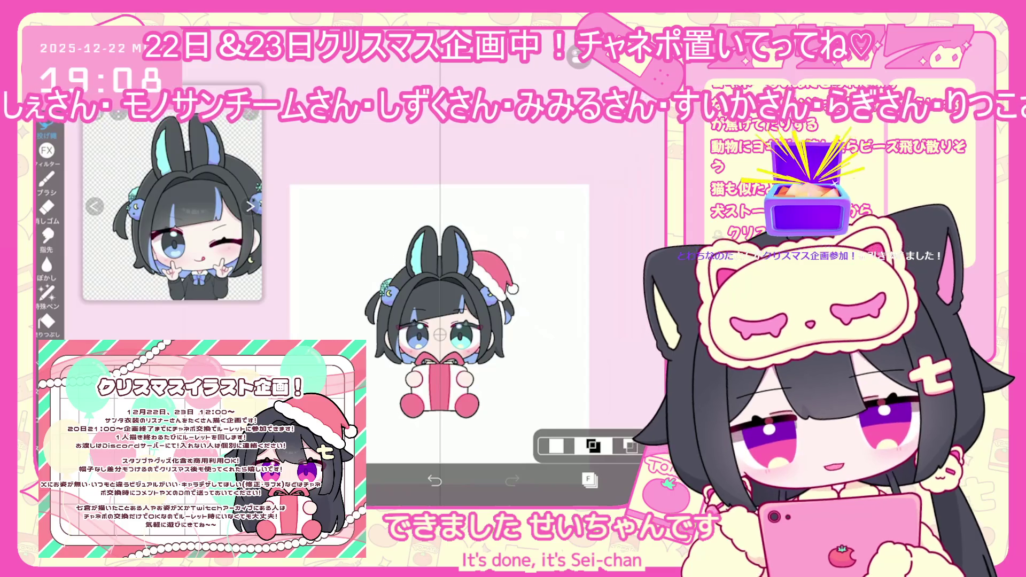
# Select layer 24 in the Layers panel
pyautogui.click(589, 479)
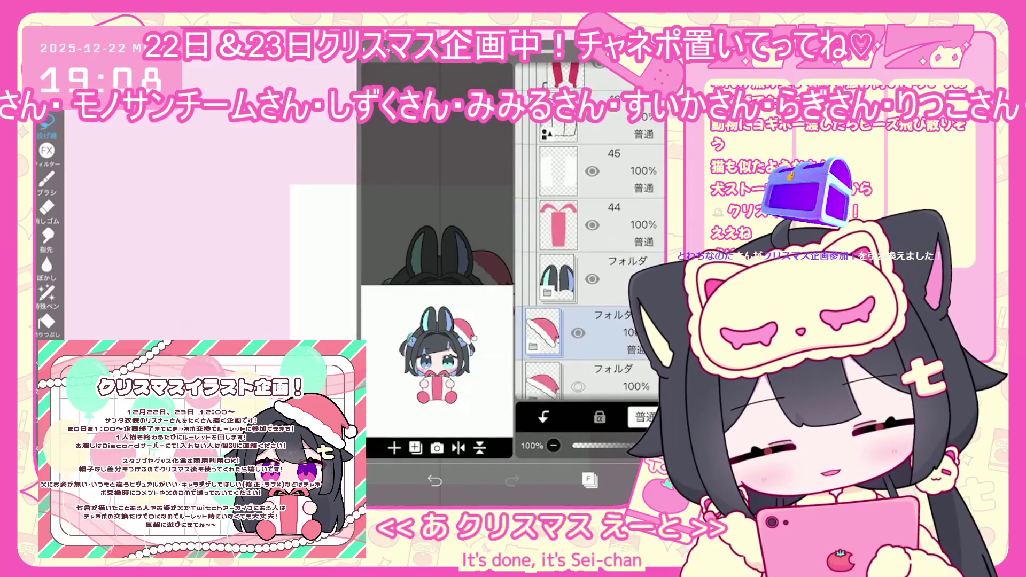
pyautogui.scroll(-10, 590, 230)
pyautogui.click(544, 273)
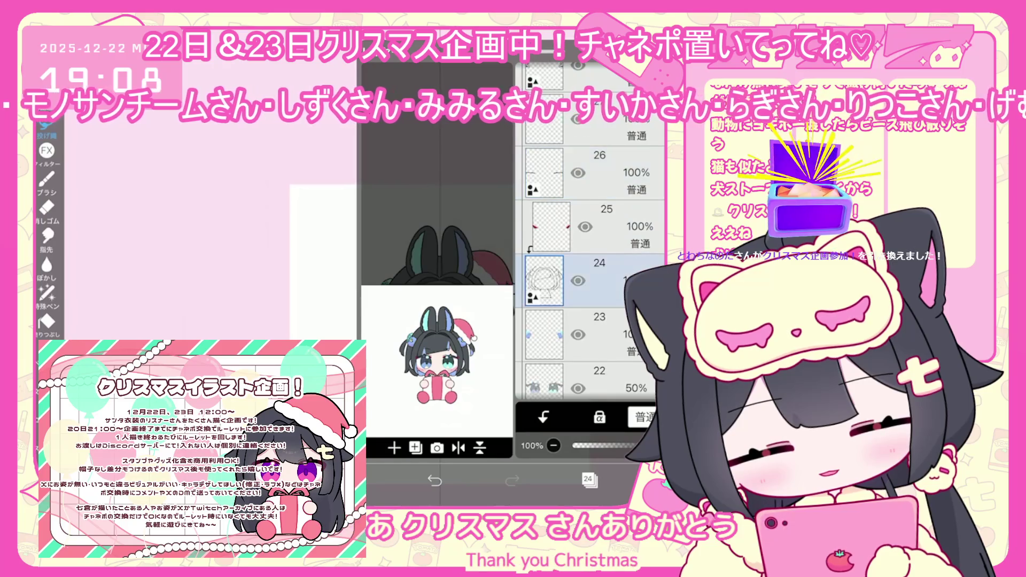
# Make layer 22 the active layer and return to the canvas
pyautogui.scroll(-4, 591, 267)
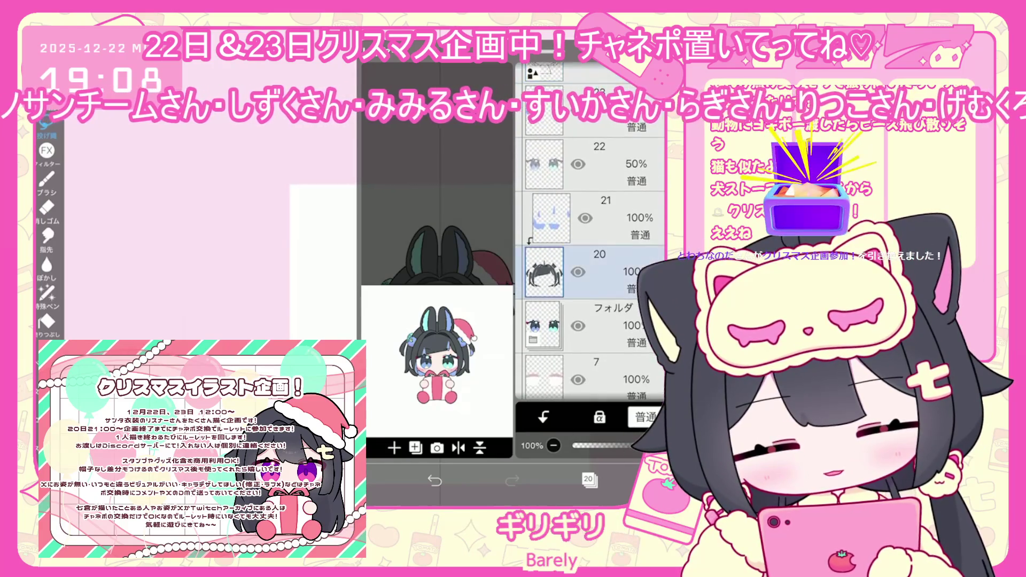
pyautogui.click(551, 218)
pyautogui.click(543, 164)
pyautogui.click(589, 479)
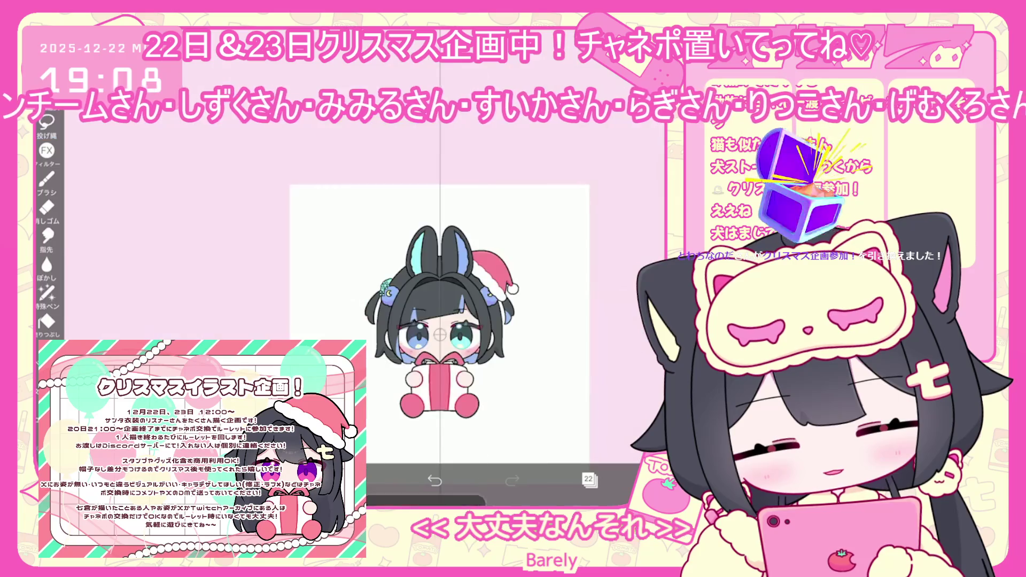
# Switch the brush to Gペン(ハード)
pyautogui.click(357, 480)
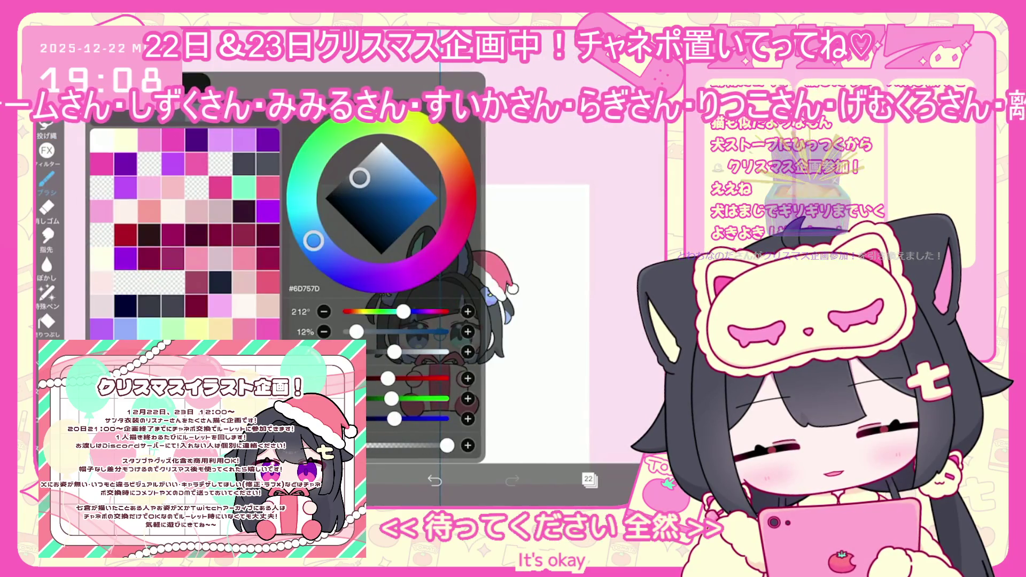
pyautogui.click(202, 479)
pyautogui.scroll(4, 179, 246)
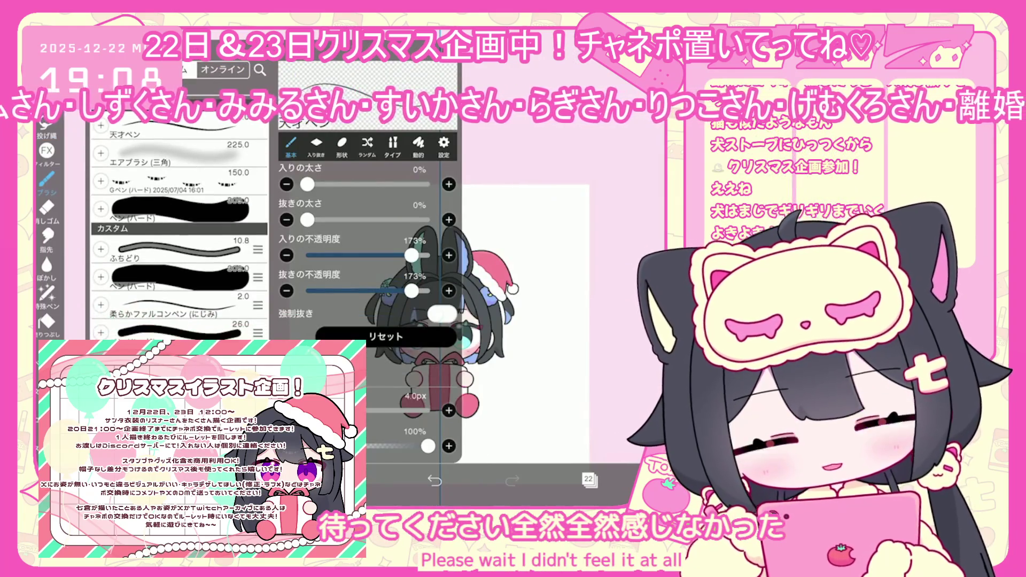
pyautogui.click(180, 178)
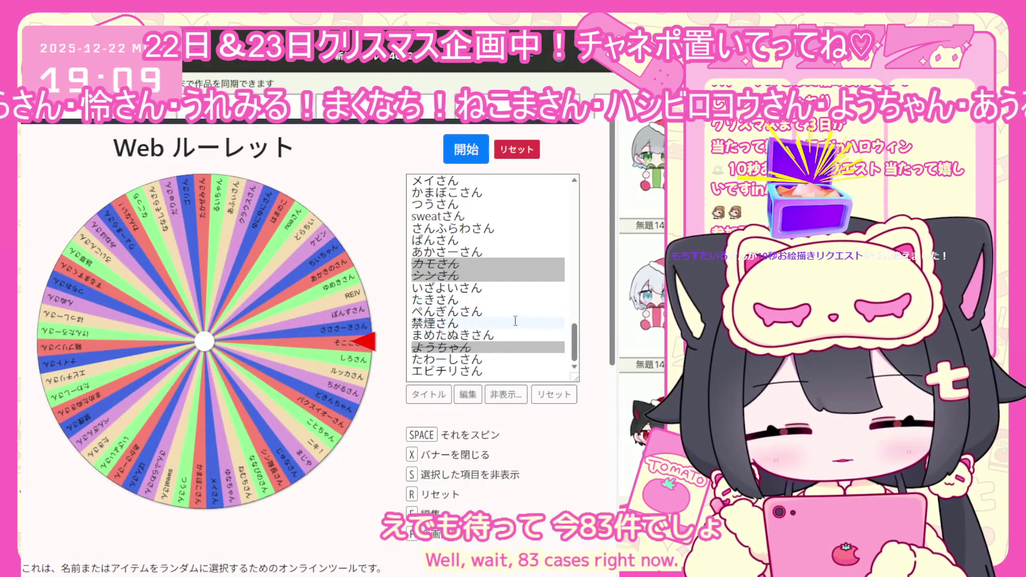
# Add another participant name on a new line of the roulette list and finish editing
pyautogui.scroll(-4, 512, 319)
pyautogui.scroll(3, 512, 320)
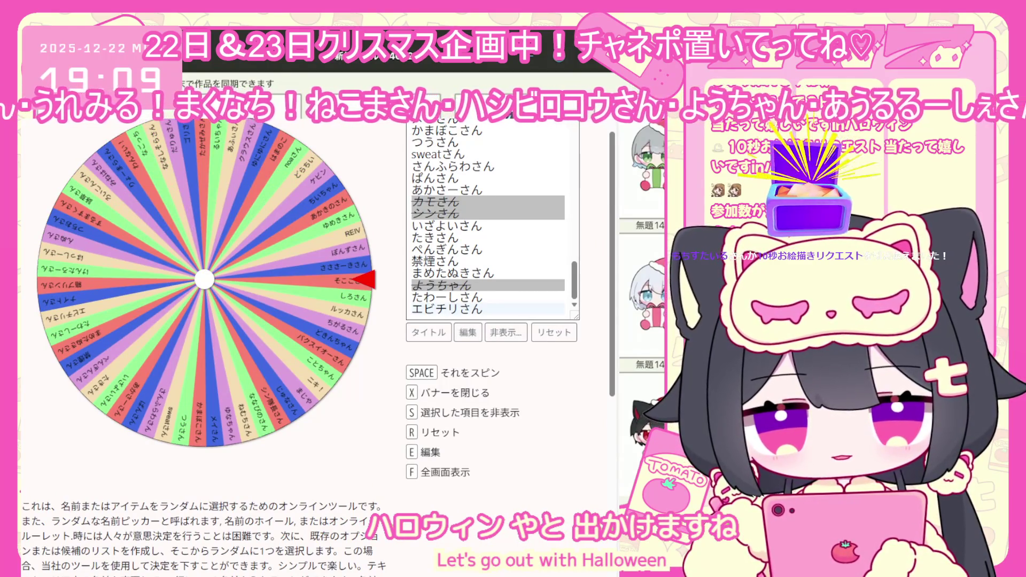
pyautogui.press('e')
pyautogui.press('Return')
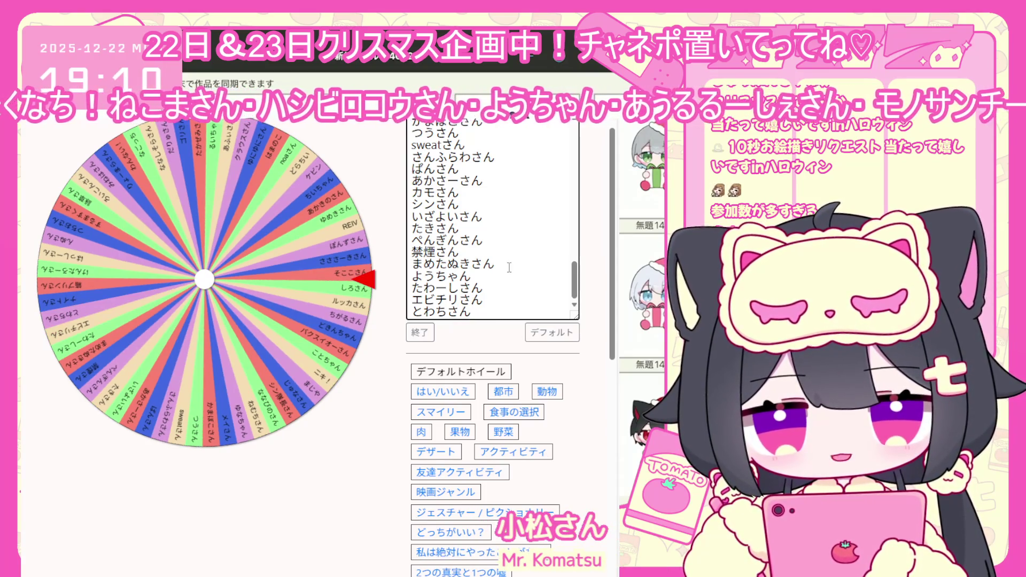
pyautogui.scroll(6, 509, 268)
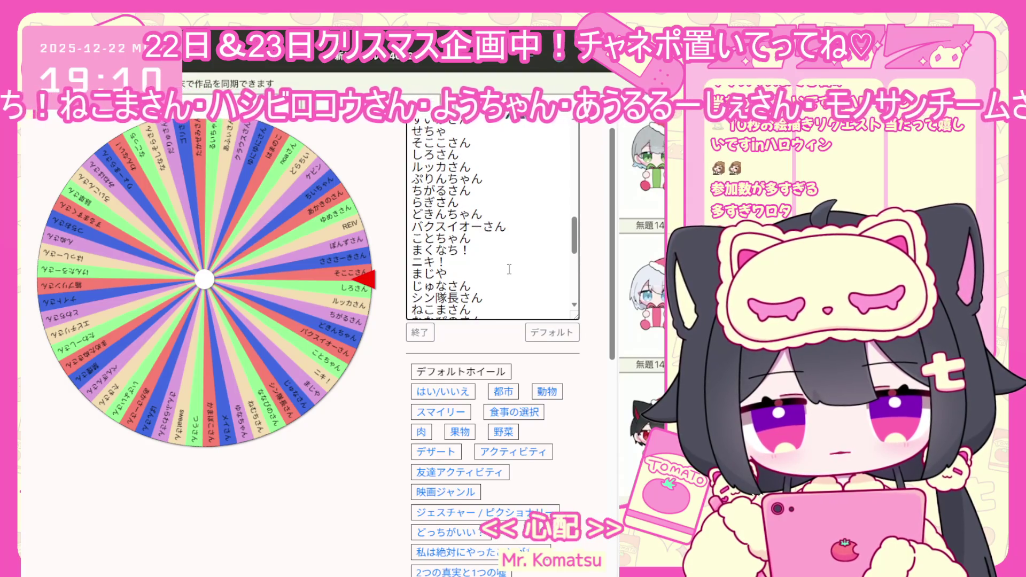
pyautogui.scroll(2, 509, 269)
pyautogui.scroll(4, 509, 269)
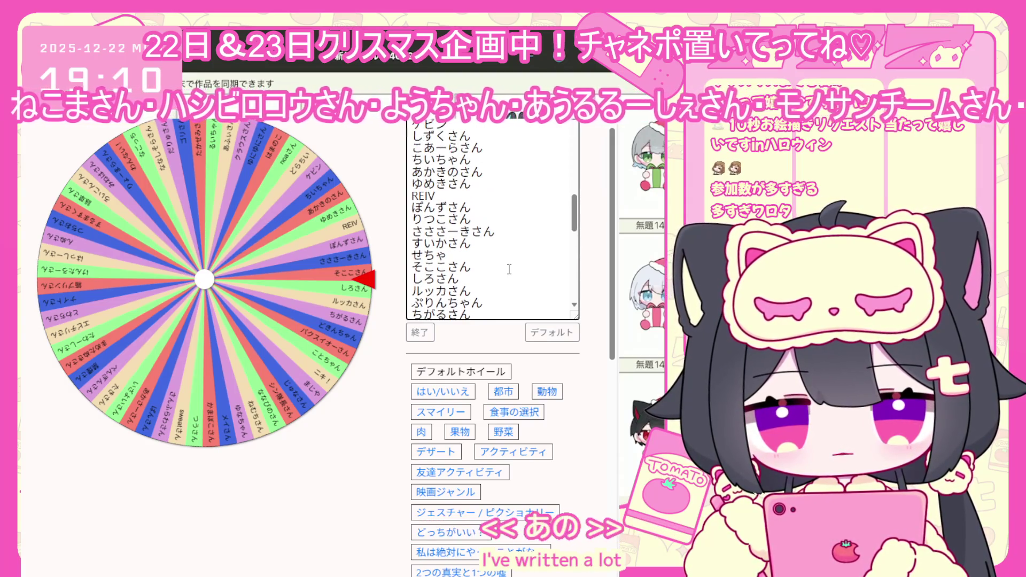
pyautogui.scroll(8, 509, 269)
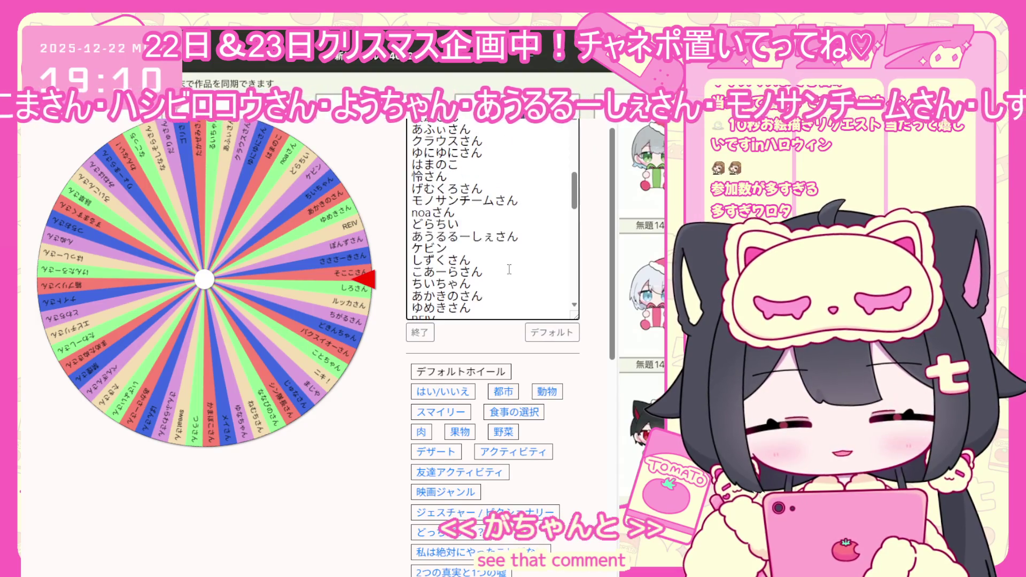
pyautogui.scroll(2, 509, 269)
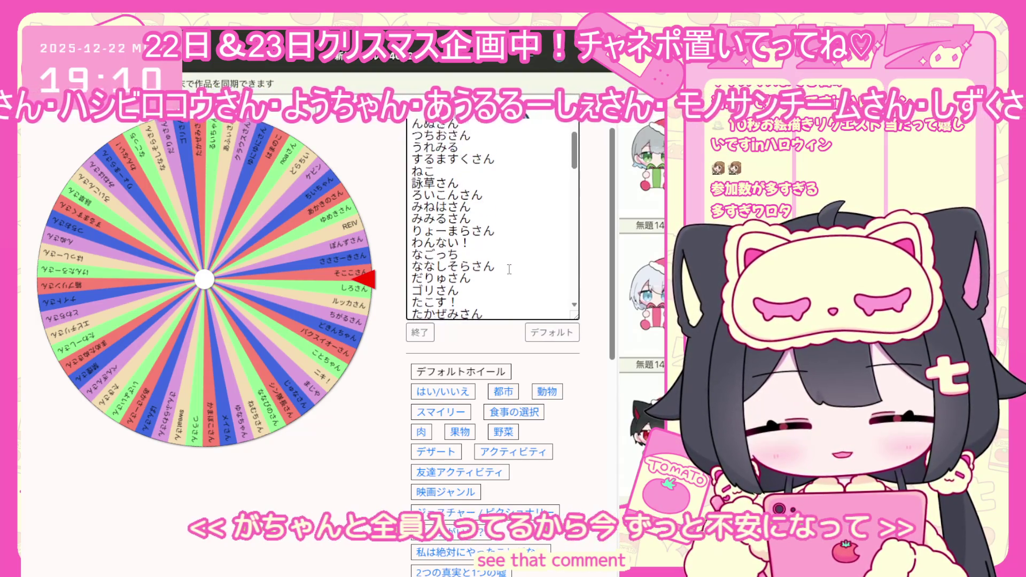
pyautogui.scroll(-5, 509, 269)
pyautogui.scroll(-4, 509, 269)
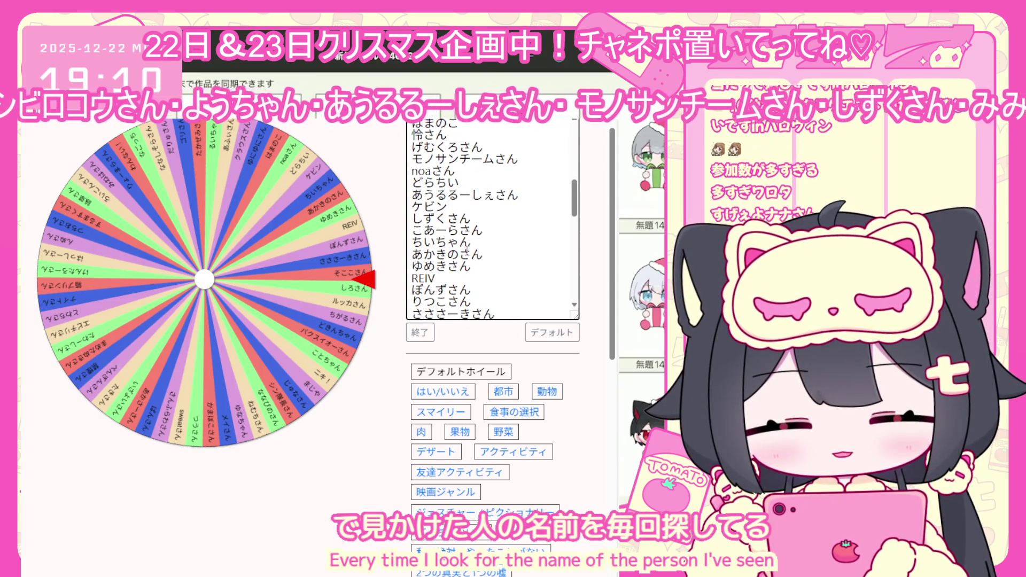
pyautogui.scroll(-8, 481, 266)
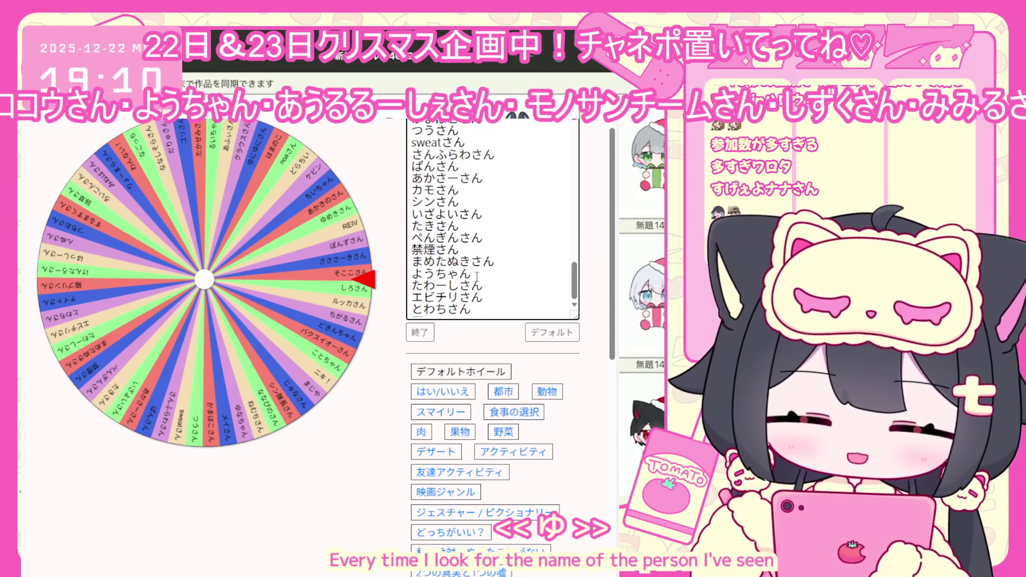
pyautogui.click(419, 332)
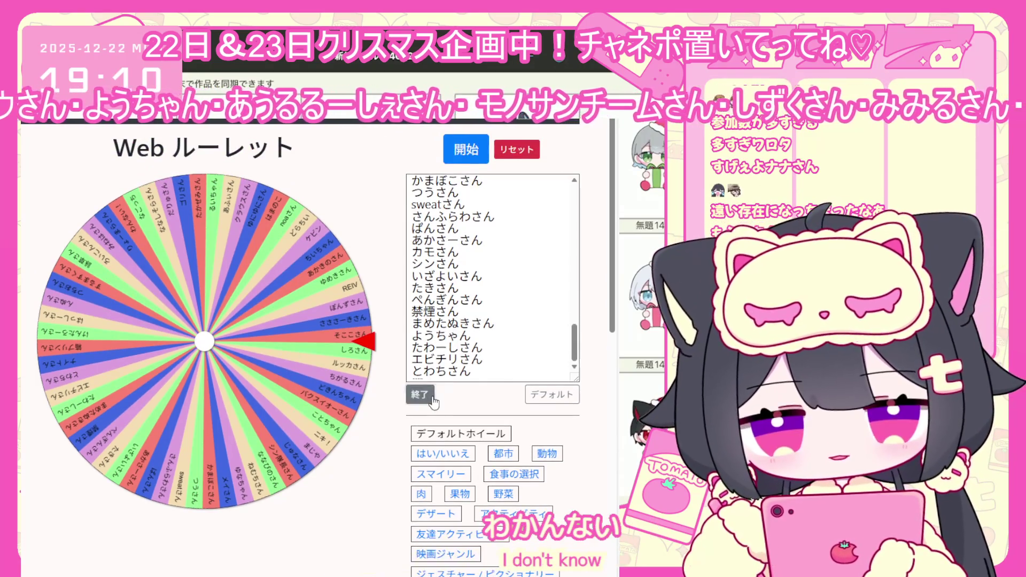
# Mark another entry in the list and spin the wheel with 開始
pyautogui.scroll(-1, 488, 340)
pyautogui.keyDown('ctrl'); pyautogui.click(466, 336); pyautogui.keyUp('ctrl')
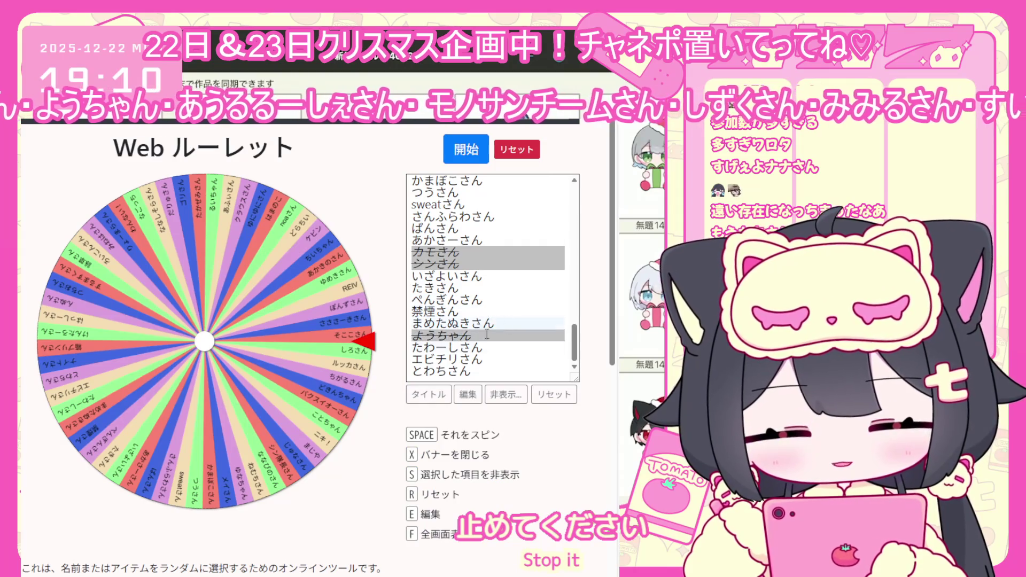
pyautogui.scroll(10, 467, 337)
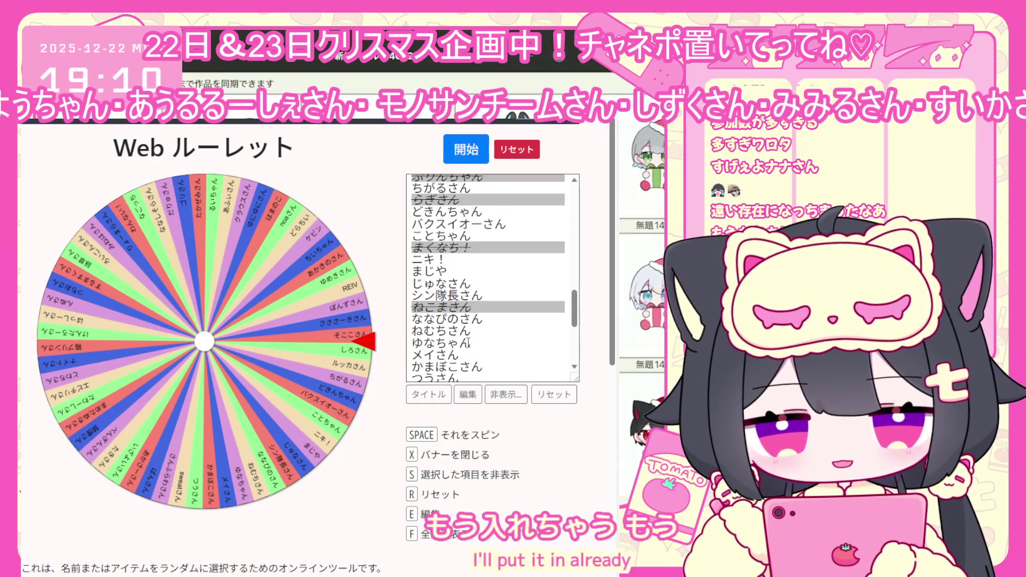
pyautogui.scroll(2, 468, 338)
pyautogui.scroll(-15, 468, 339)
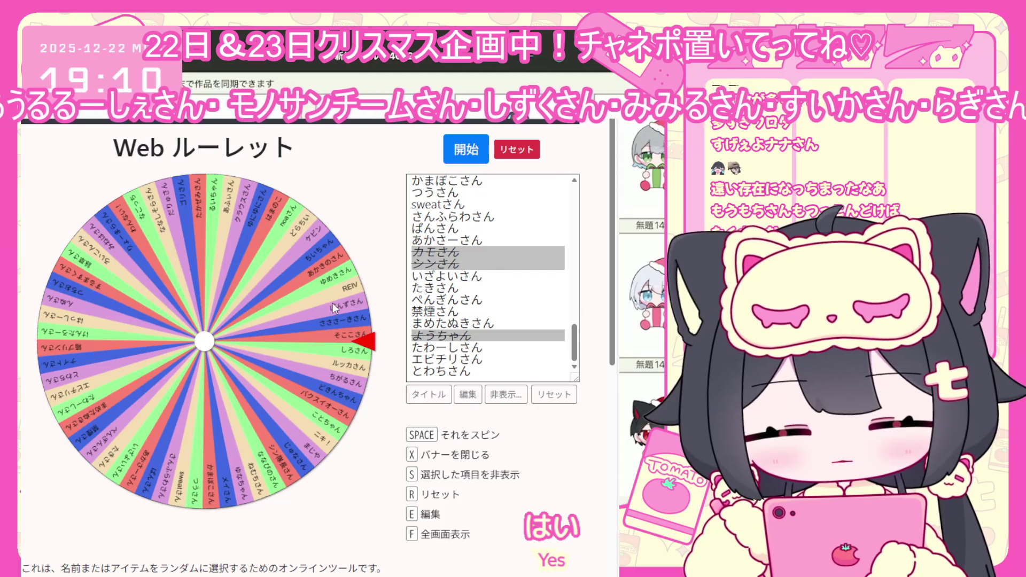
pyautogui.click(478, 153)
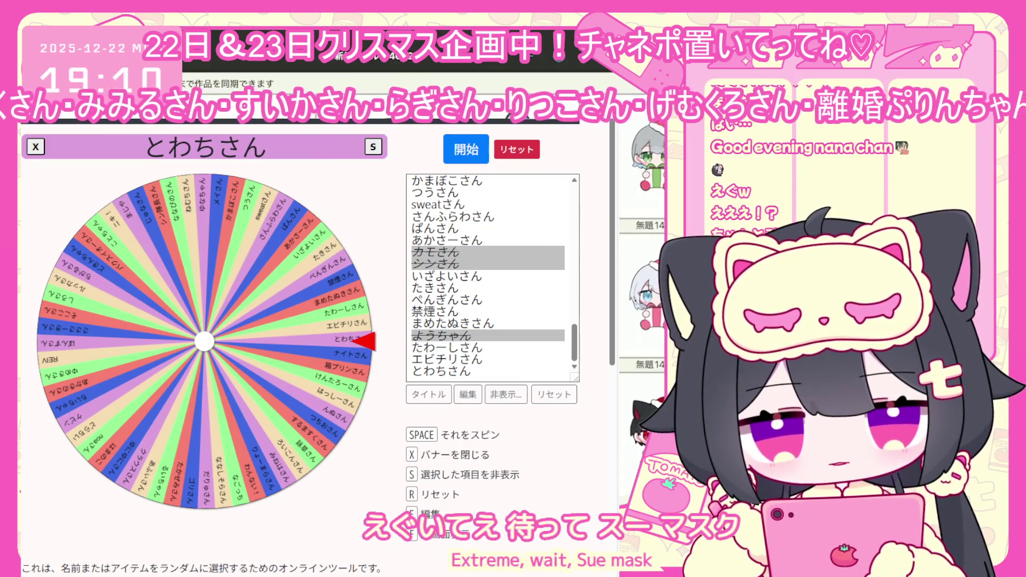
pyautogui.scroll(3, 469, 265)
pyautogui.scroll(1, 470, 266)
pyautogui.scroll(2, 481, 292)
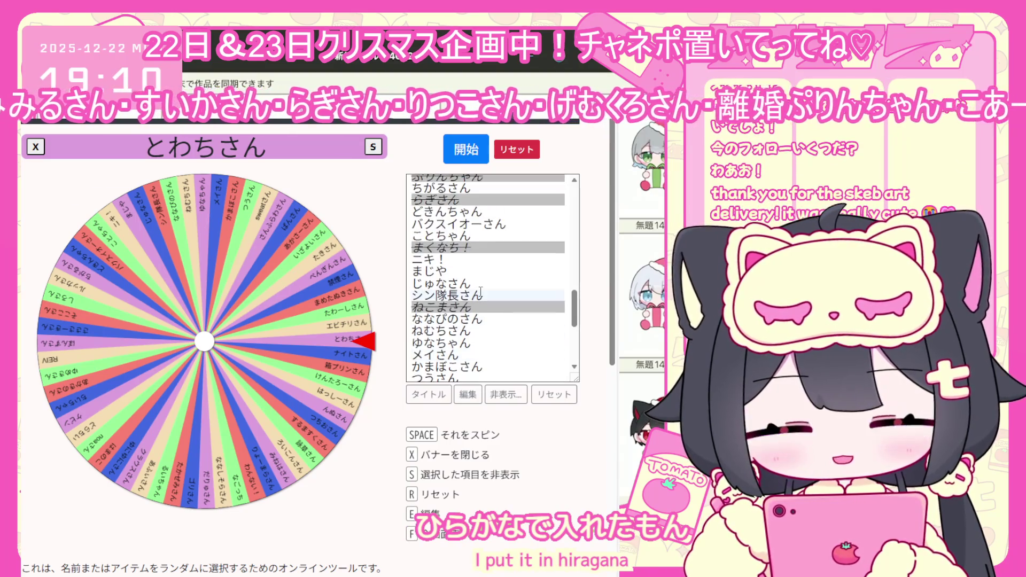
pyautogui.scroll(2, 480, 291)
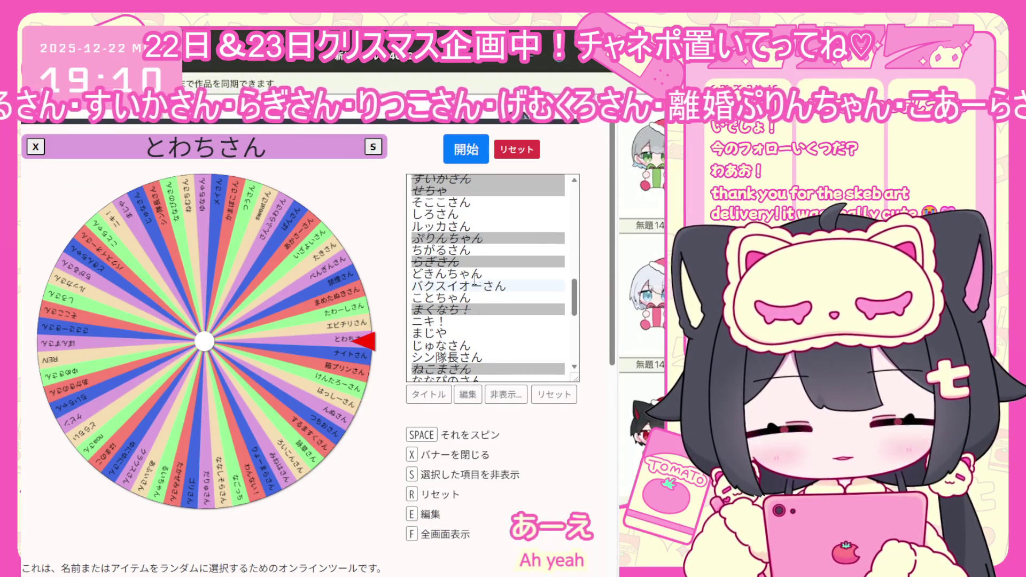
pyautogui.scroll(2, 474, 289)
pyautogui.scroll(4, 477, 274)
pyautogui.scroll(-8, 477, 274)
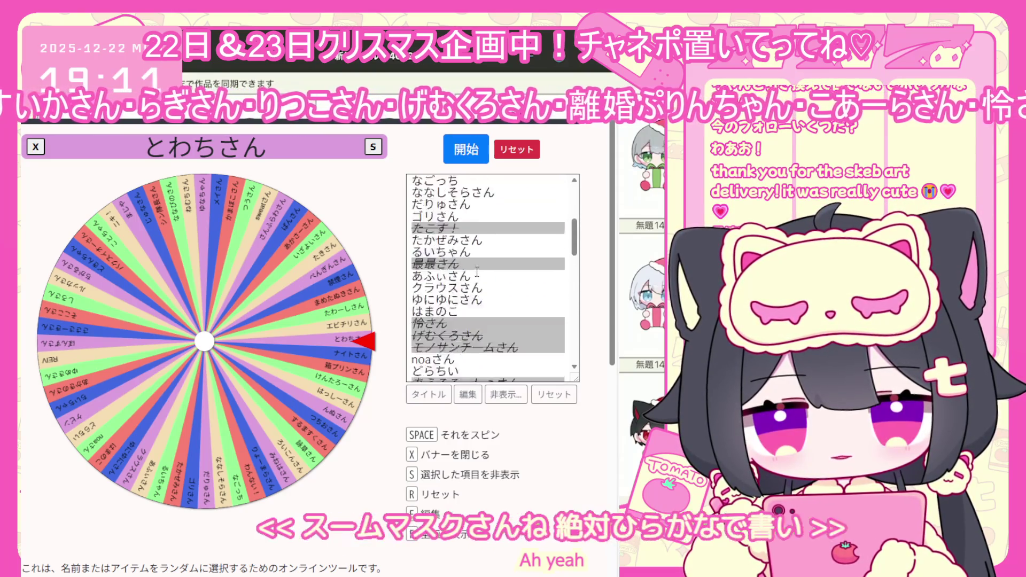
pyautogui.scroll(6, 478, 269)
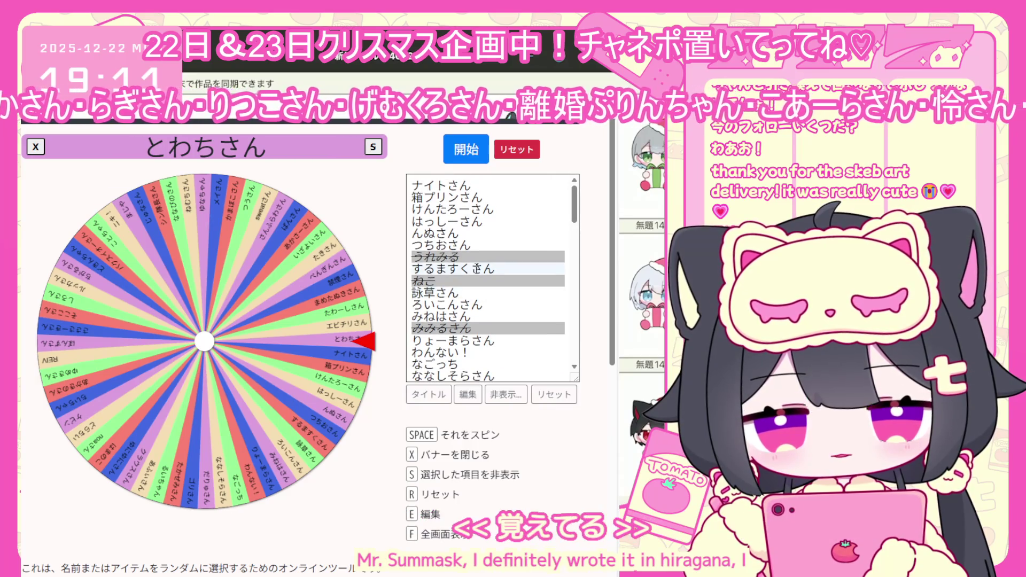
pyautogui.scroll(-15, 488, 296)
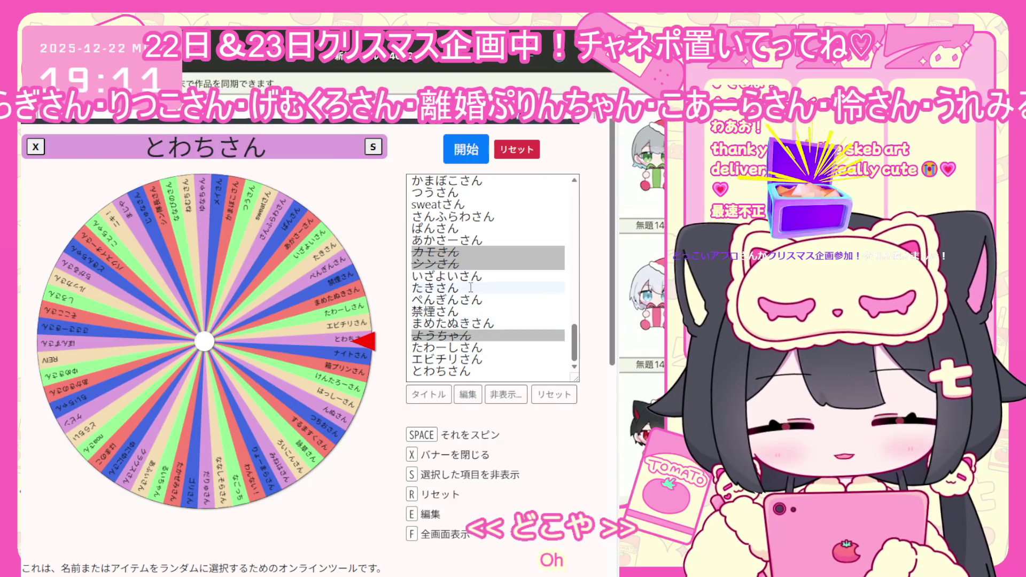
pyautogui.scroll(2, 473, 300)
pyautogui.scroll(6, 470, 283)
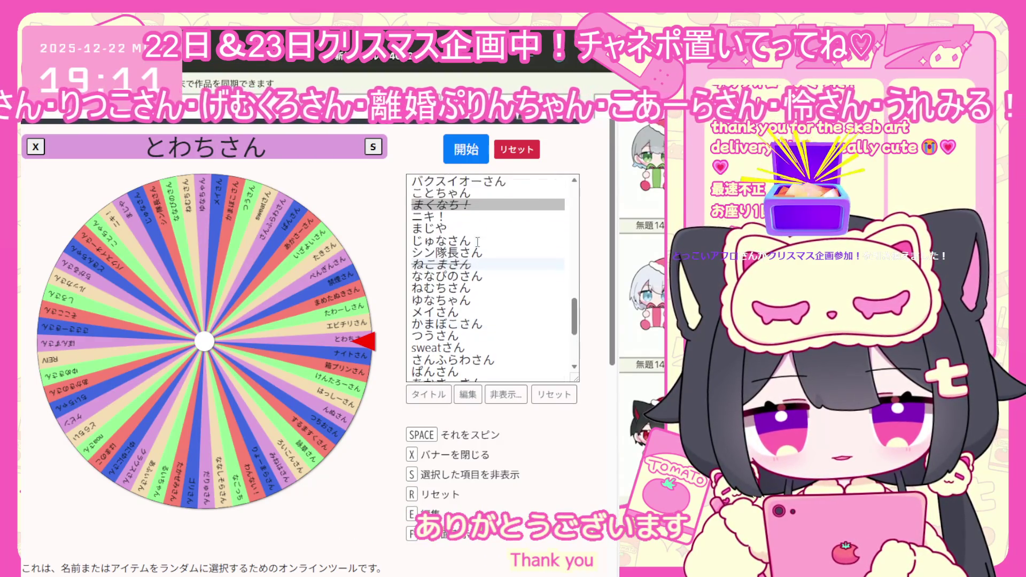
pyautogui.scroll(6, 478, 247)
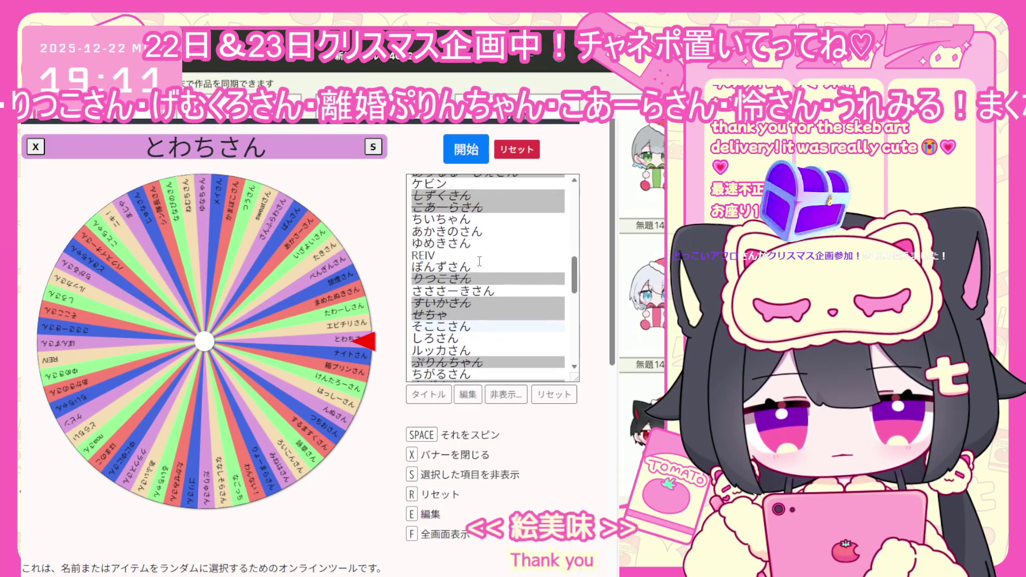
pyautogui.scroll(8, 480, 261)
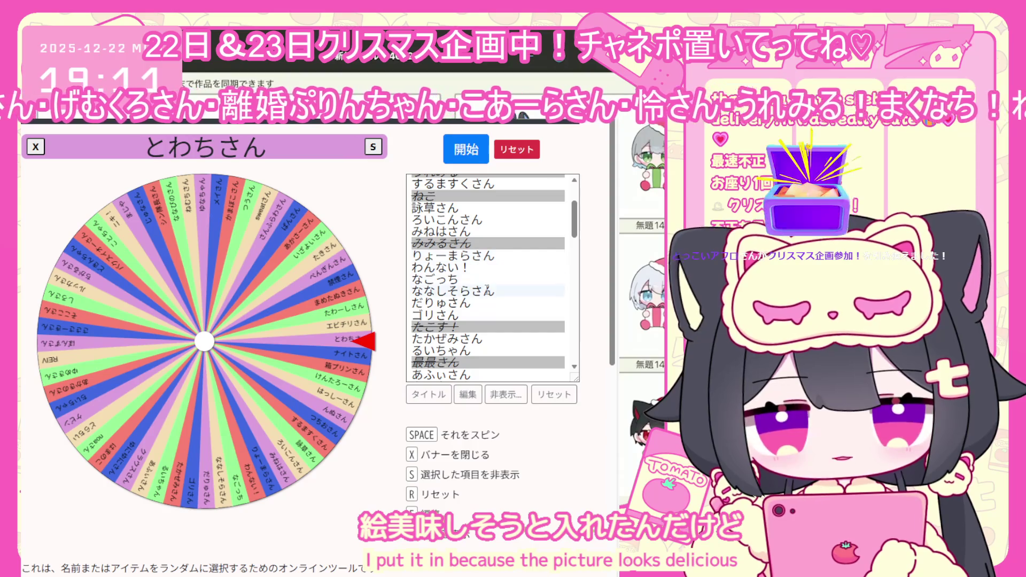
pyautogui.scroll(3, 473, 262)
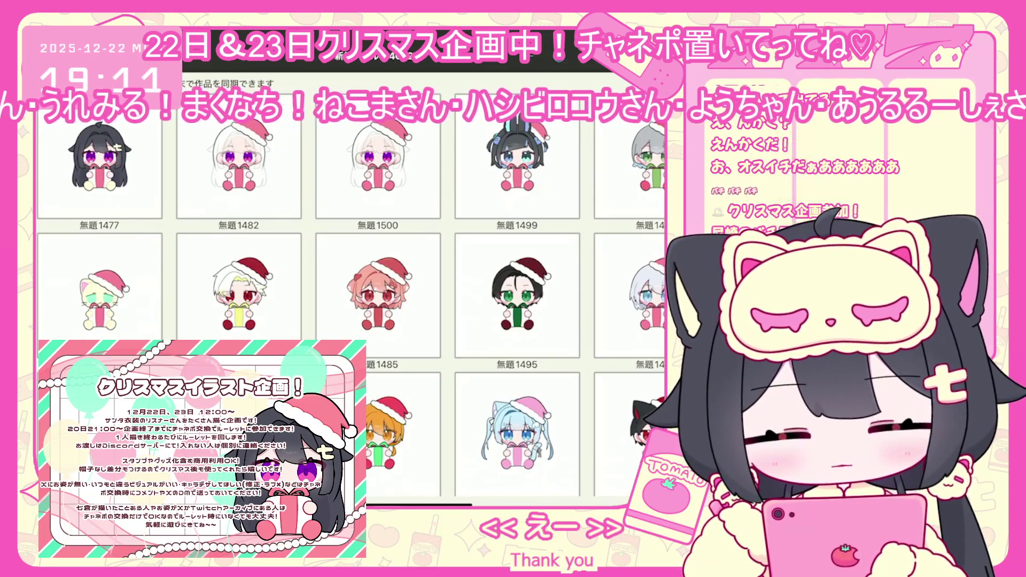
pyautogui.scroll(-10, 483, 373)
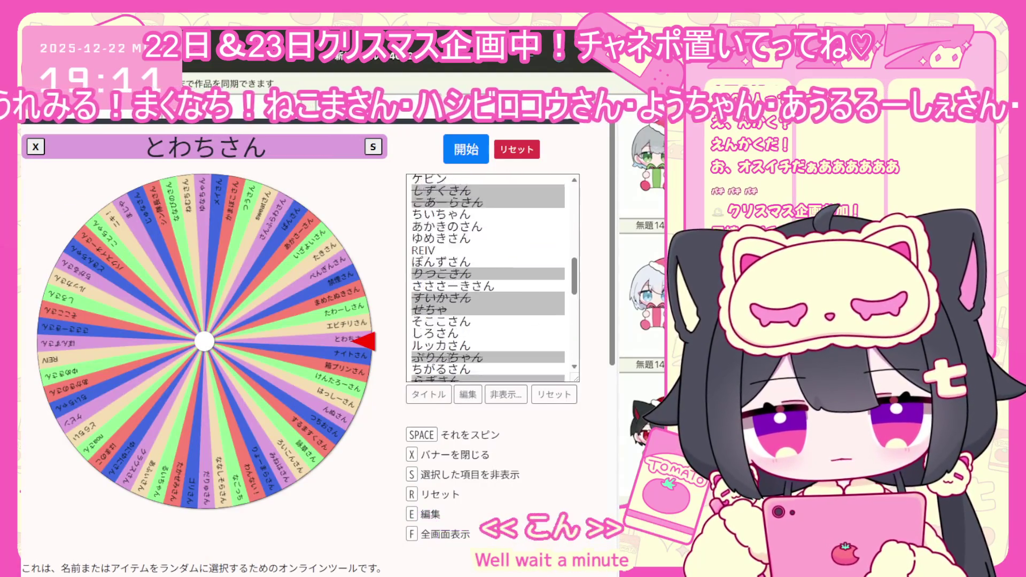
# Add two new participant names on new lines and confirm with 終了
pyautogui.press('e')
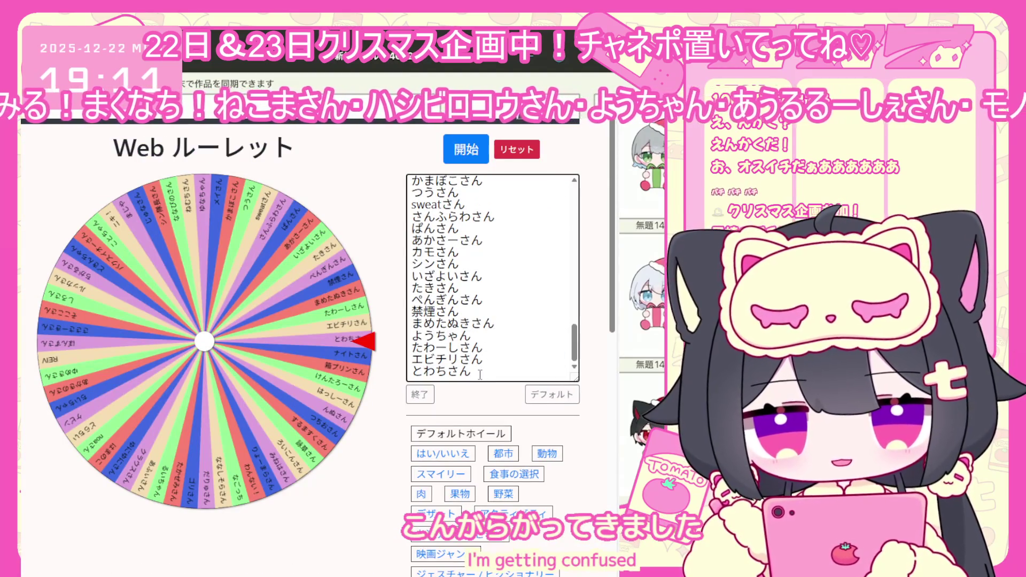
pyautogui.press('Return')
pyautogui.write('どっこいアフロさん')
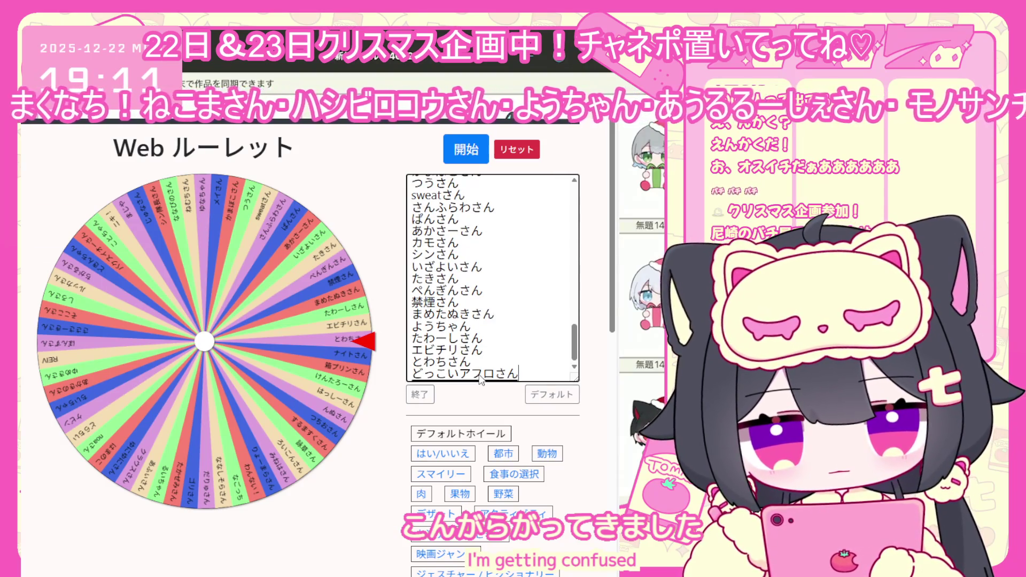
pyautogui.press('Return')
pyautogui.press('Return')
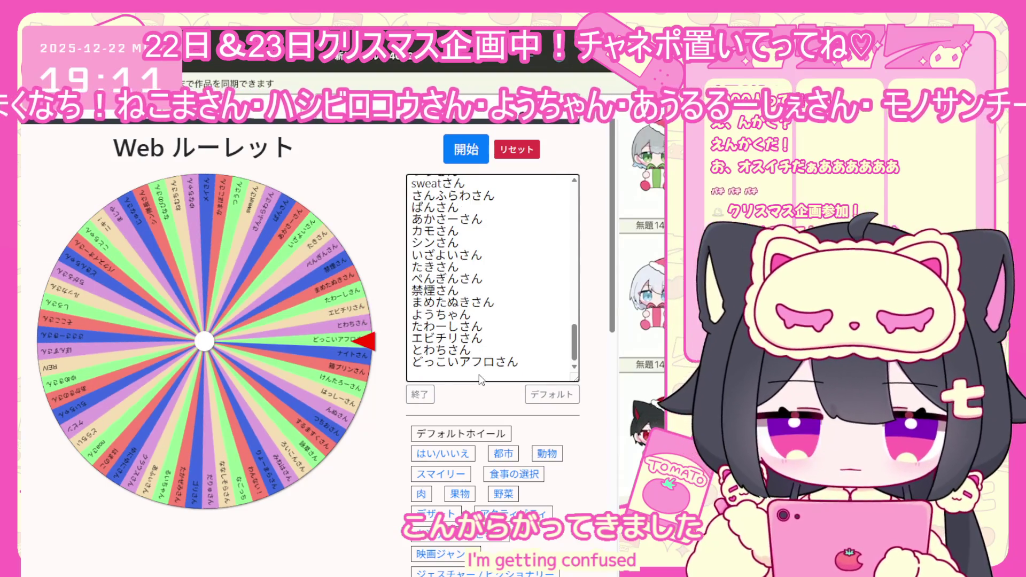
pyautogui.write('Bloodさん')
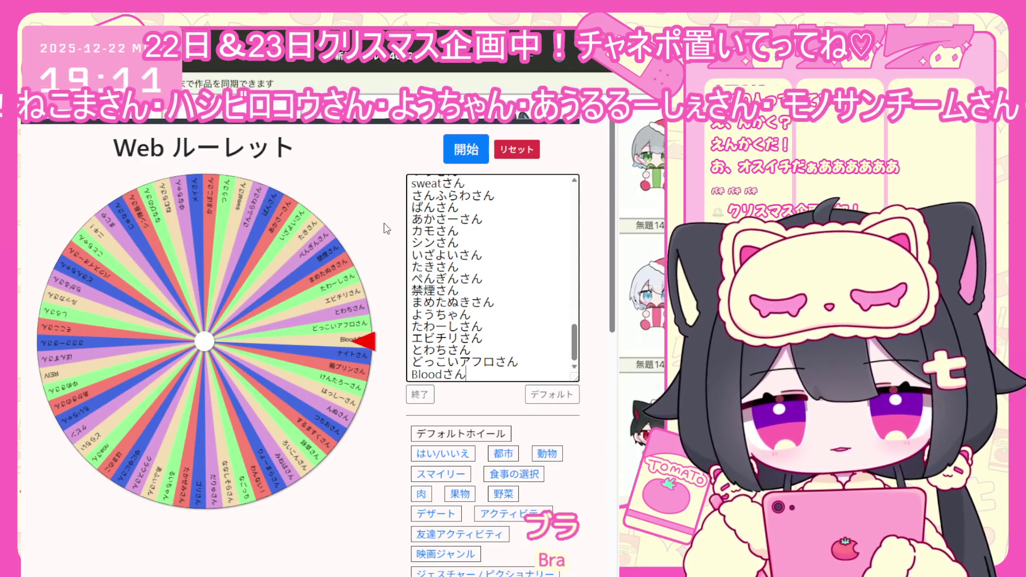
pyautogui.click(421, 394)
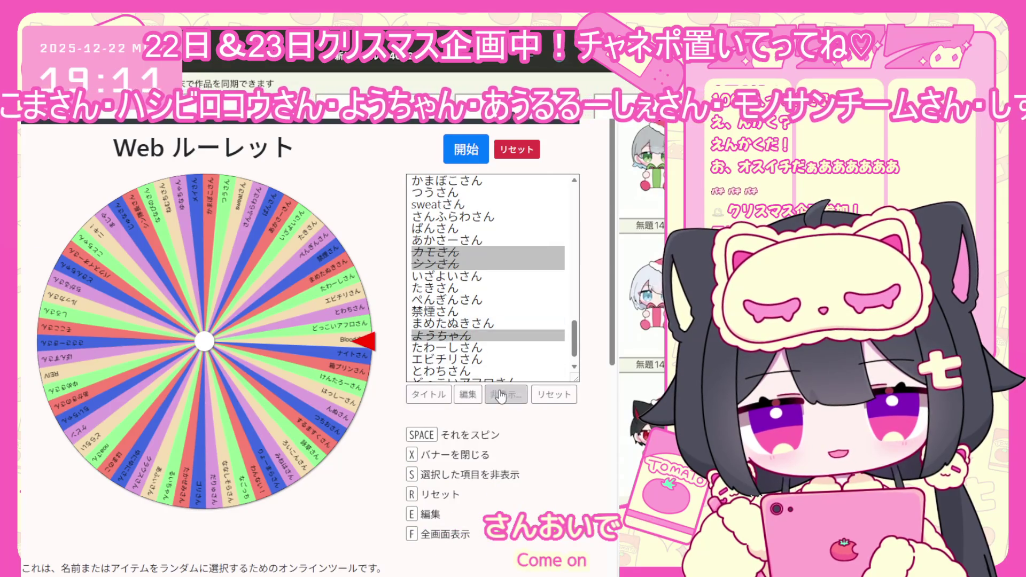
# Tick the last winner's checkbox as already picked and close with 終了
pyautogui.scroll(-3, 468, 338)
pyautogui.scroll(-5, 467, 338)
pyautogui.click(416, 347)
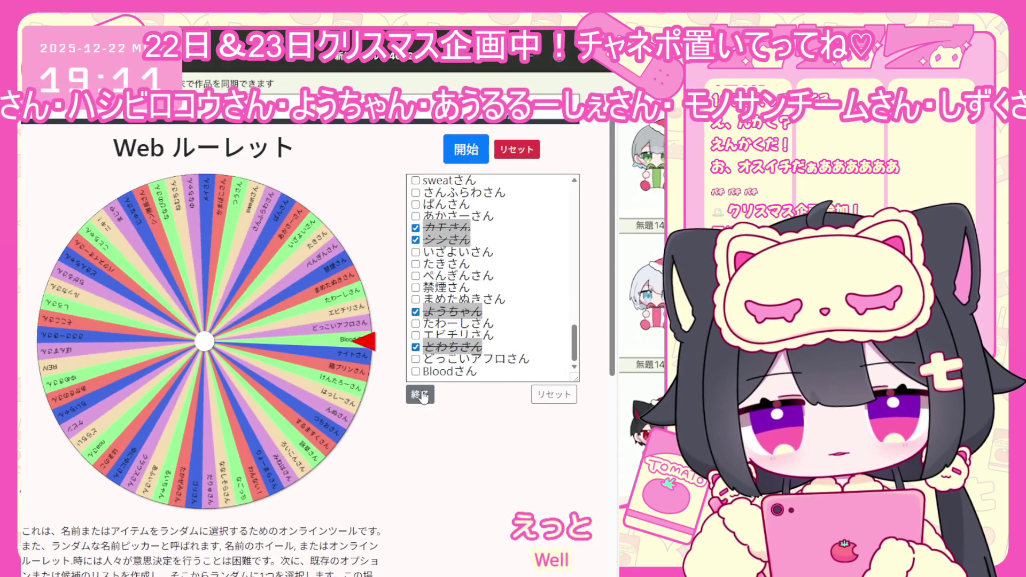
pyautogui.click(421, 394)
pyautogui.scroll(-1, 458, 330)
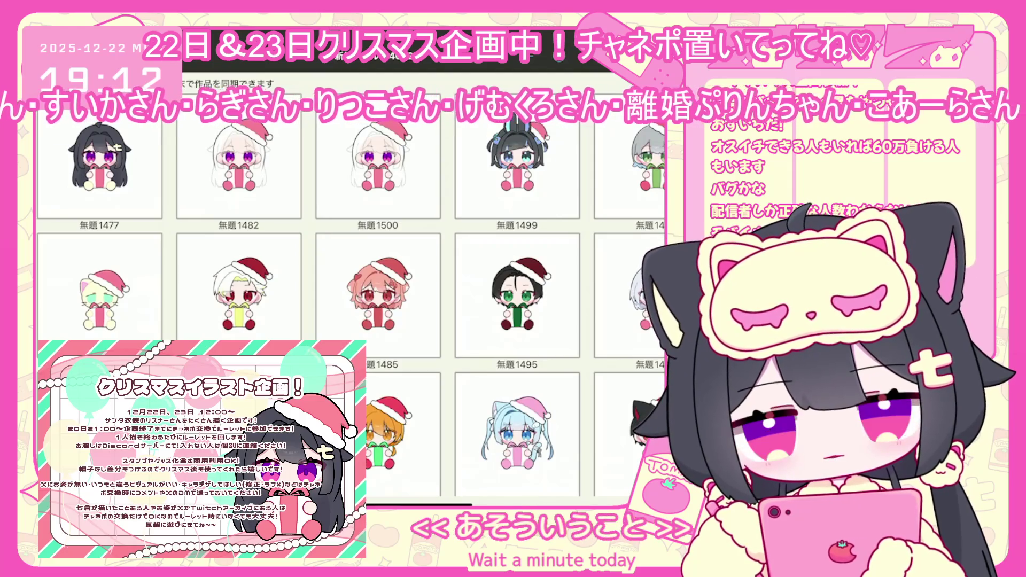
# Open 無題1477, select its top layer and switch to the Brush tool
pyautogui.scroll(-10, 350, 310)
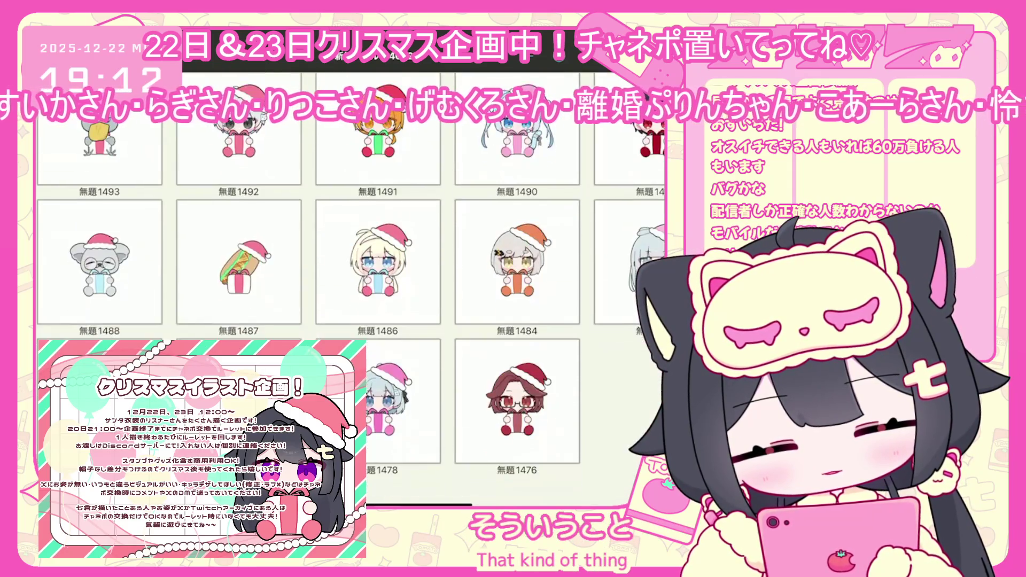
pyautogui.scroll(7, 350, 310)
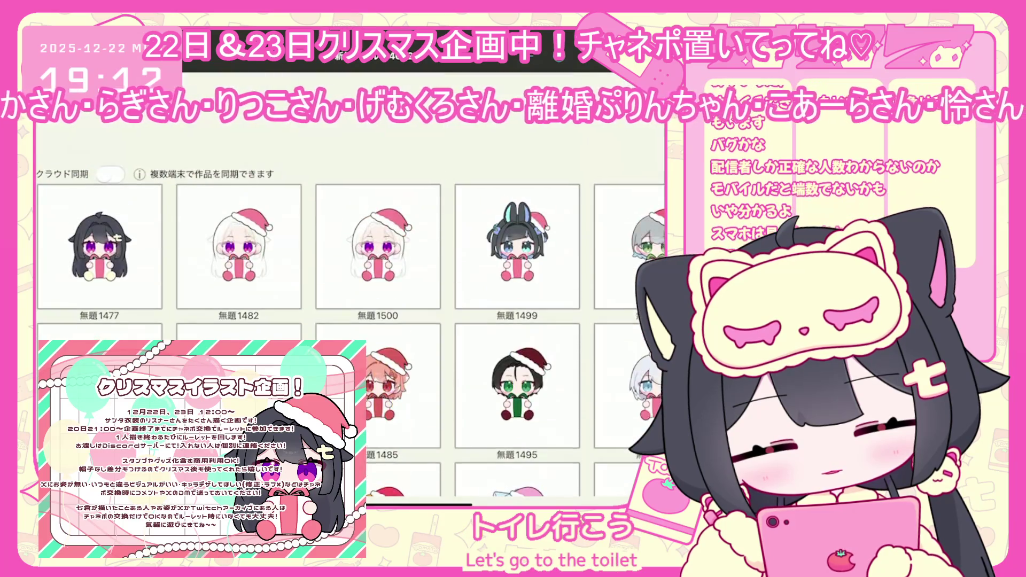
pyautogui.click(100, 161)
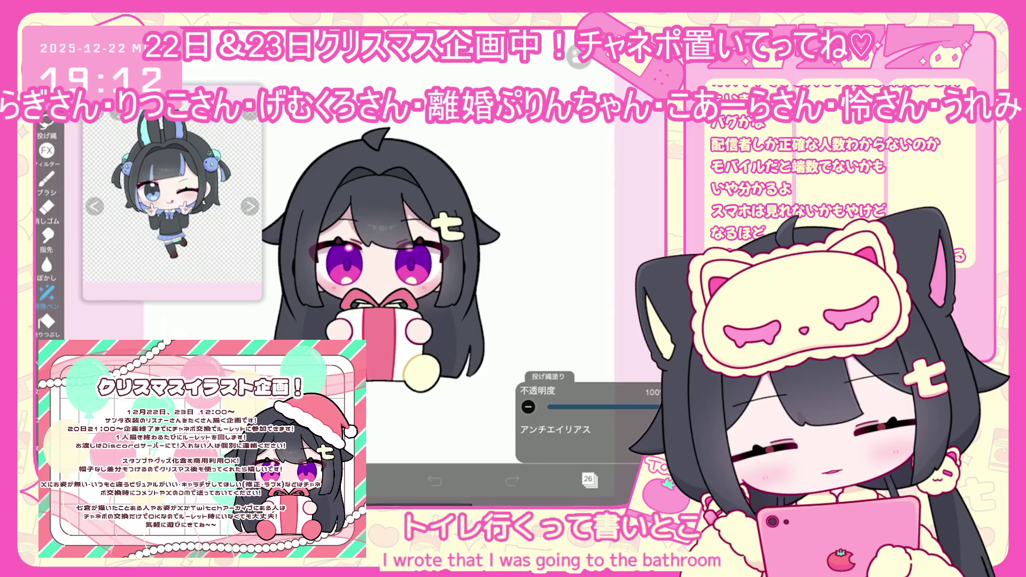
pyautogui.click(594, 176)
pyautogui.click(357, 481)
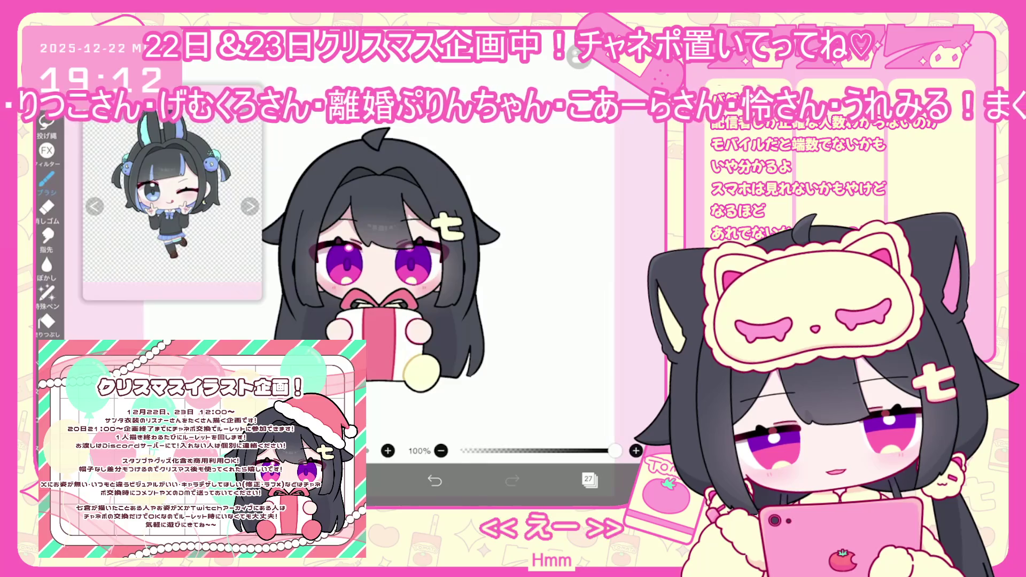
pyautogui.click(47, 180)
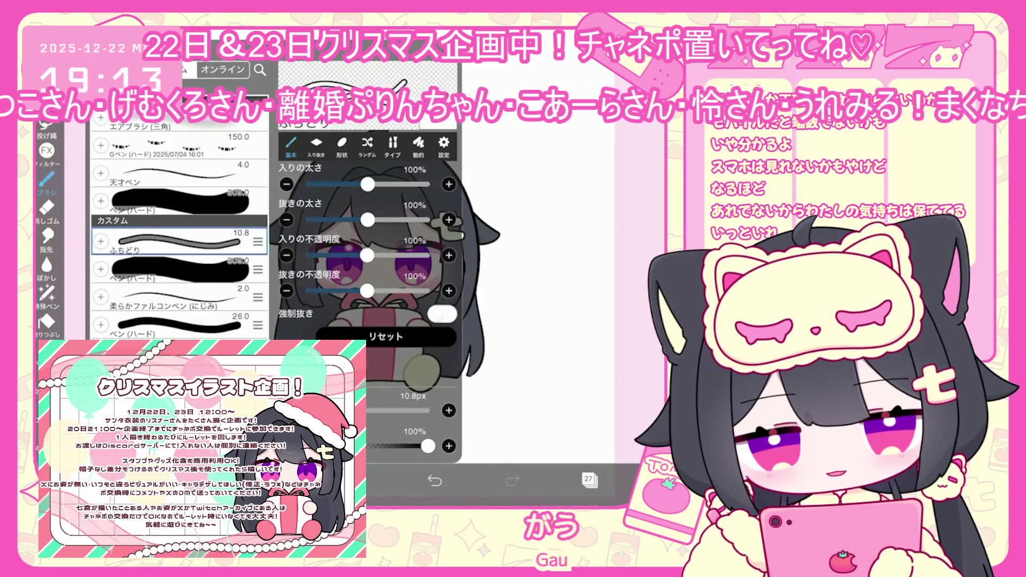
# Draw a speech bubble reading トイレ!! to the right of the chibi
pyautogui.moveTo(494, 286)
pyautogui.mouseDown()
pyautogui.moveTo(567, 315)
pyautogui.moveTo(488, 283)
pyautogui.moveTo(505, 300)
pyautogui.mouseUp()
pyautogui.moveTo(507, 287); pyautogui.dragTo(519, 295)
pyautogui.moveTo(529, 287)
pyautogui.mouseDown()
pyautogui.moveTo(530, 302)
pyautogui.moveTo(562, 289)
pyautogui.mouseUp()
pyautogui.moveTo(560, 296); pyautogui.dragTo(571, 288)
pyautogui.moveTo(568, 295); pyautogui.dragTo(571, 299)
pyautogui.scroll(2, 342, 267)
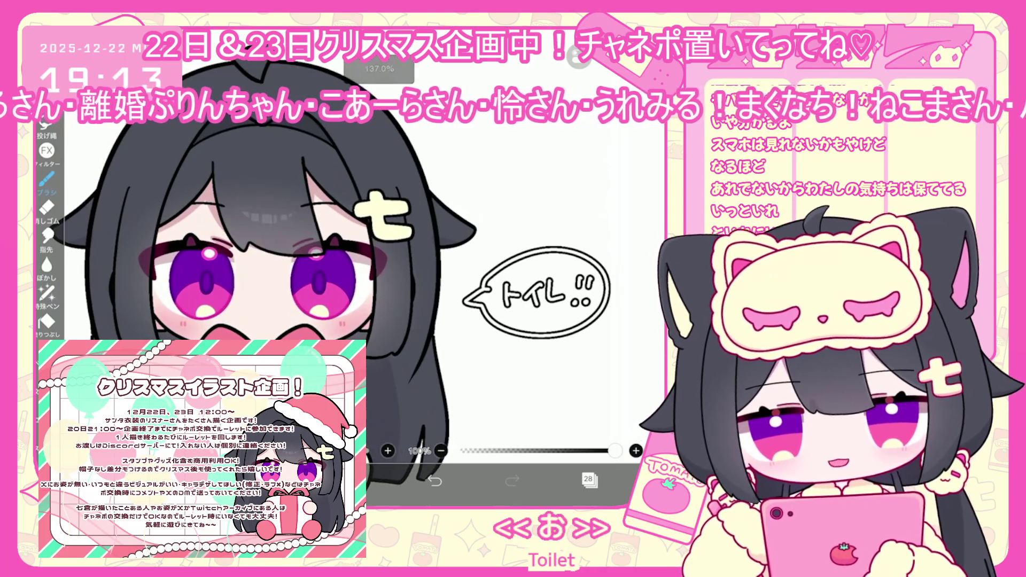
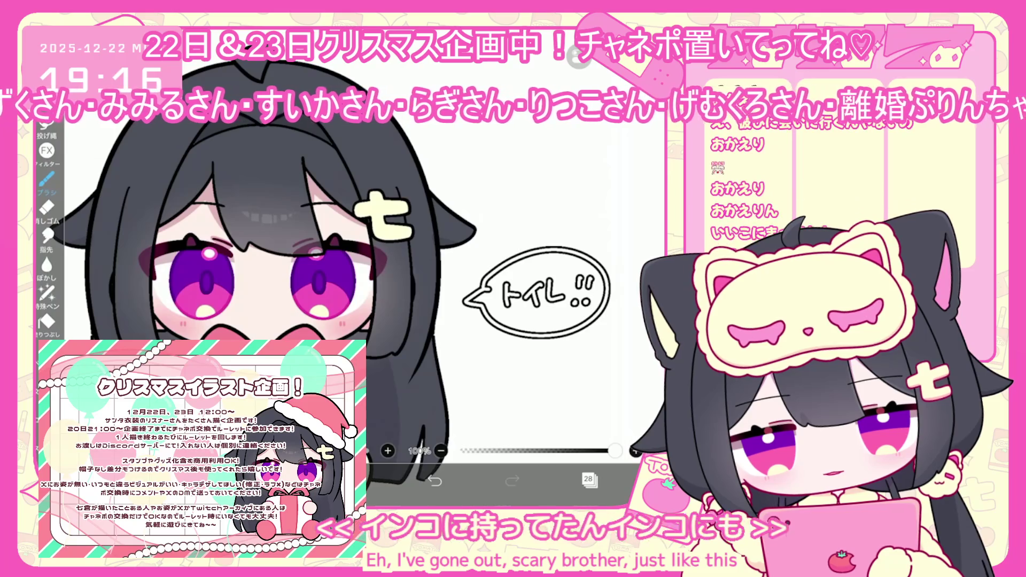
# Delete the トイレ!! speech bubble and draw a hair strand down to the left eye
pyautogui.click(588, 479)
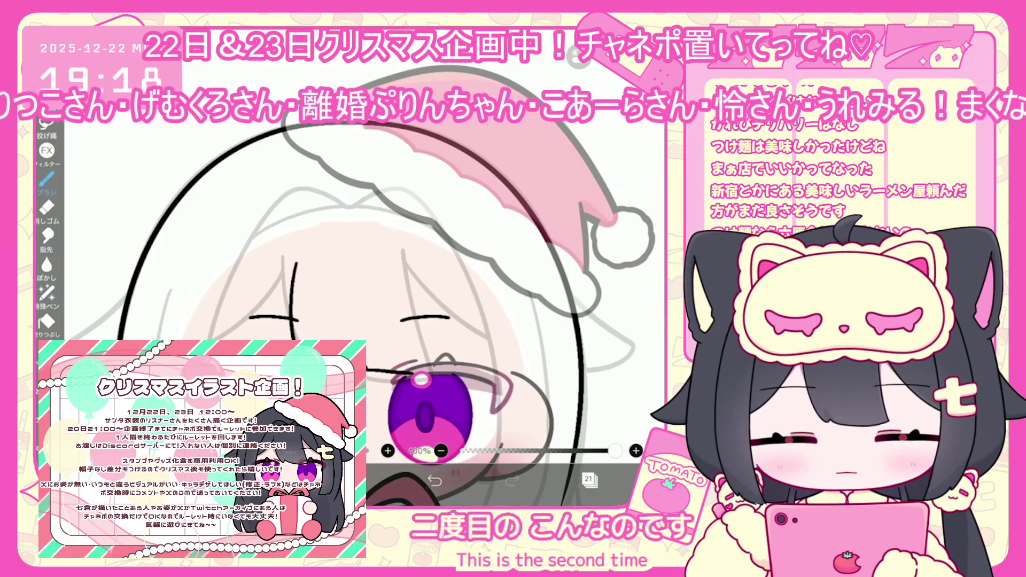
pyautogui.moveTo(287, 261); pyautogui.dragTo(285, 340)
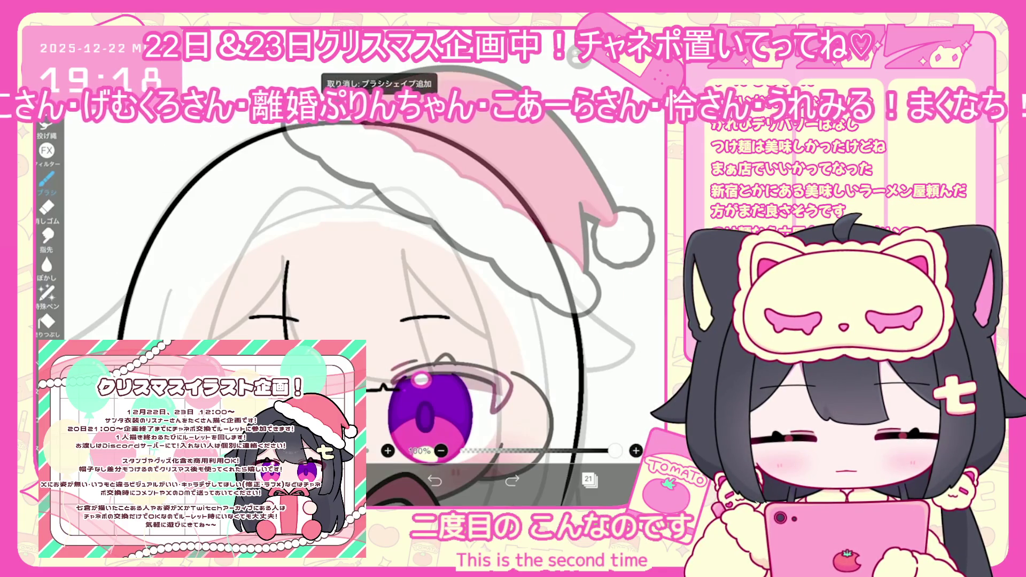
# Draw the fringe strand down to the right eye, redrawing it twice, then select both eye strands
pyautogui.moveTo(410, 262); pyautogui.dragTo(426, 389)
pyautogui.click(434, 481)
pyautogui.moveTo(412, 262); pyautogui.dragTo(426, 387)
pyautogui.click(434, 481)
pyautogui.moveTo(416, 262); pyautogui.dragTo(427, 386)
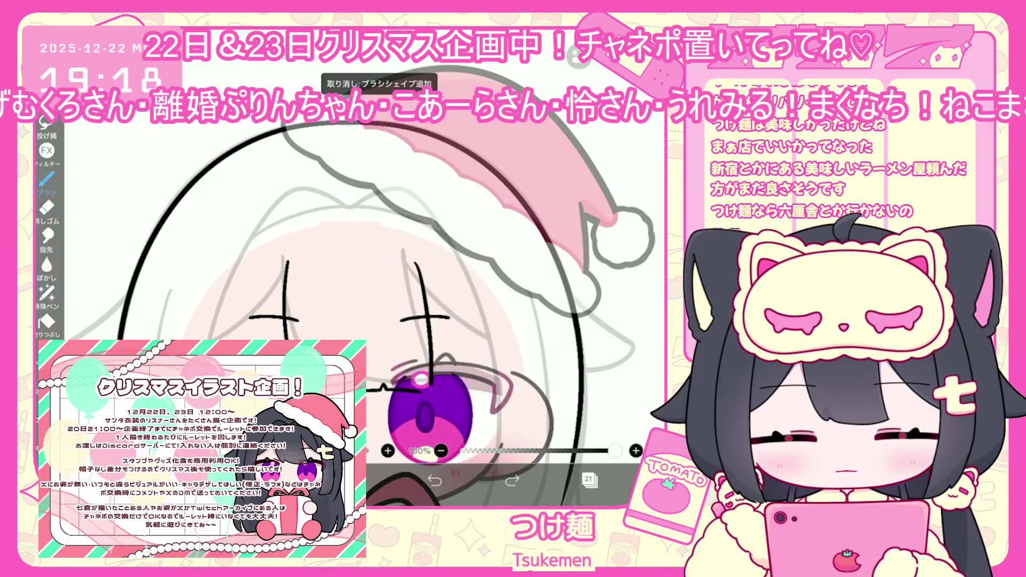
pyautogui.press('v')
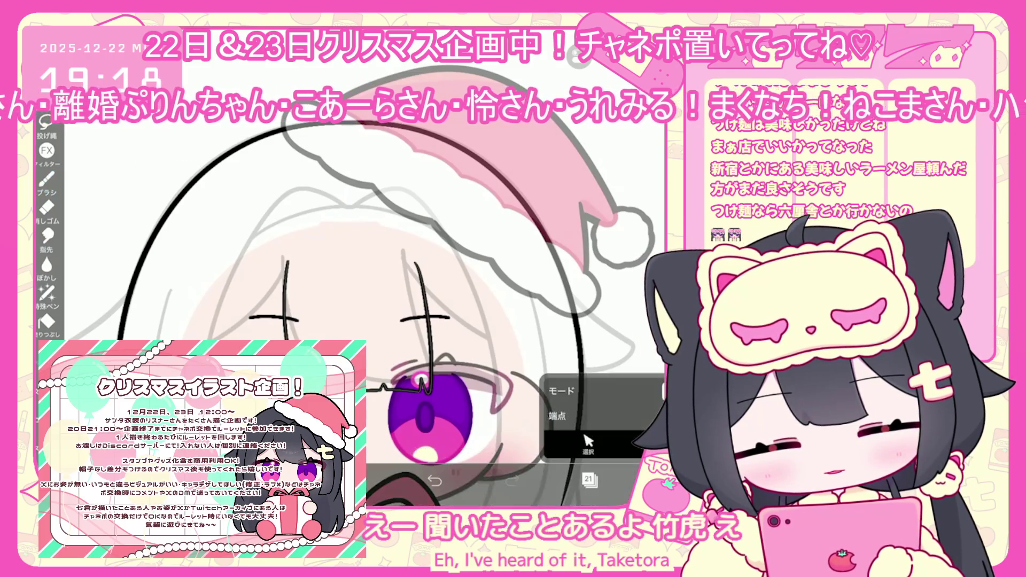
pyautogui.moveTo(281, 256); pyautogui.dragTo(428, 388)
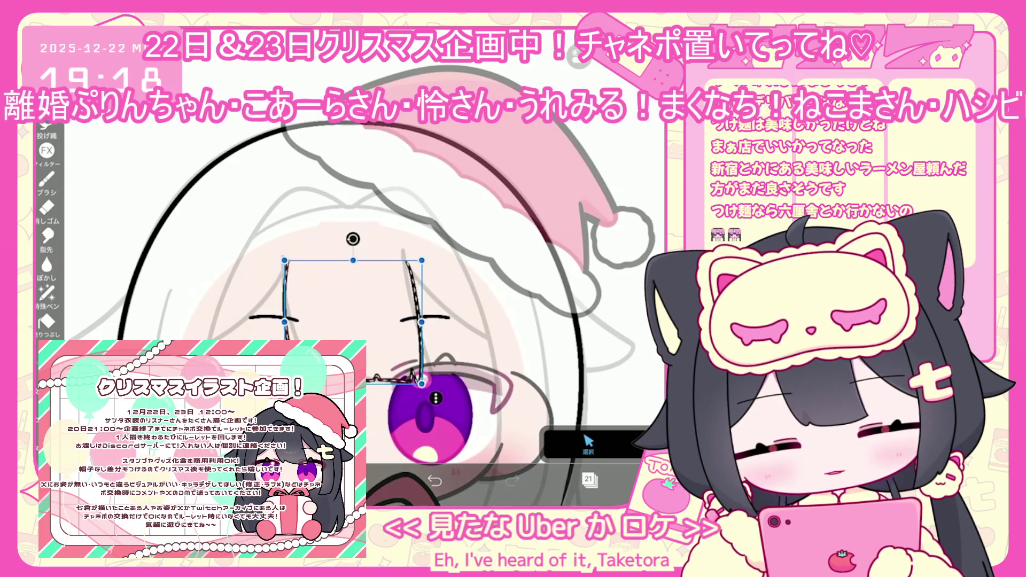
pyautogui.press('b')
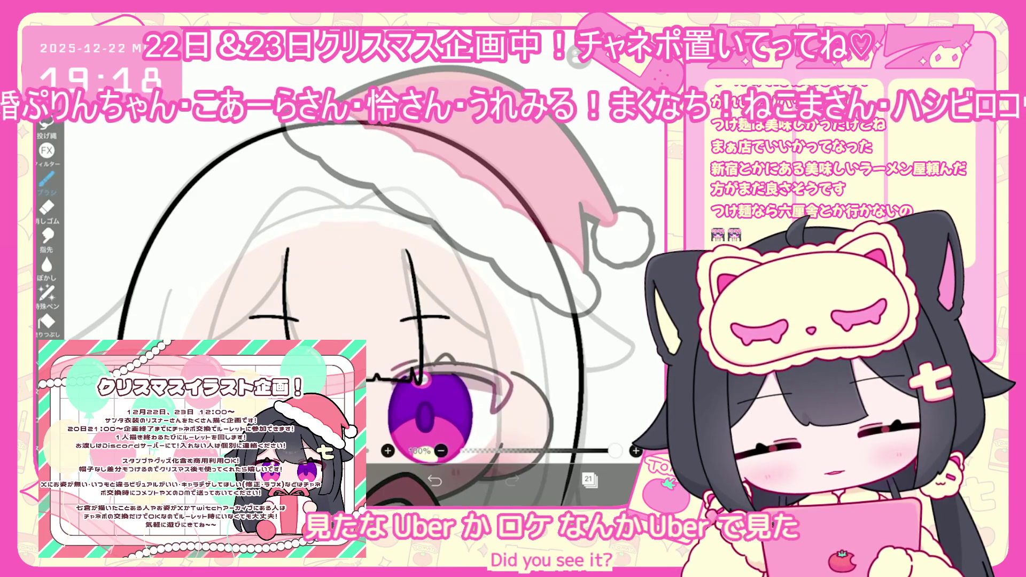
# Add a jagged line beneath the strands and turn on vertical mirror symmetry
pyautogui.scroll(-2, 353, 278)
pyautogui.scroll(-1, 353, 278)
pyautogui.moveTo(369, 345); pyautogui.dragTo(433, 337)
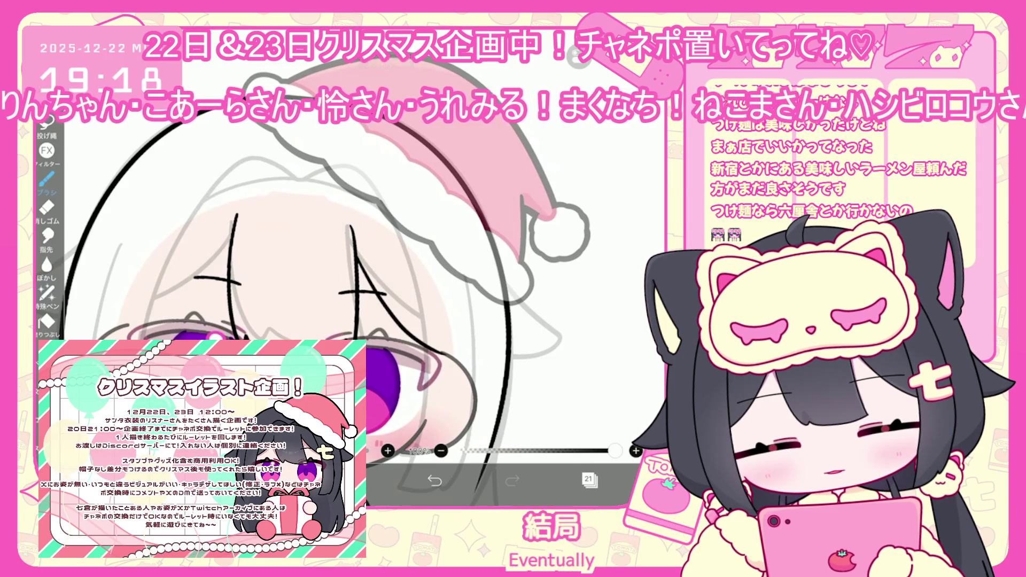
pyautogui.click(435, 481)
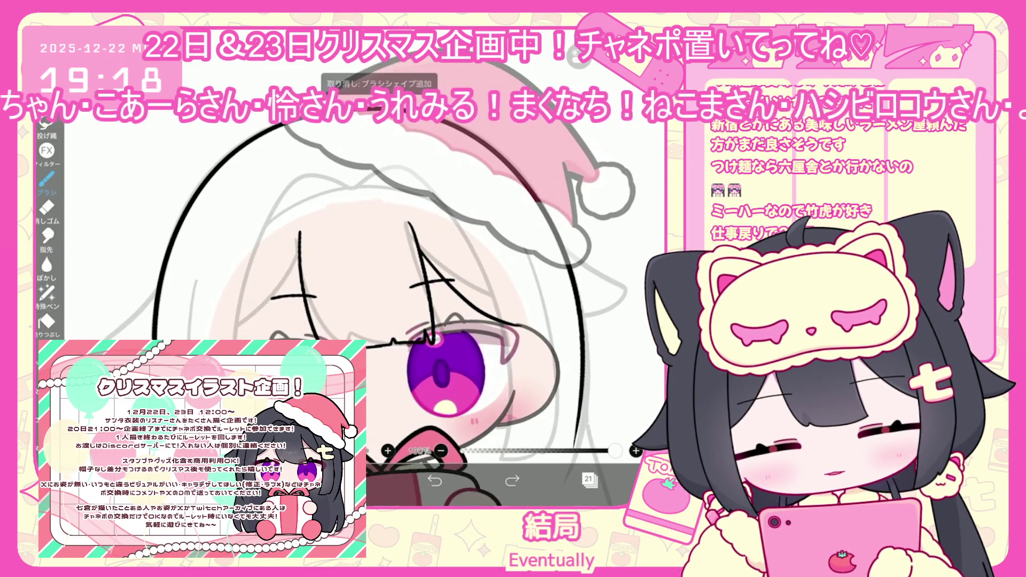
pyautogui.click(512, 481)
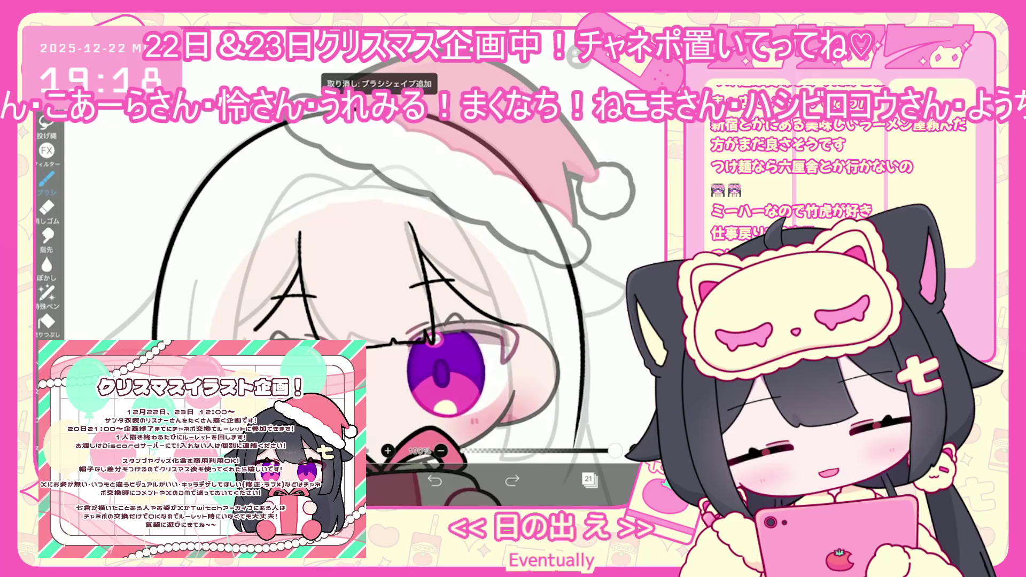
pyautogui.scroll(-3, 353, 278)
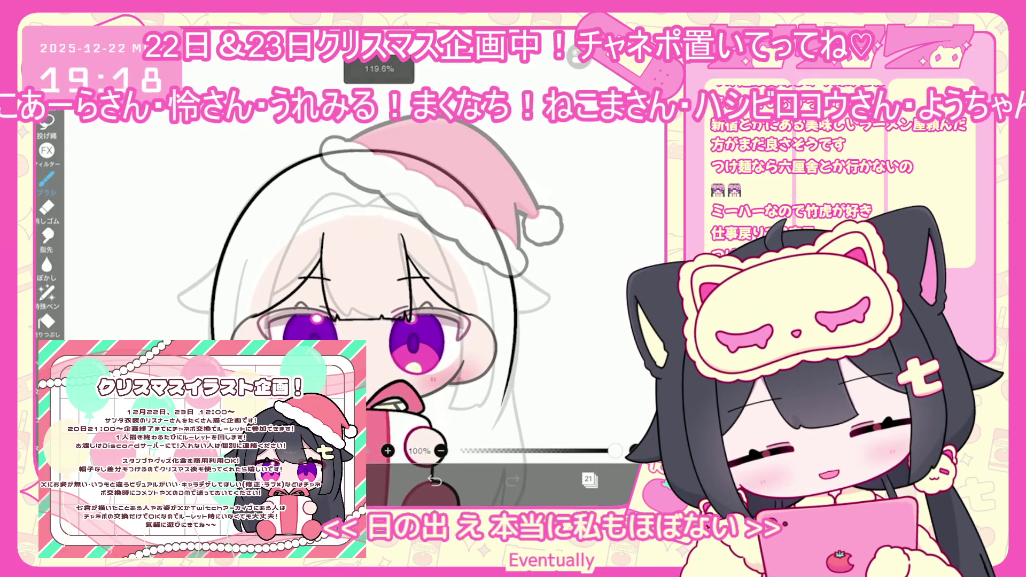
pyautogui.click(596, 149)
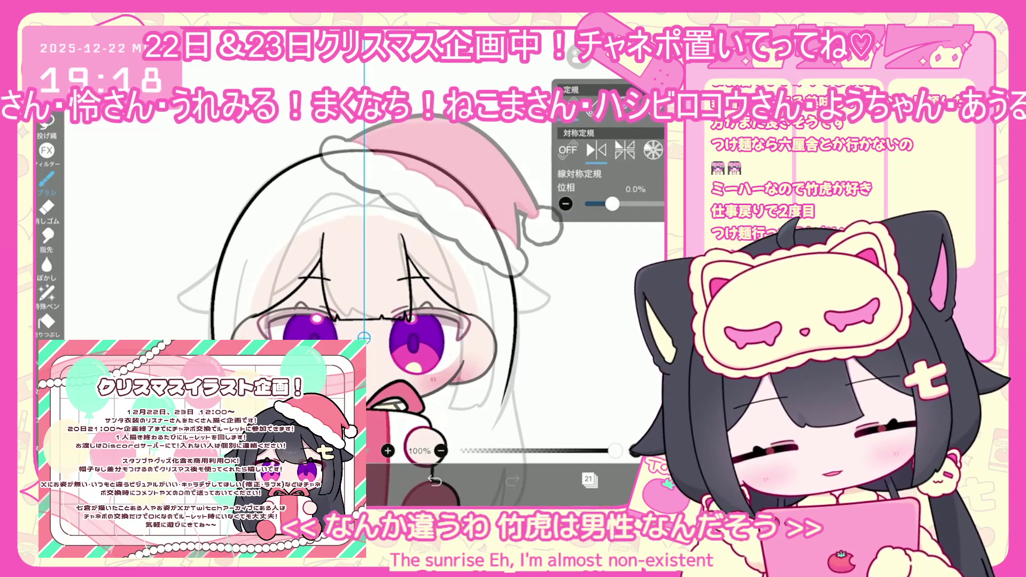
# Sketch mirrored hair strands beside the face and further out, redrawing until they fit
pyautogui.scroll(1, 348, 278)
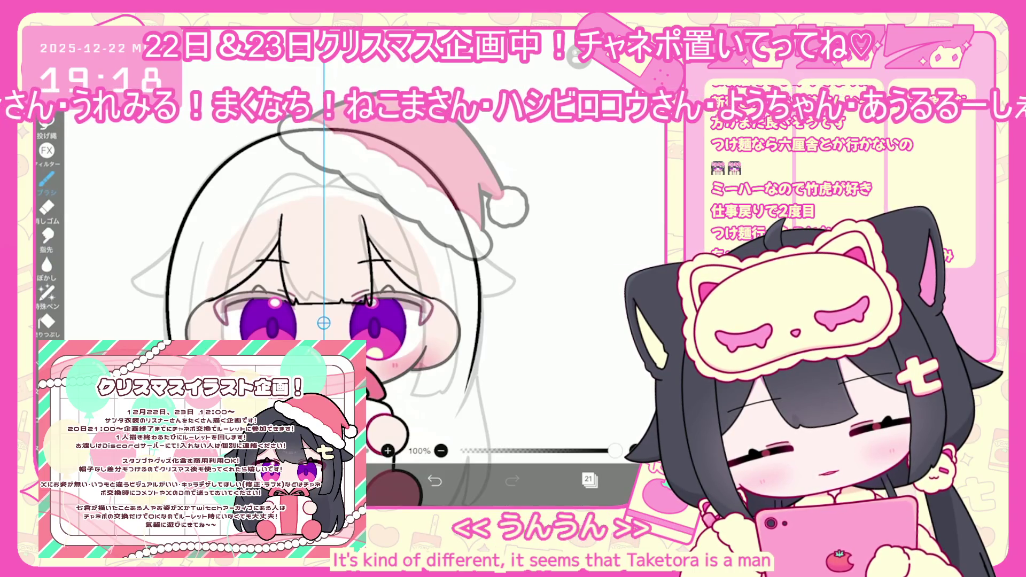
pyautogui.moveTo(419, 247); pyautogui.dragTo(422, 348)
pyautogui.hotkey('ctrl', 'z')
pyautogui.moveTo(417, 236)
pyautogui.mouseDown()
pyautogui.moveTo(415, 337)
pyautogui.moveTo(430, 344)
pyautogui.mouseUp()
pyautogui.hotkey('ctrl', 'z')
pyautogui.moveTo(418, 239)
pyautogui.mouseDown()
pyautogui.moveTo(416, 314)
pyautogui.moveTo(446, 343)
pyautogui.mouseUp()
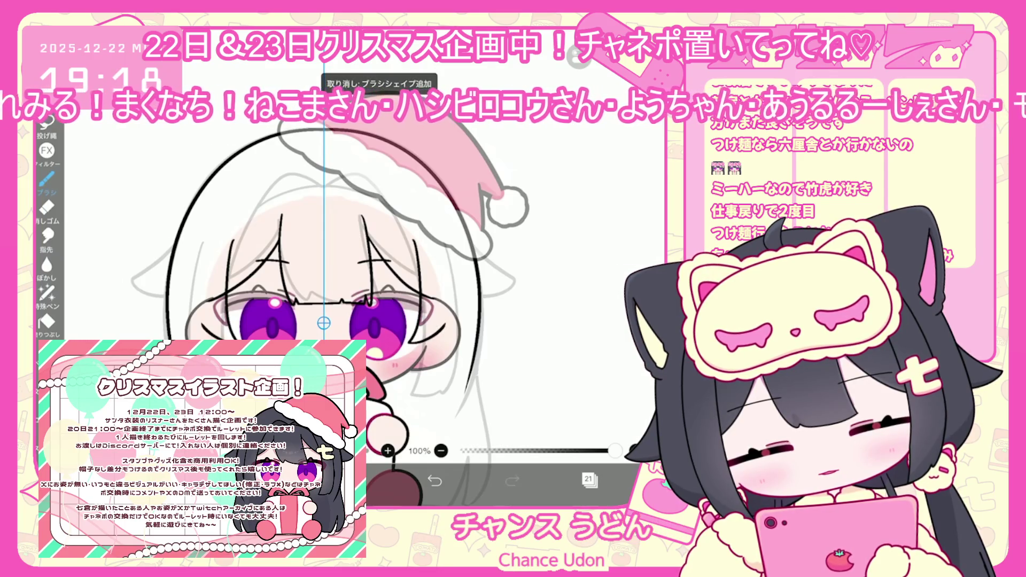
pyautogui.scroll(3, 403, 288)
pyautogui.moveTo(439, 250); pyautogui.dragTo(431, 351)
pyautogui.hotkey('ctrl', 'z')
pyautogui.moveTo(438, 251); pyautogui.dragTo(427, 358)
# Try longer mirrored side-hair lines, undo them, and bring up the layer list
pyautogui.scroll(-2, 299, 299)
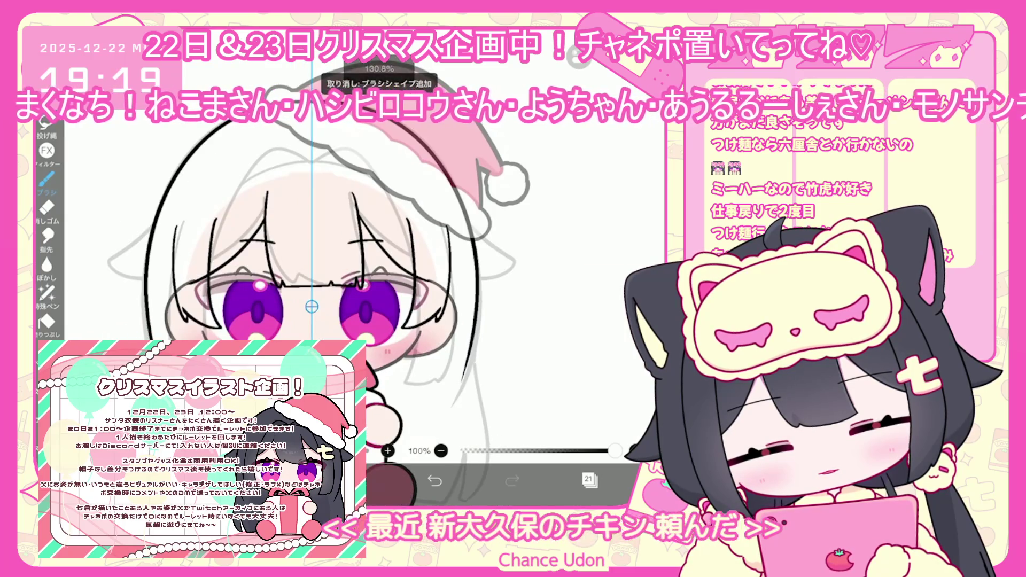
pyautogui.hotkey('ctrl', 'z')
pyautogui.moveTo(423, 321)
pyautogui.mouseDown()
pyautogui.moveTo(427, 374)
pyautogui.moveTo(457, 388)
pyautogui.mouseUp()
pyautogui.hotkey('ctrl', 'z')
pyautogui.scroll(2, 374, 321)
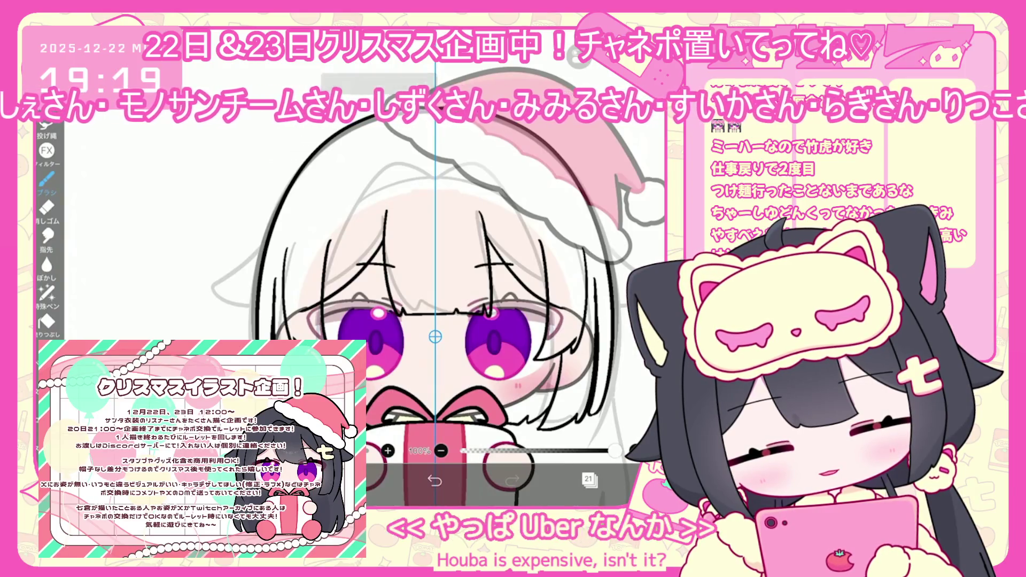
pyautogui.scroll(-1, 434, 278)
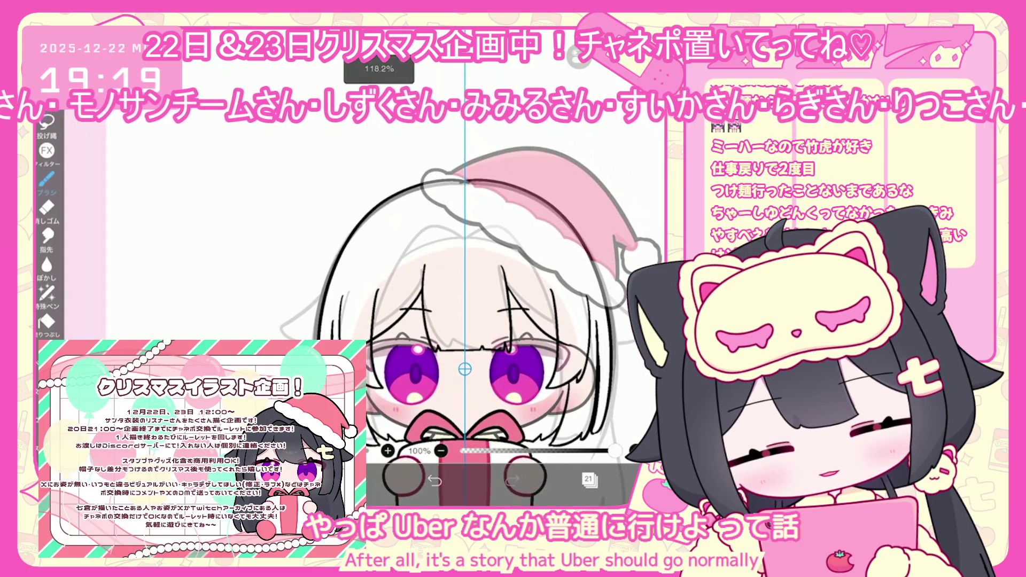
pyautogui.scroll(3, 374, 267)
pyautogui.hotkey('ctrl', 'z')
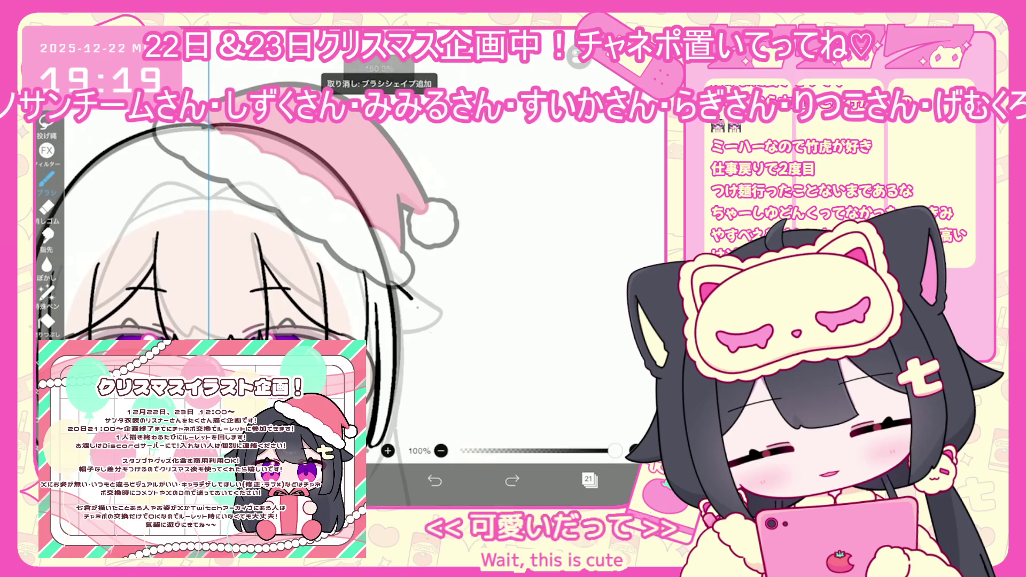
pyautogui.moveTo(394, 277); pyautogui.dragTo(437, 377)
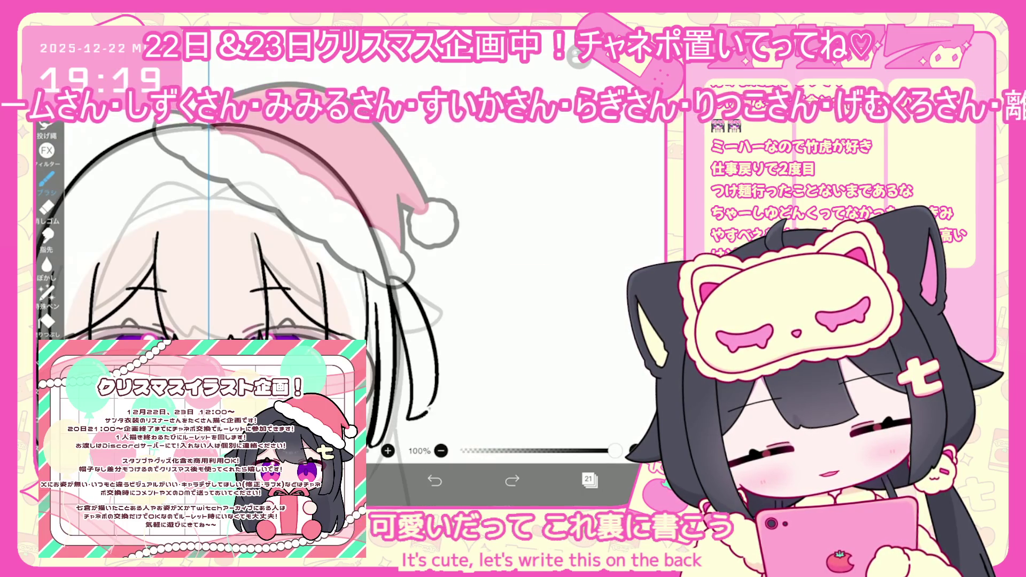
pyautogui.hotkey('ctrl', 'z')
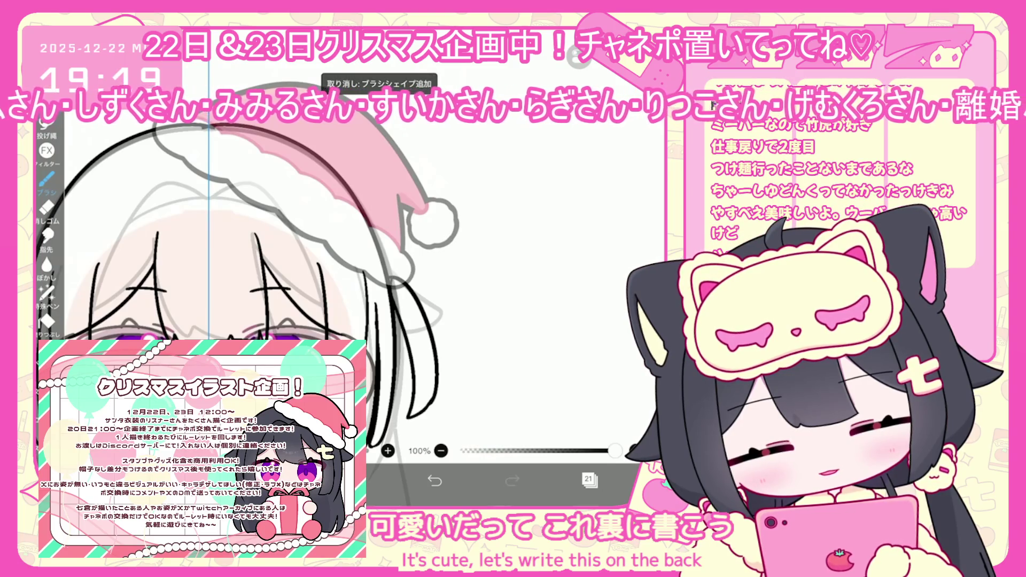
pyautogui.click(589, 480)
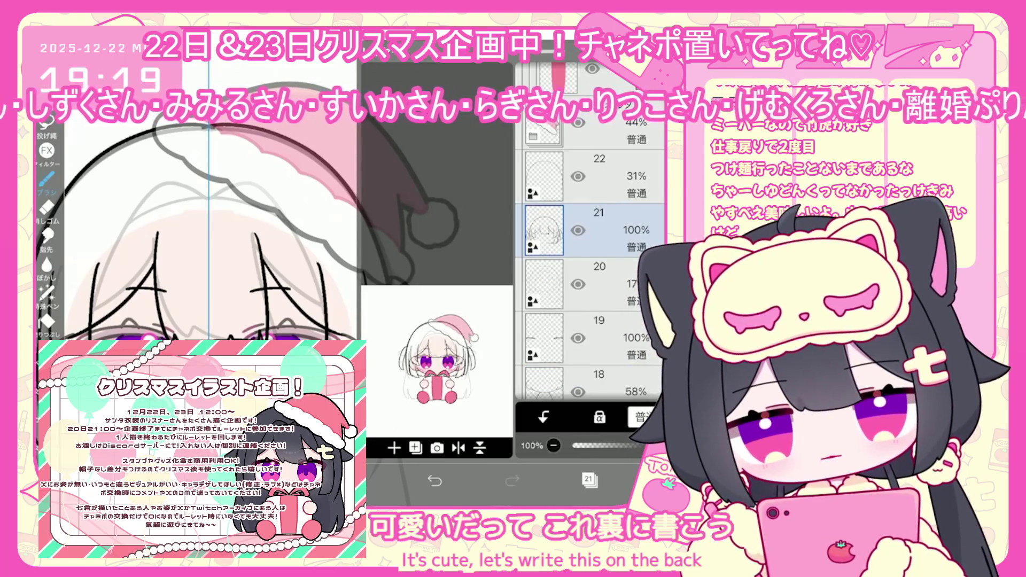
# Add a new blank layer and draw a small ribbon bow below the hat's pompom
pyautogui.click(394, 448)
pyautogui.click(589, 480)
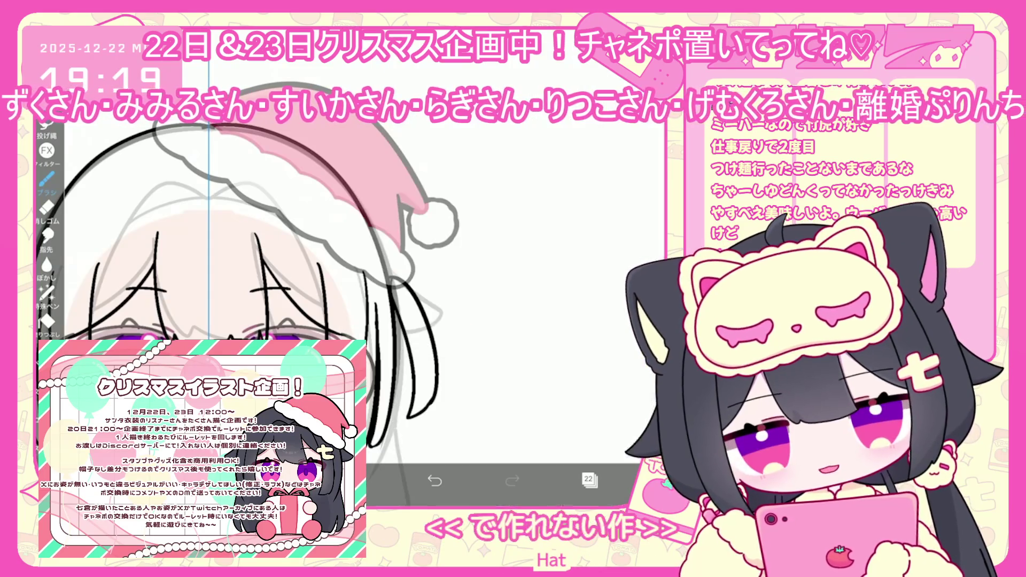
pyautogui.scroll(3, 417, 214)
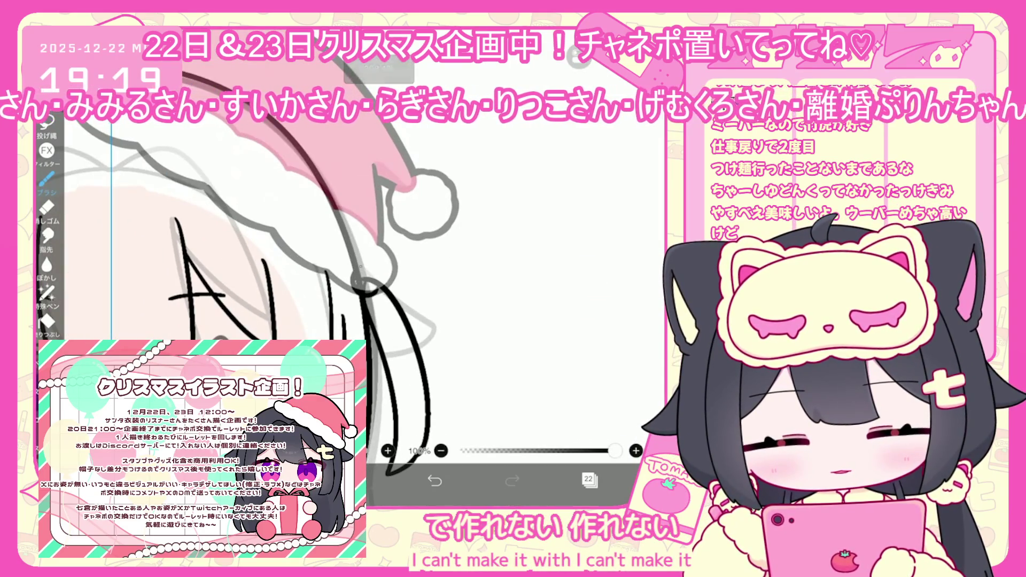
pyautogui.scroll(3, 375, 267)
pyautogui.click(435, 480)
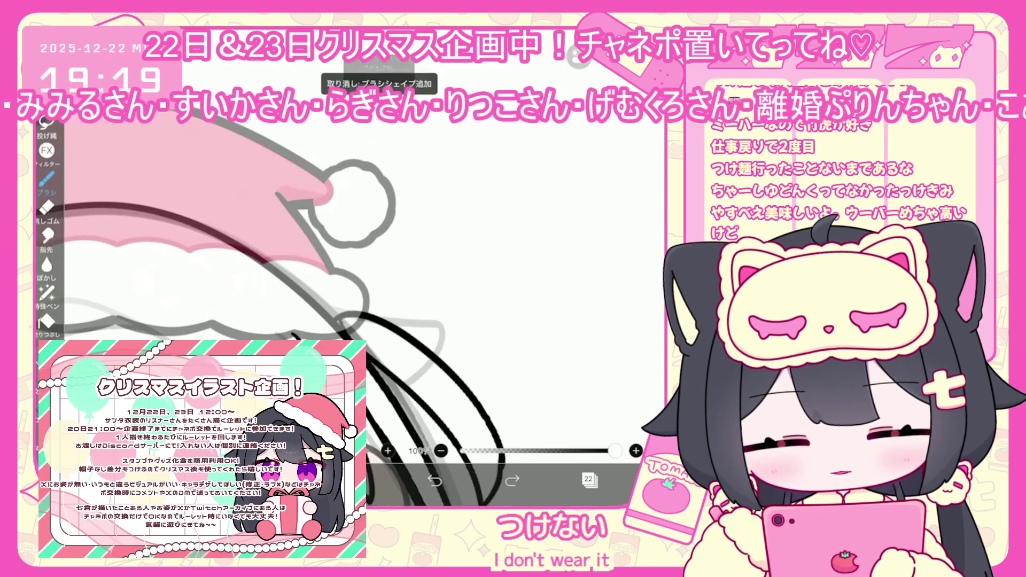
pyautogui.moveTo(345, 305)
pyautogui.mouseDown()
pyautogui.moveTo(371, 344)
pyautogui.moveTo(321, 338)
pyautogui.moveTo(433, 267)
pyautogui.moveTo(423, 342)
pyautogui.mouseUp()
pyautogui.scroll(-5, 348, 267)
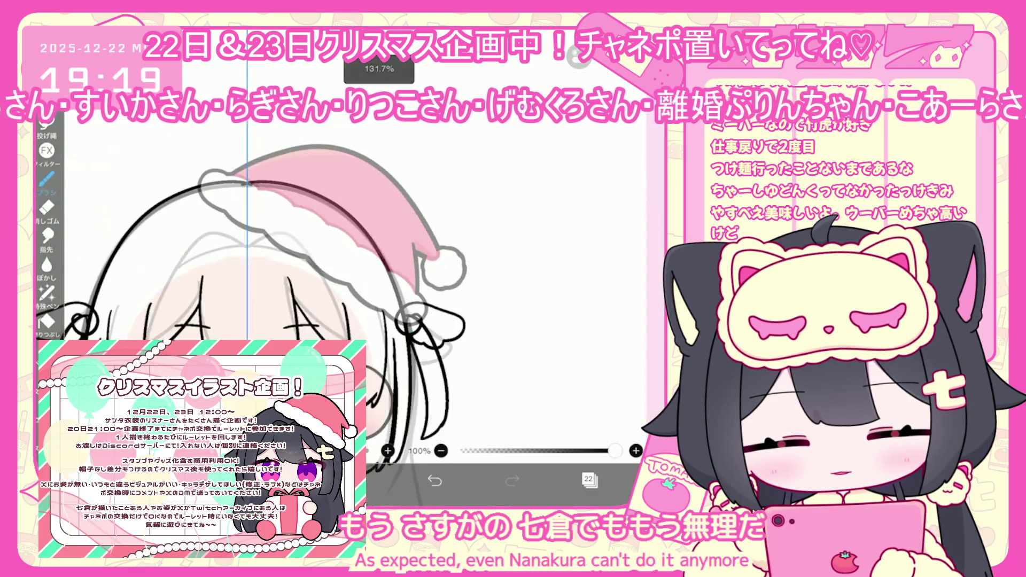
pyautogui.click(425, 343)
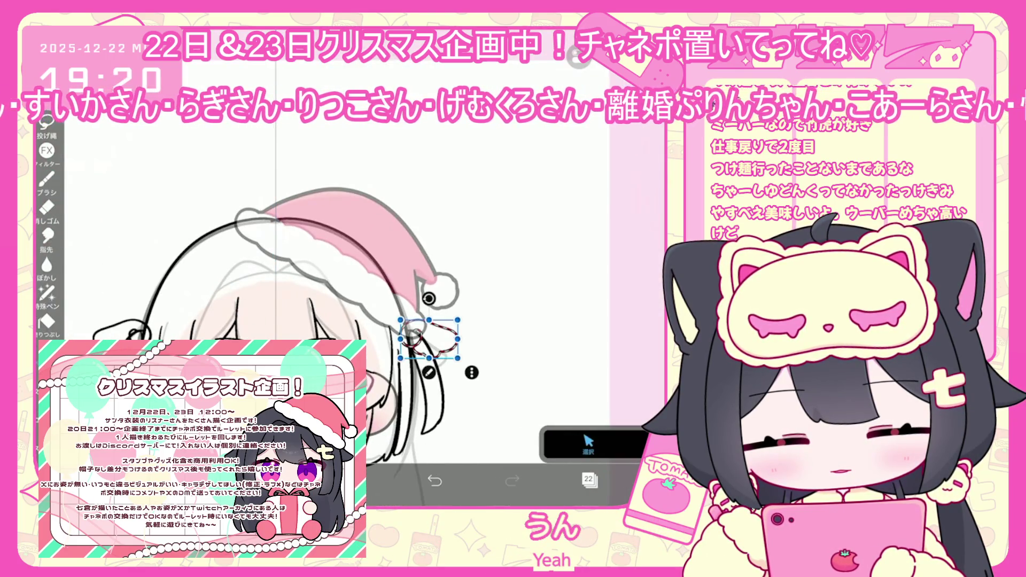
# Shift the bow into place with a slight tilt
pyautogui.moveTo(425, 342); pyautogui.dragTo(128, 330)
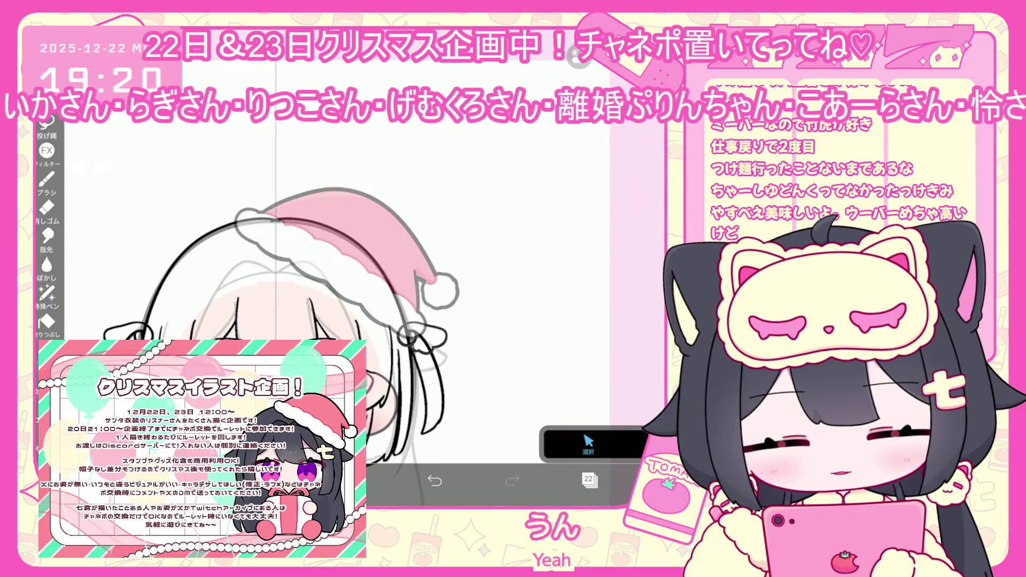
pyautogui.scroll(-2, 321, 294)
pyautogui.click(47, 179)
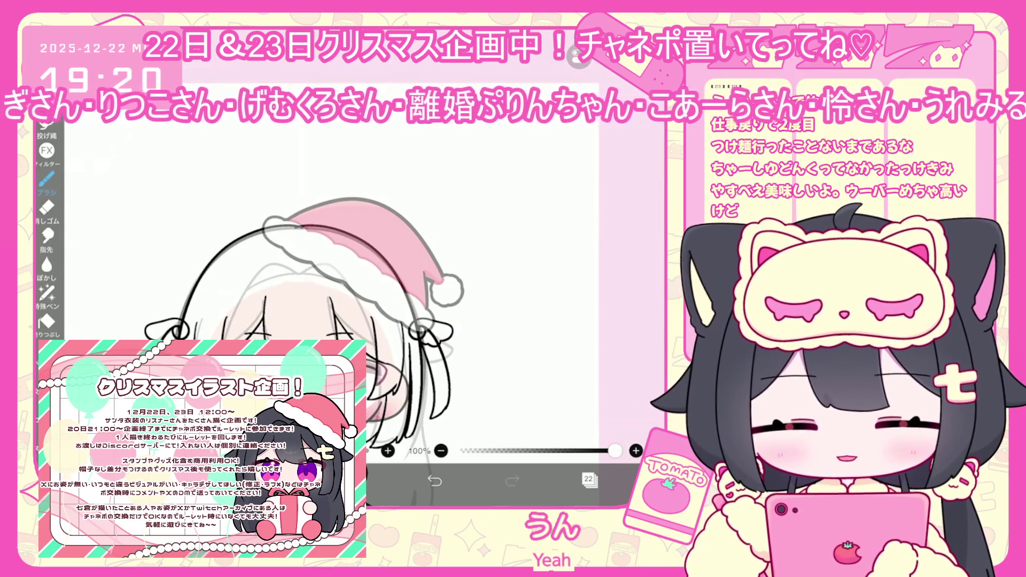
pyautogui.scroll(5, 432, 344)
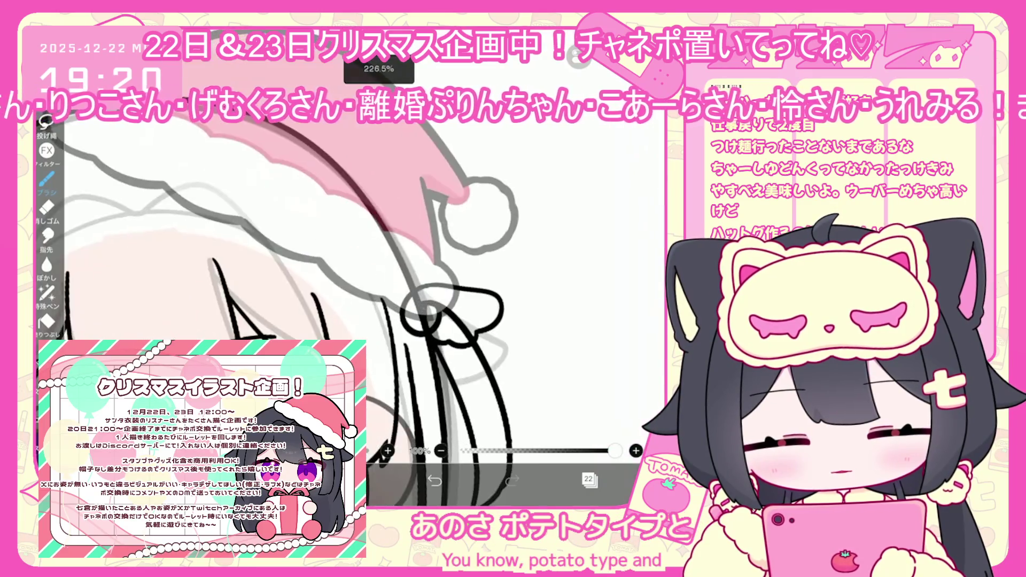
pyautogui.scroll(3, 361, 320)
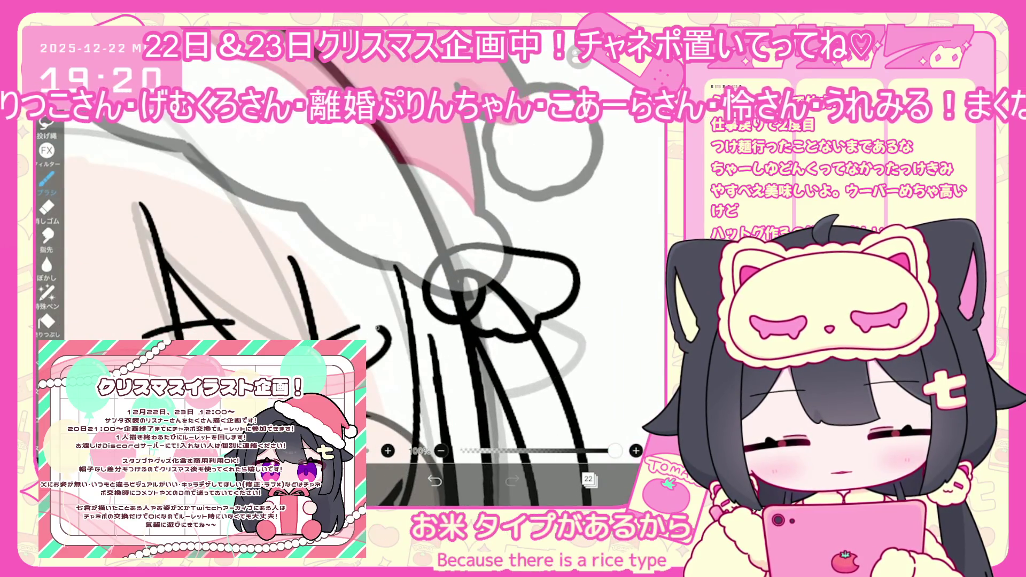
pyautogui.scroll(2, 377, 328)
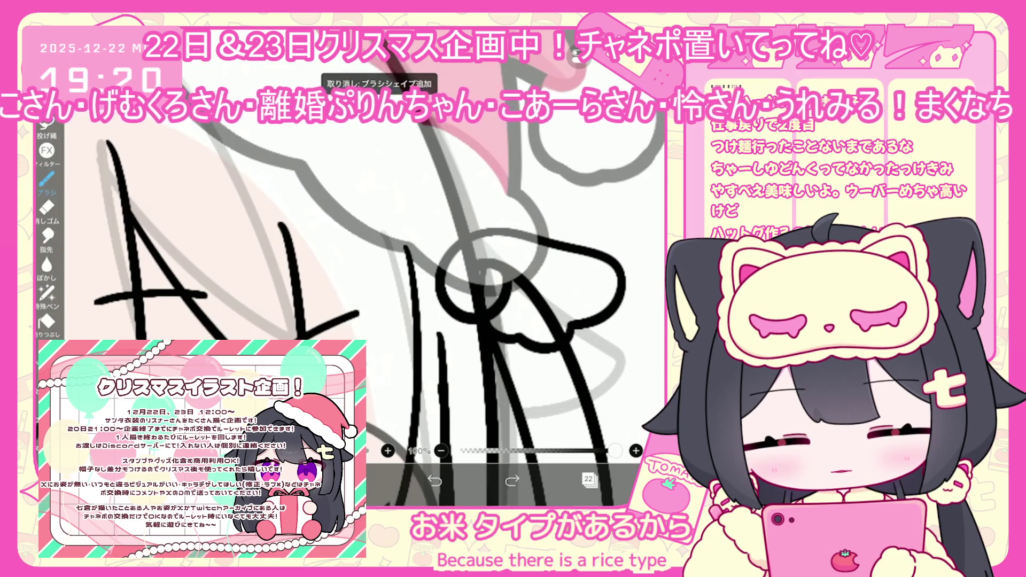
# Try curved and diagonal hair strands beside the bow, then undo them all
pyautogui.hotkey('ctrl', 'z')
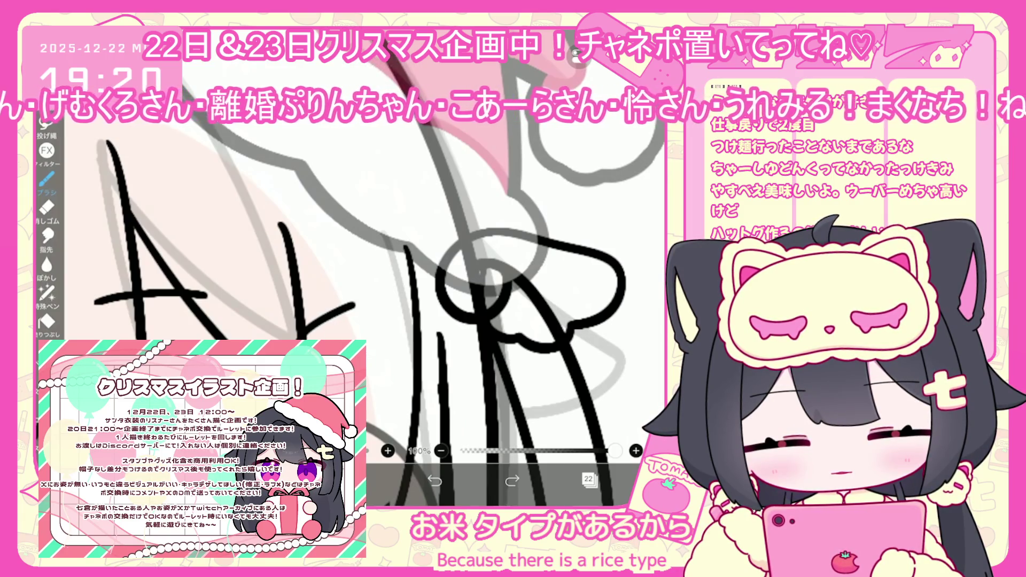
pyautogui.hotkey('ctrl', 'z')
pyautogui.moveTo(305, 340)
pyautogui.mouseDown()
pyautogui.moveTo(365, 302)
pyautogui.moveTo(403, 368)
pyautogui.mouseUp()
pyautogui.scroll(1, 377, 300)
pyautogui.hotkey('ctrl', 'z')
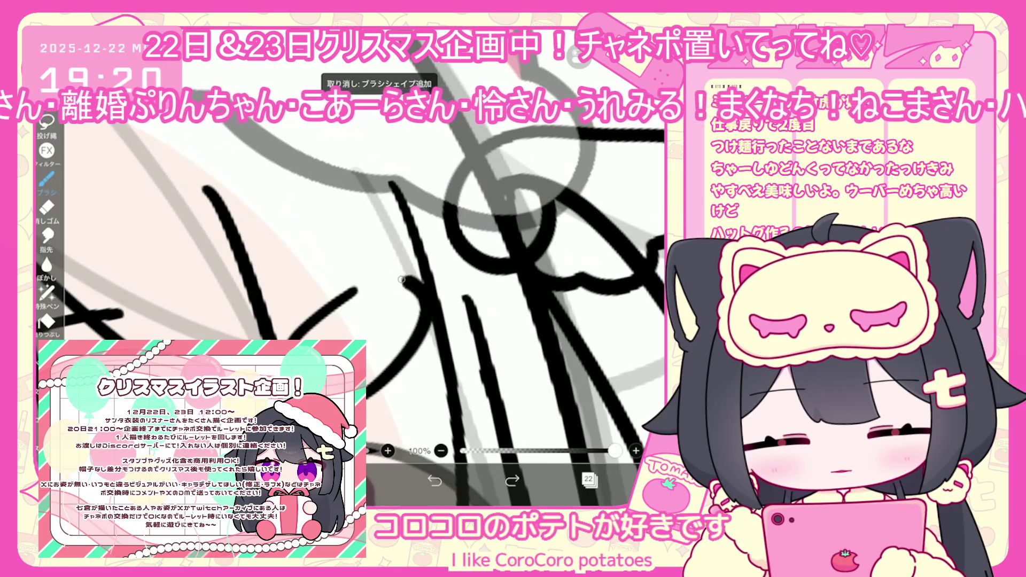
pyautogui.moveTo(295, 340); pyautogui.dragTo(367, 284)
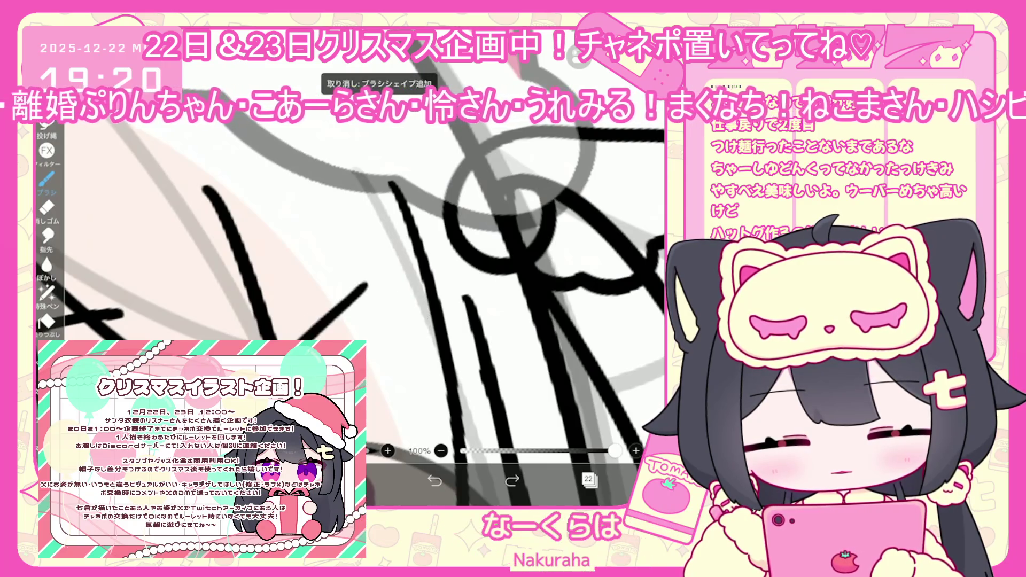
pyautogui.hotkey('ctrl', 'z')
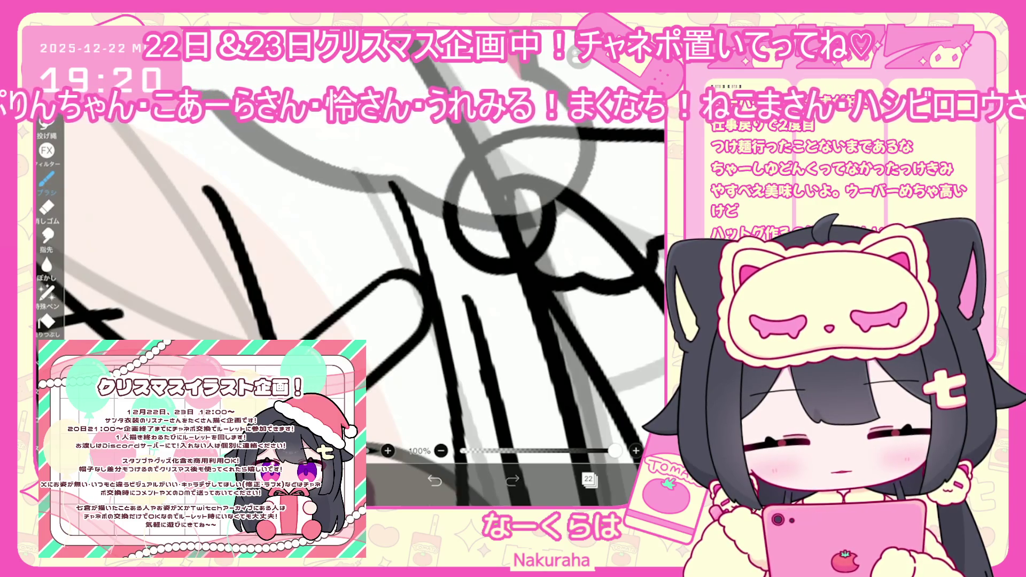
pyautogui.scroll(-3, 363, 278)
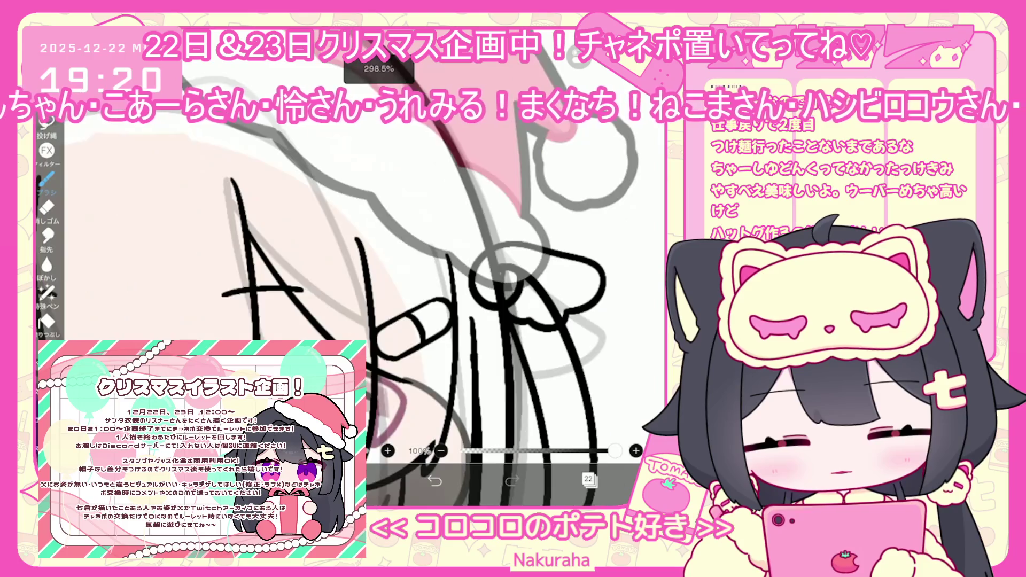
# Draw the left side of the hair-clip box, retrying its top-and-right stroke
pyautogui.scroll(-2, 352, 300)
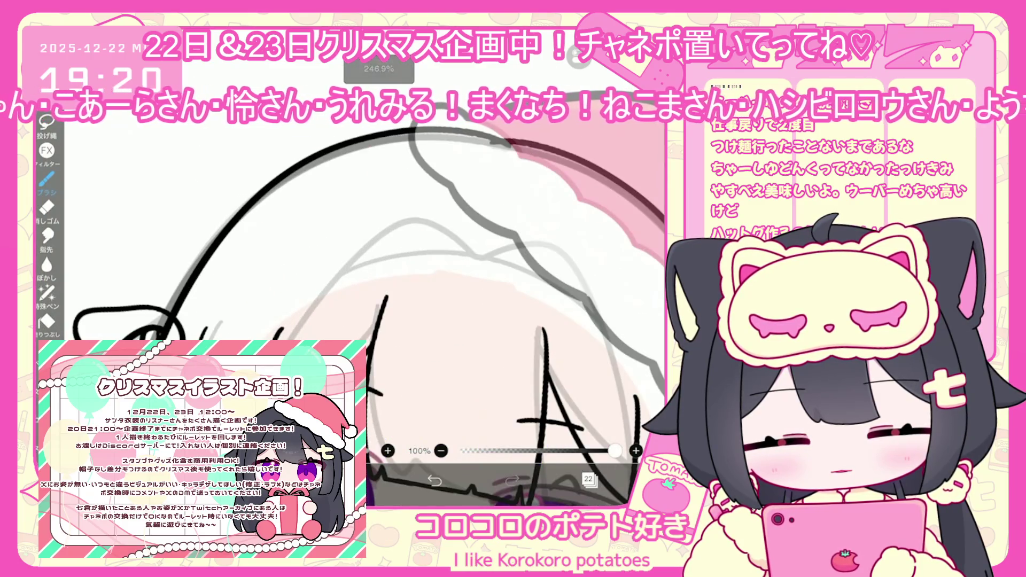
pyautogui.scroll(2, 363, 241)
pyautogui.moveTo(284, 295); pyautogui.dragTo(295, 327)
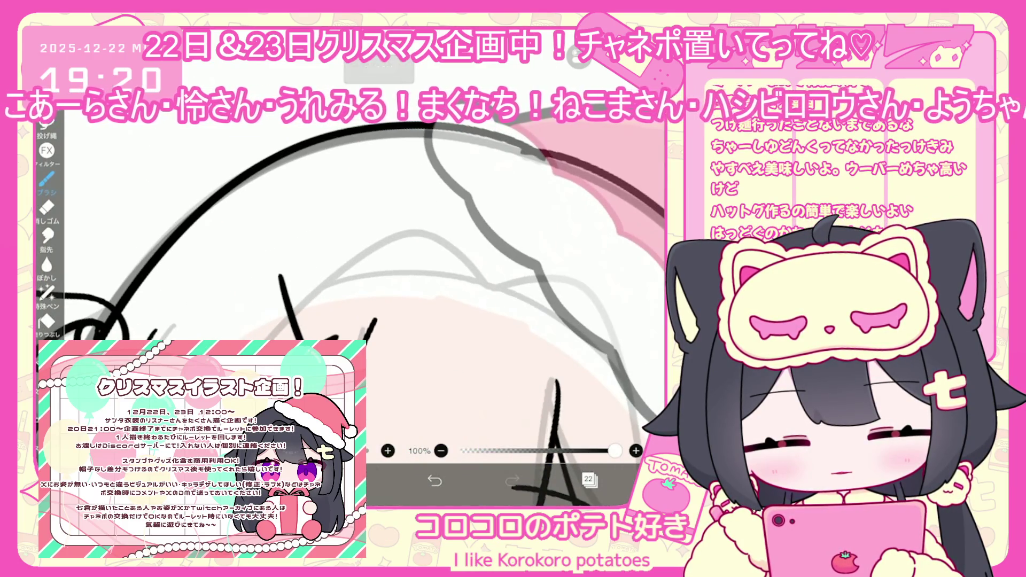
pyautogui.hotkey('ctrl', 'z')
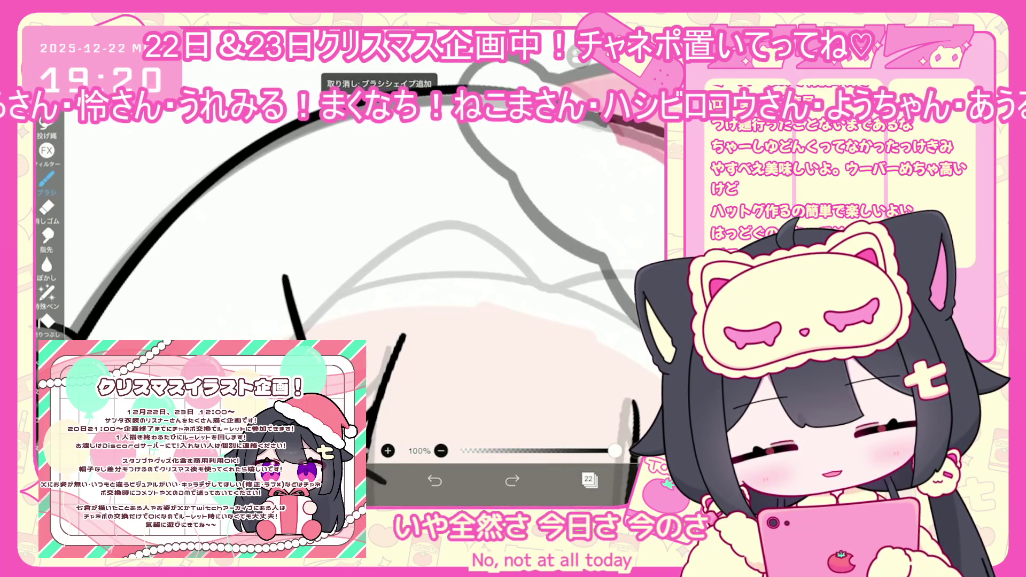
pyautogui.hotkey('ctrl', 'z')
pyautogui.moveTo(292, 275); pyautogui.dragTo(307, 337)
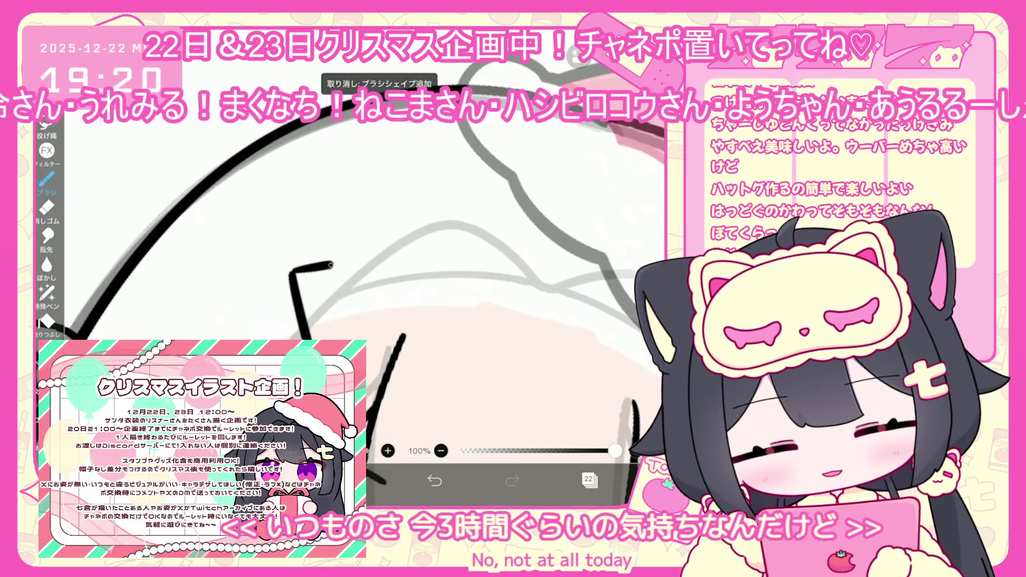
pyautogui.moveTo(293, 272); pyautogui.dragTo(353, 331)
pyautogui.hotkey('ctrl', 'z')
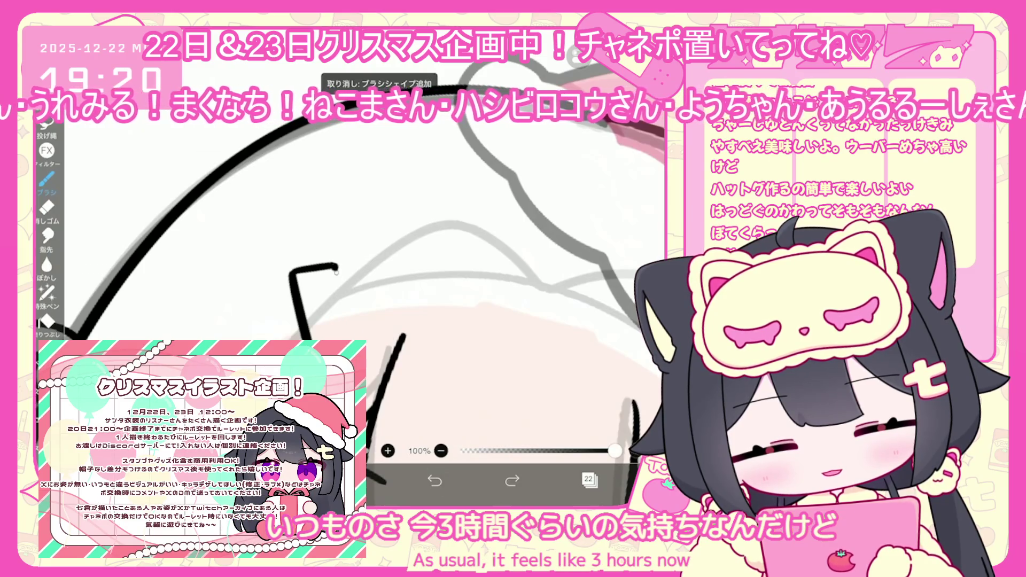
pyautogui.hotkey('ctrl', 'z')
# Redraw the box's top edge and close it into a rectangle, undoing unwanted strokes
pyautogui.moveTo(293, 272)
pyautogui.mouseDown()
pyautogui.moveTo(327, 264)
pyautogui.moveTo(353, 332)
pyautogui.mouseUp()
pyautogui.hotkey('ctrl', 'z')
pyautogui.moveTo(293, 272); pyautogui.dragTo(339, 278)
pyautogui.hotkey('ctrl', 'z')
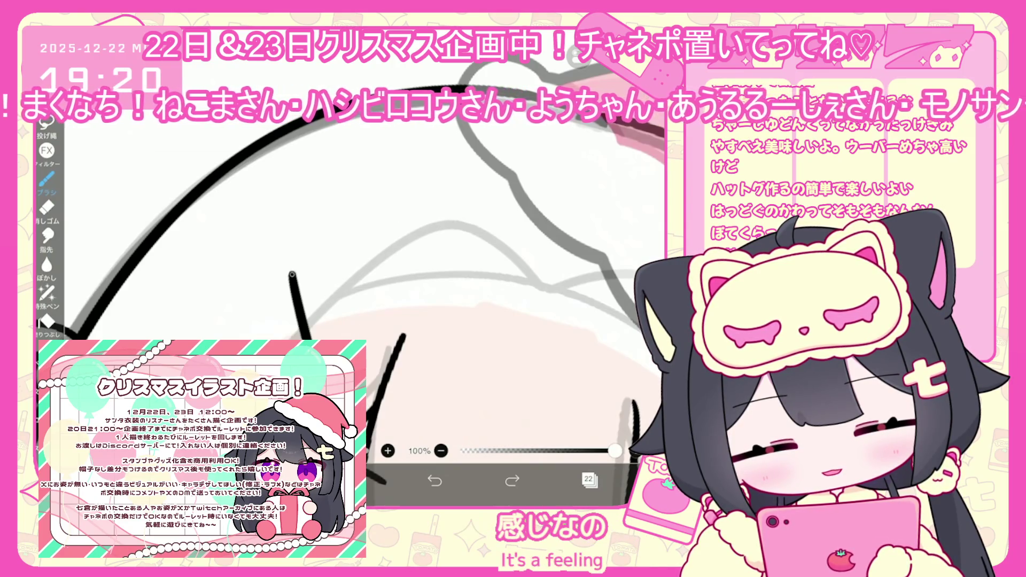
pyautogui.hotkey('ctrl', 'z')
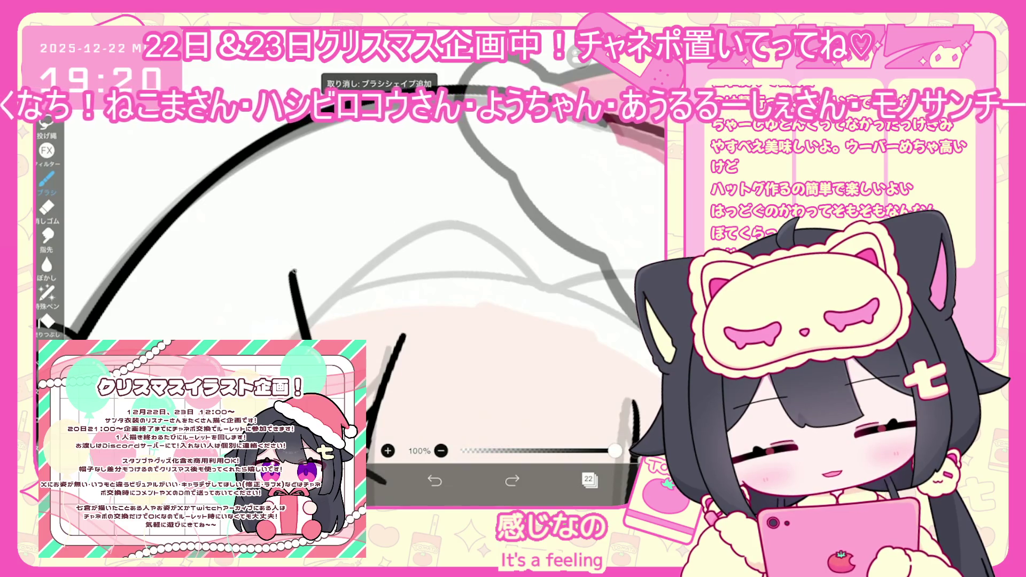
pyautogui.moveTo(349, 309); pyautogui.dragTo(346, 339)
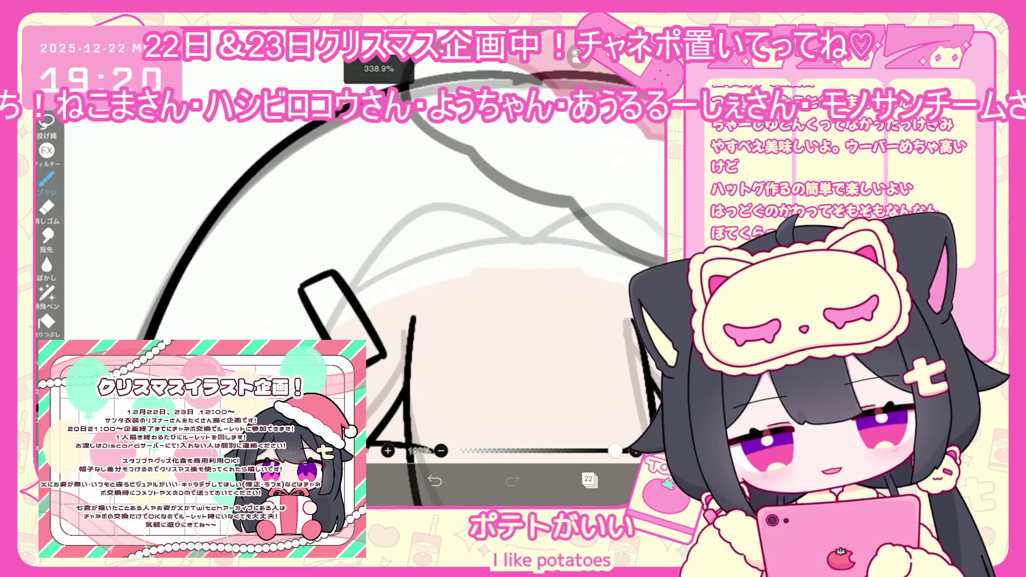
pyautogui.scroll(3, 401, 268)
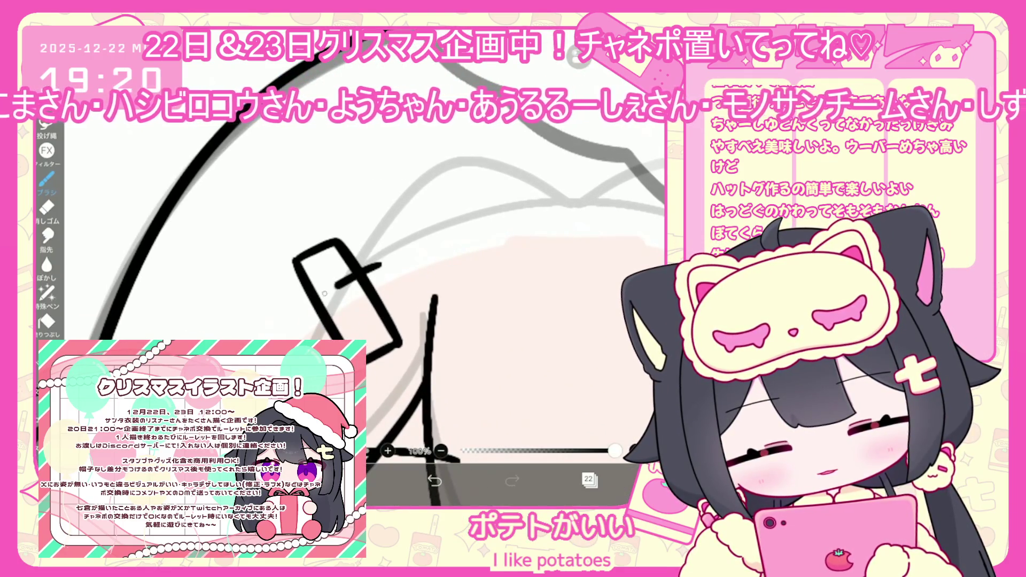
pyautogui.hotkey('ctrl', 'z')
pyautogui.hotkey('ctrl', 'z')
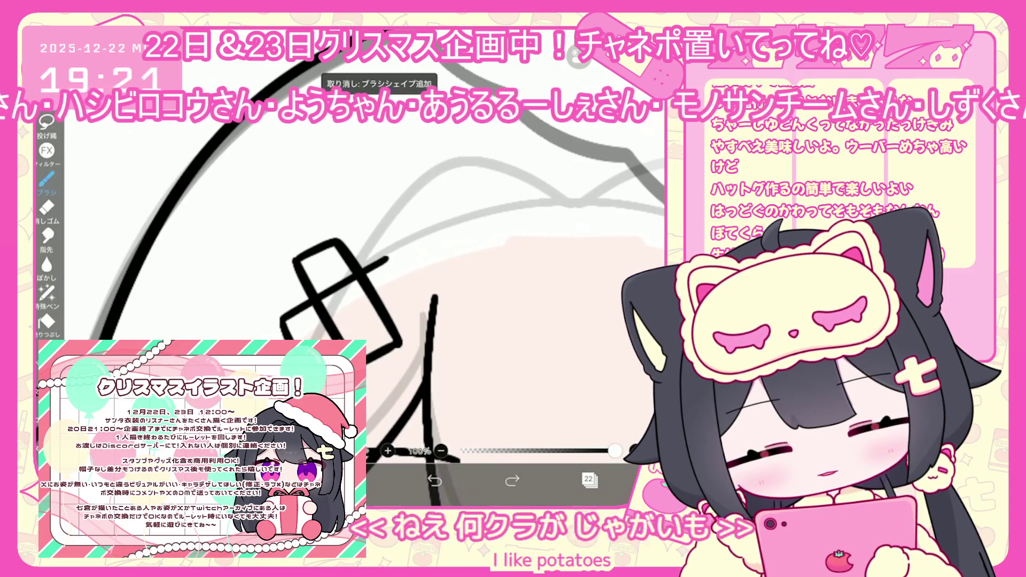
pyautogui.hotkey('ctrl', 'z')
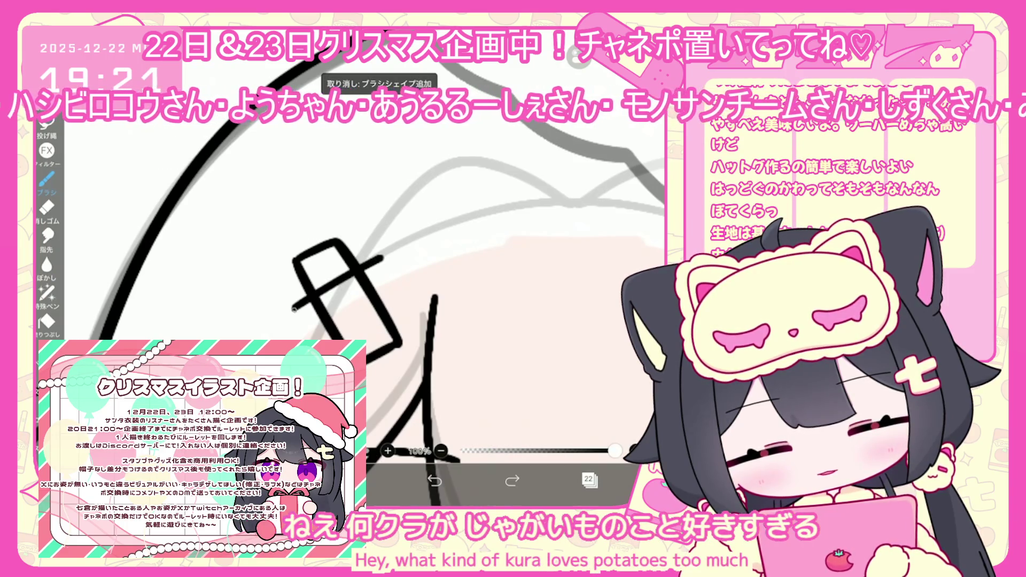
pyautogui.hotkey('ctrl', 'z')
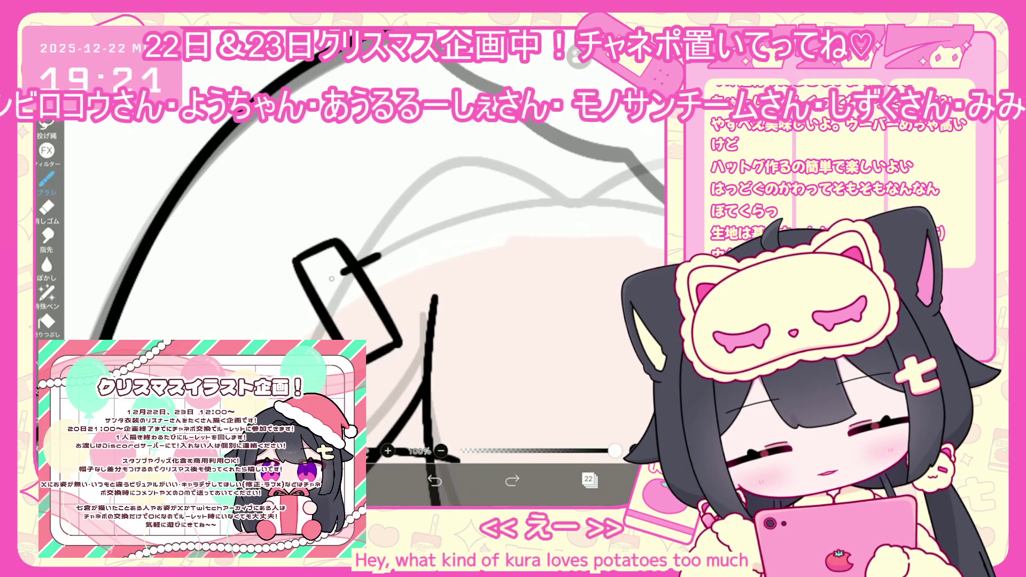
# Restore the crossed bandage strokes and test shifting and rotating its bars, undoing the changes
pyautogui.hotkey('ctrl', 'y')
pyautogui.hotkey('ctrl', 'y')
pyautogui.hotkey('ctrl', 'y')
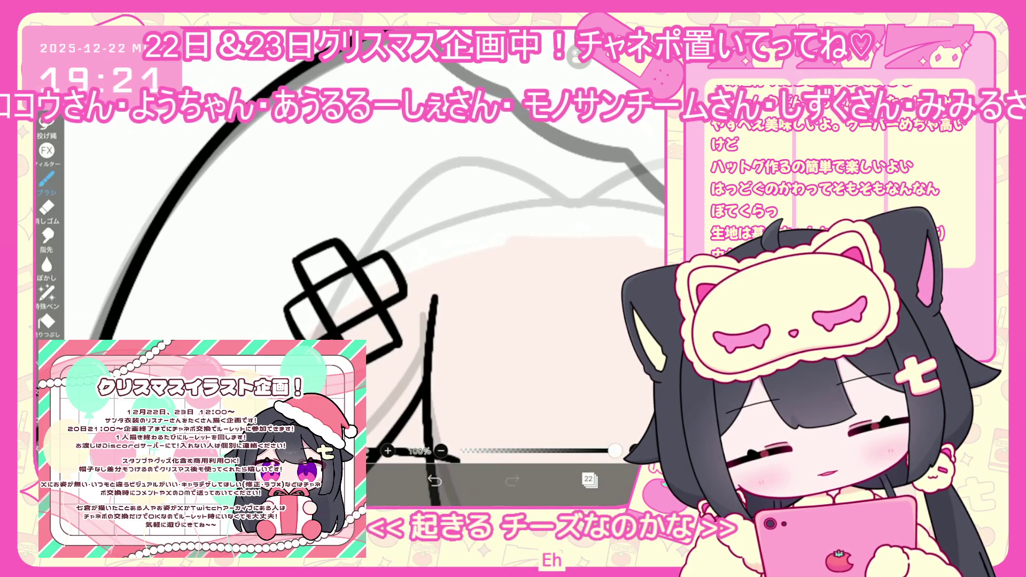
pyautogui.press('m')
pyautogui.click(346, 301)
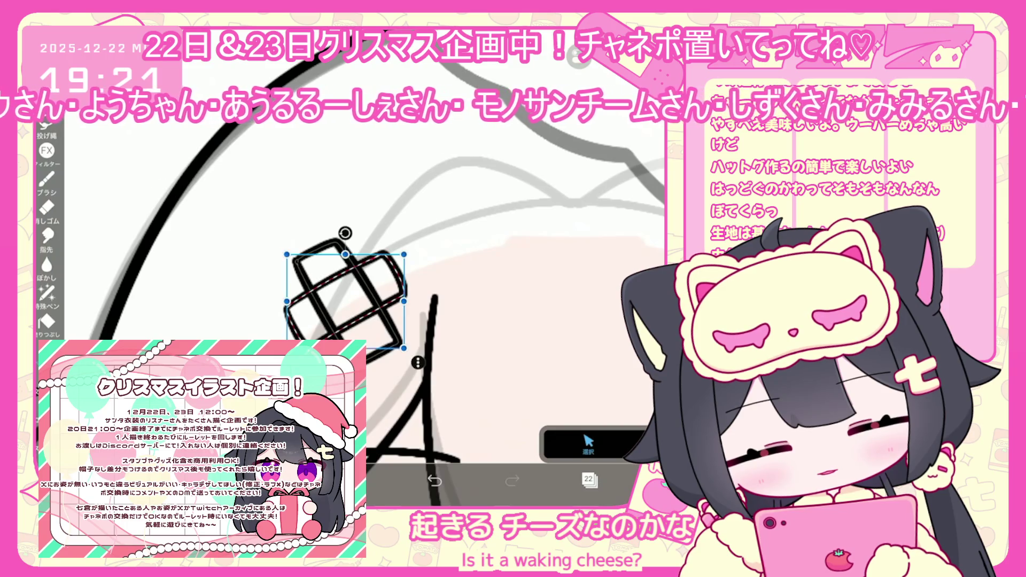
pyautogui.scroll(3, 346, 299)
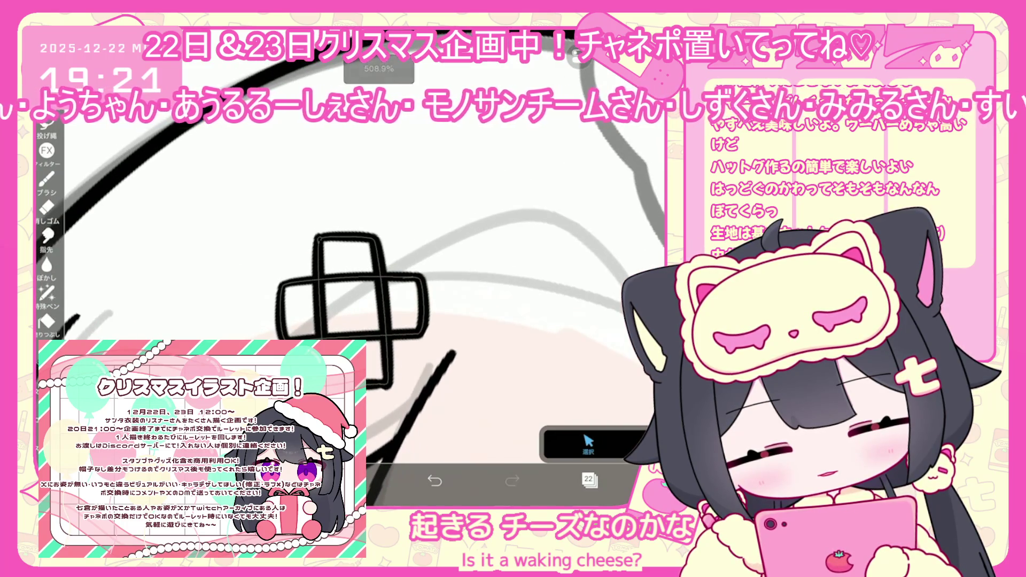
pyautogui.scroll(1, 348, 300)
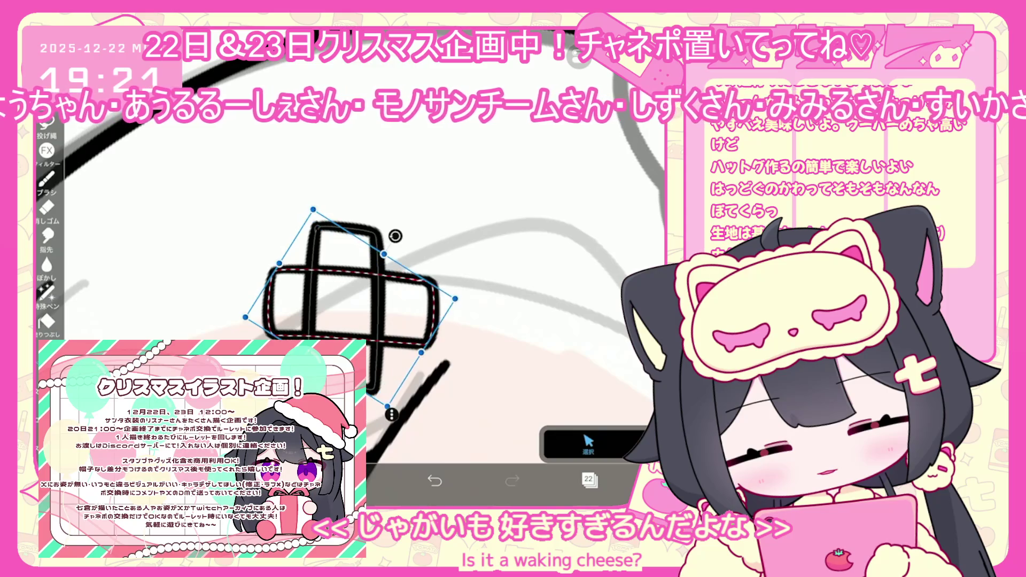
pyautogui.moveTo(352, 302); pyautogui.dragTo(340, 303)
pyautogui.click(377, 299)
pyautogui.hotkey('ctrl', 'z')
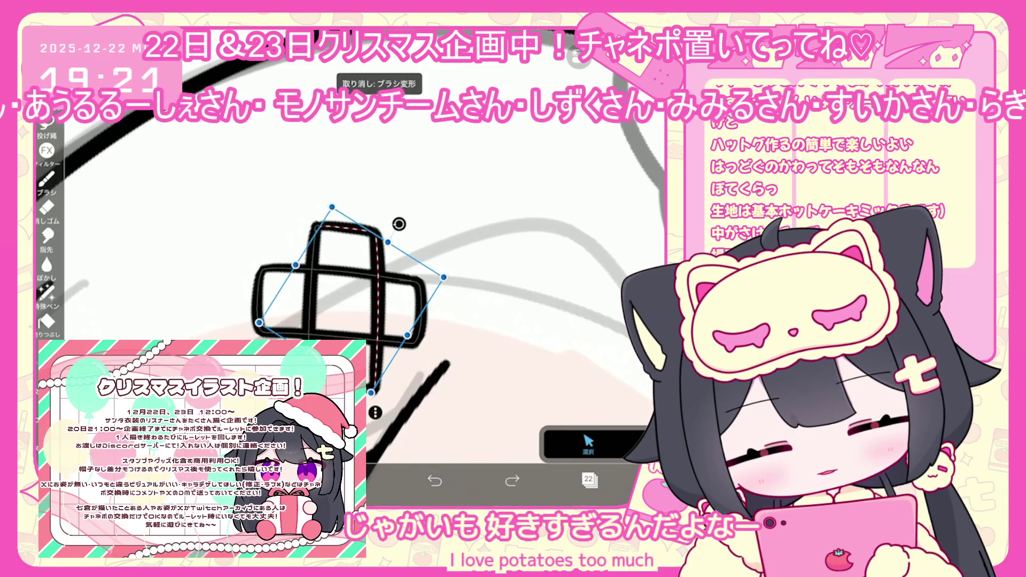
pyautogui.scroll(-3, 348, 294)
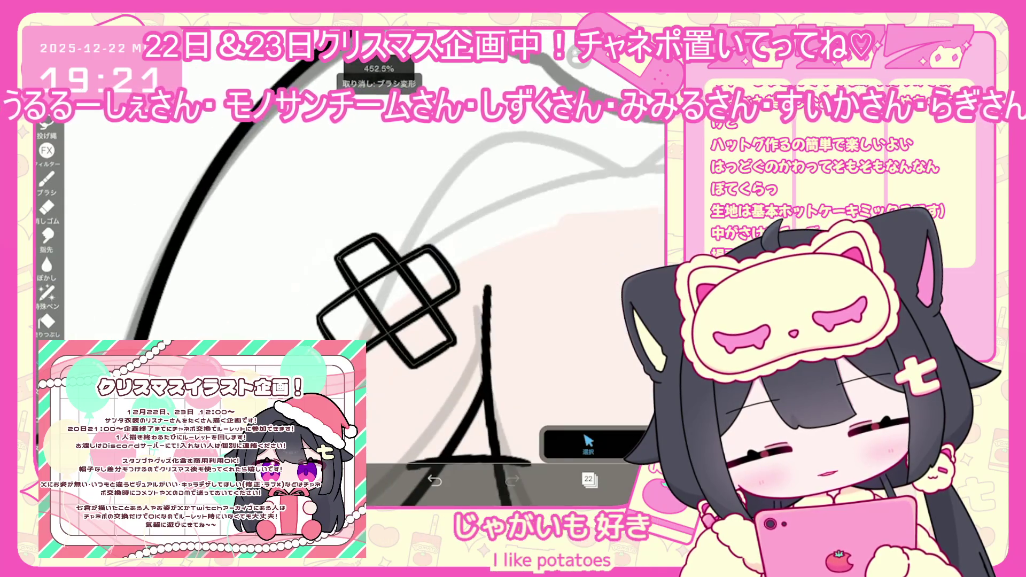
pyautogui.scroll(3, 347, 294)
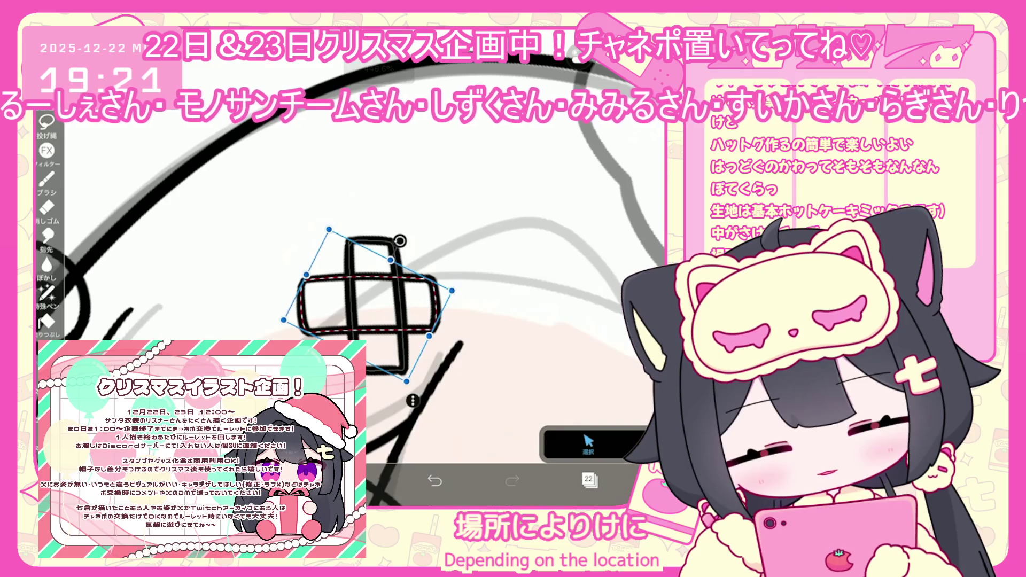
pyautogui.moveTo(400, 241); pyautogui.dragTo(396, 247)
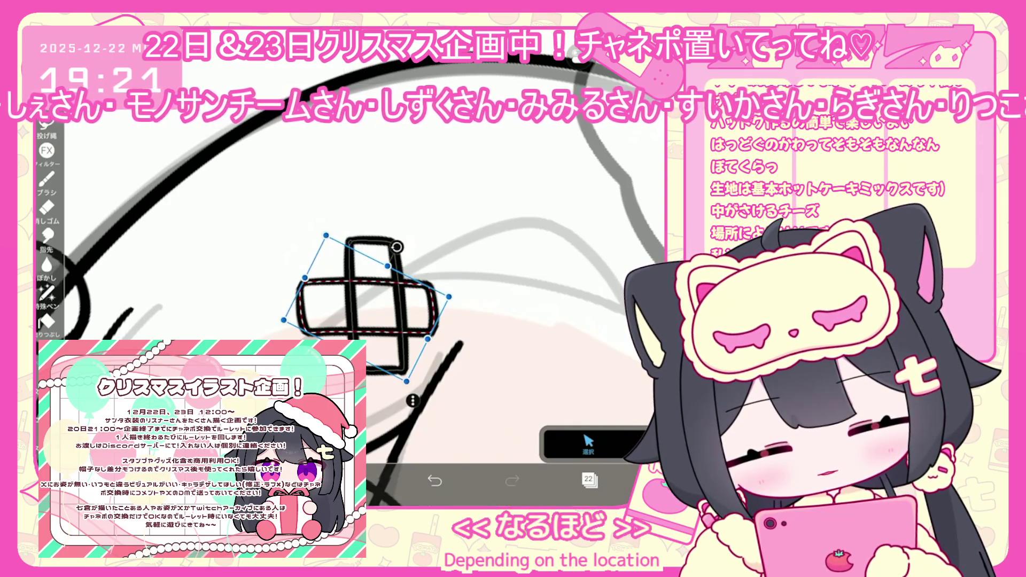
pyautogui.hotkey('ctrl', 'z')
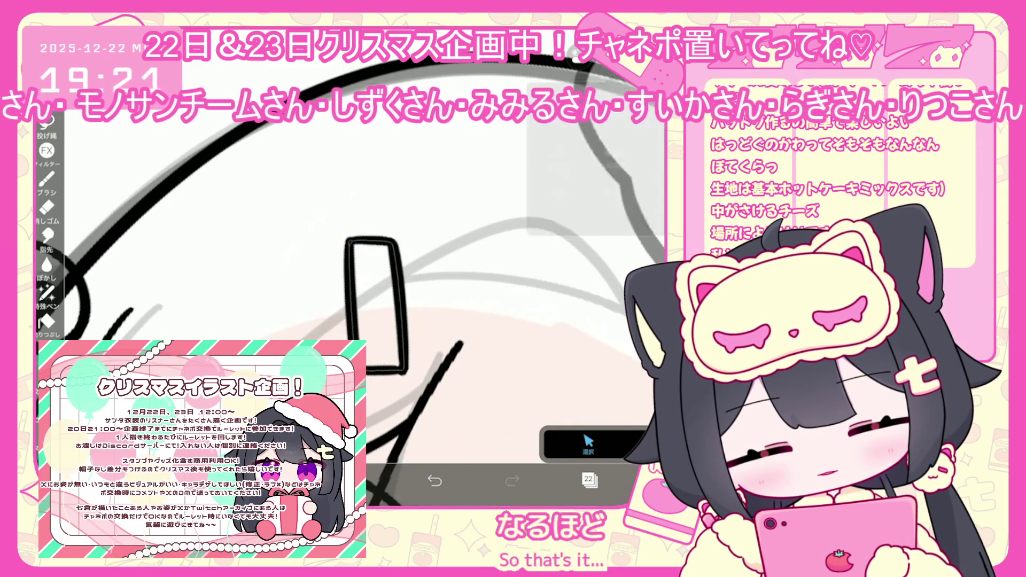
# Copy the vertical bar and rotate the pasted copy sideways into an identical crossing bar
pyautogui.click(376, 303)
pyautogui.click(612, 206)
pyautogui.click(612, 205)
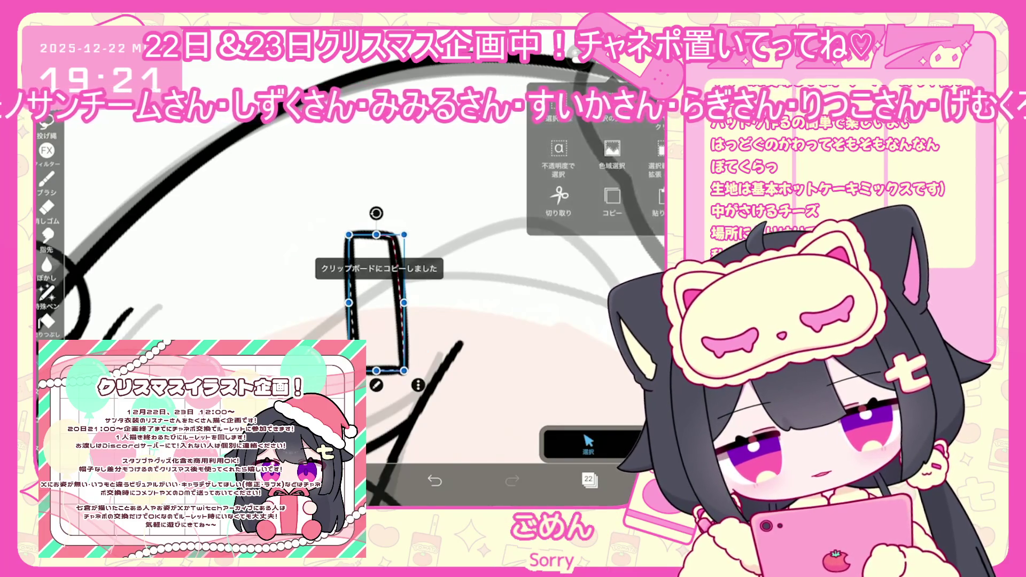
pyautogui.click(659, 203)
pyautogui.moveTo(484, 343)
pyautogui.mouseDown()
pyautogui.moveTo(488, 360)
pyautogui.moveTo(456, 291)
pyautogui.moveTo(465, 302)
pyautogui.mouseUp()
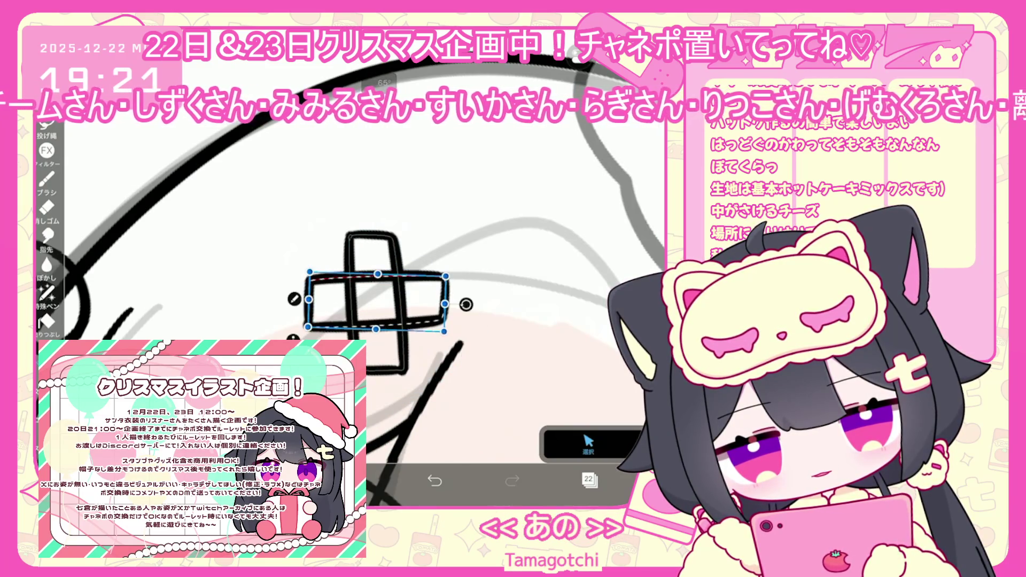
pyautogui.click(588, 444)
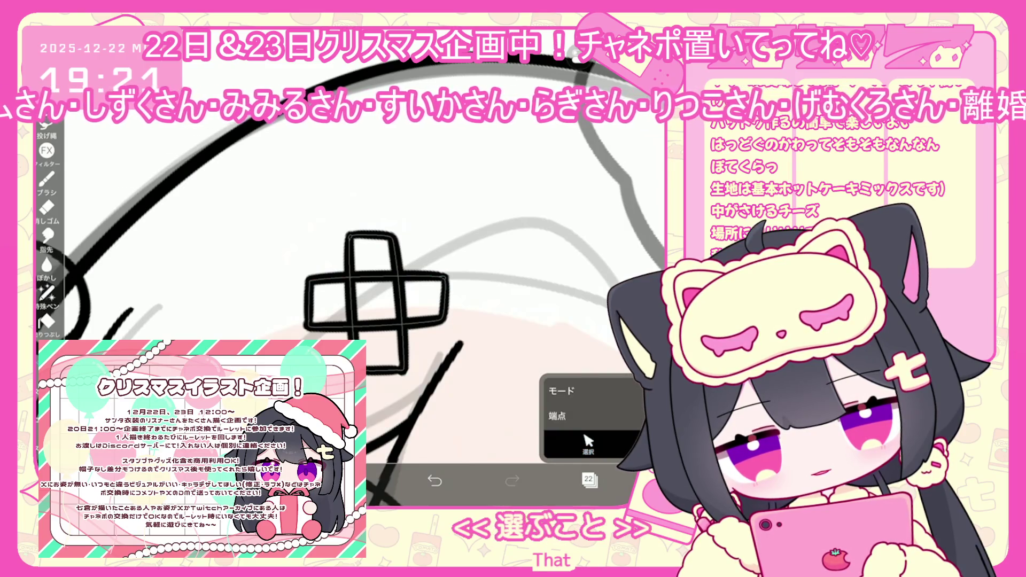
pyautogui.scroll(-3, 374, 267)
pyautogui.scroll(-3, 471, 321)
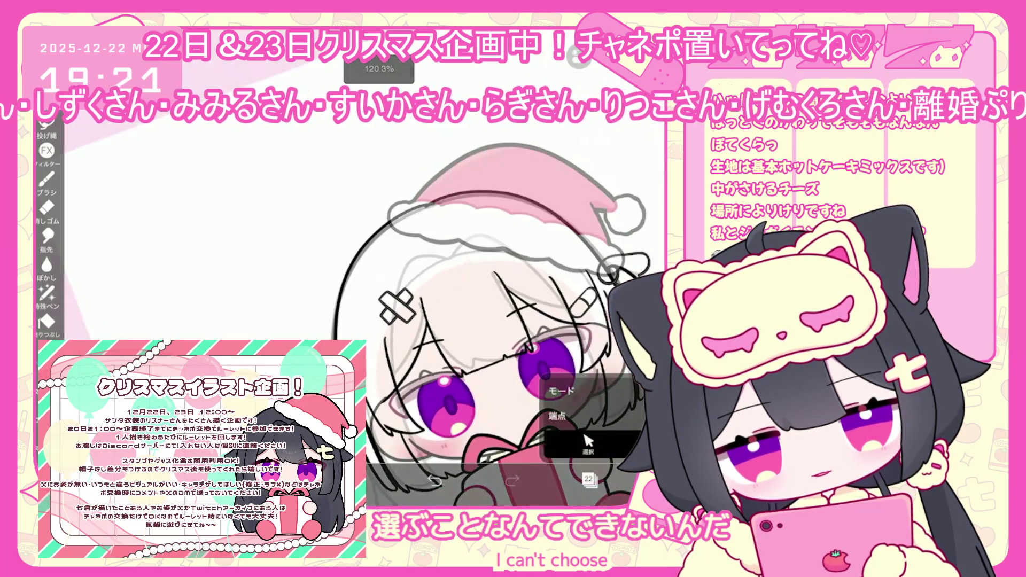
# Select the cross-shaped hair clip, enlarge it slightly, and switch back to the brush
pyautogui.scroll(3, 500, 330)
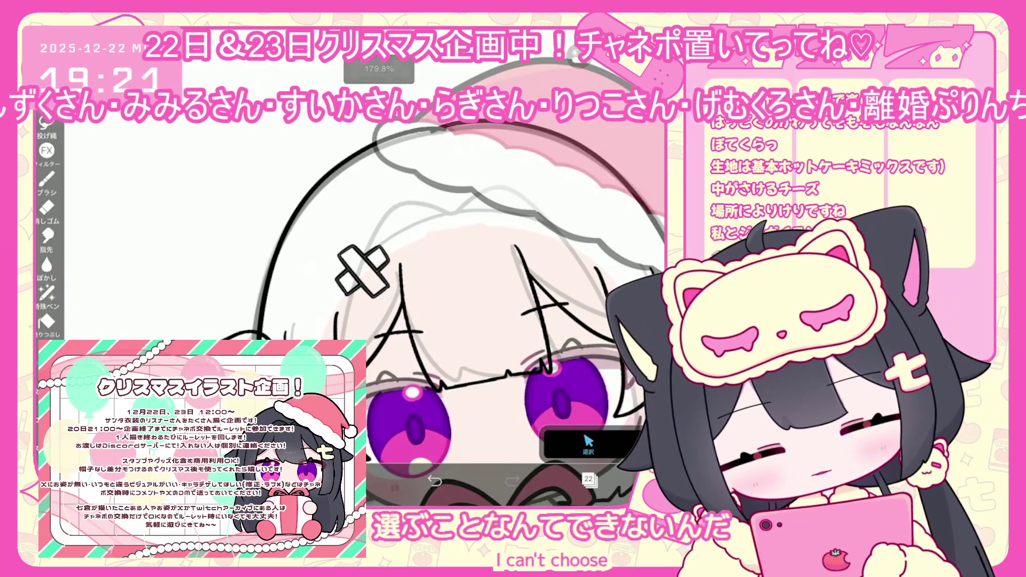
pyautogui.click(357, 270)
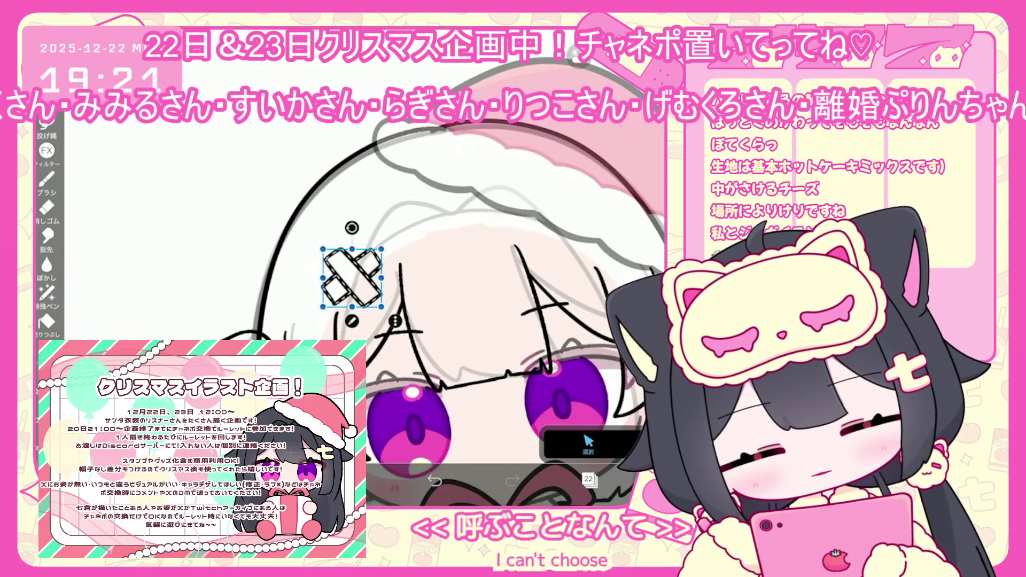
pyautogui.scroll(2, 364, 230)
pyautogui.moveTo(387, 332); pyautogui.dragTo(394, 336)
pyautogui.scroll(-5, 374, 267)
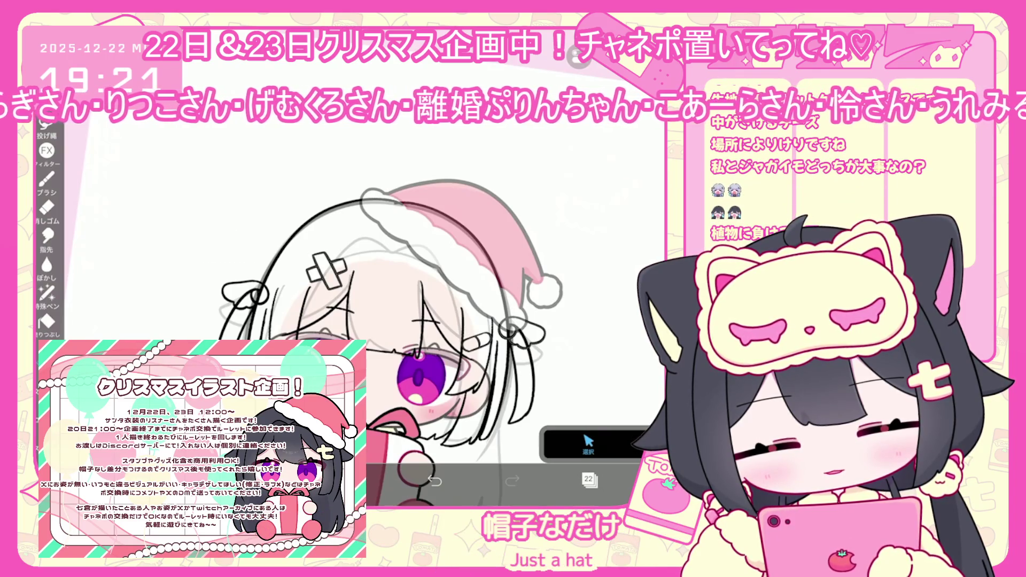
pyautogui.press('b')
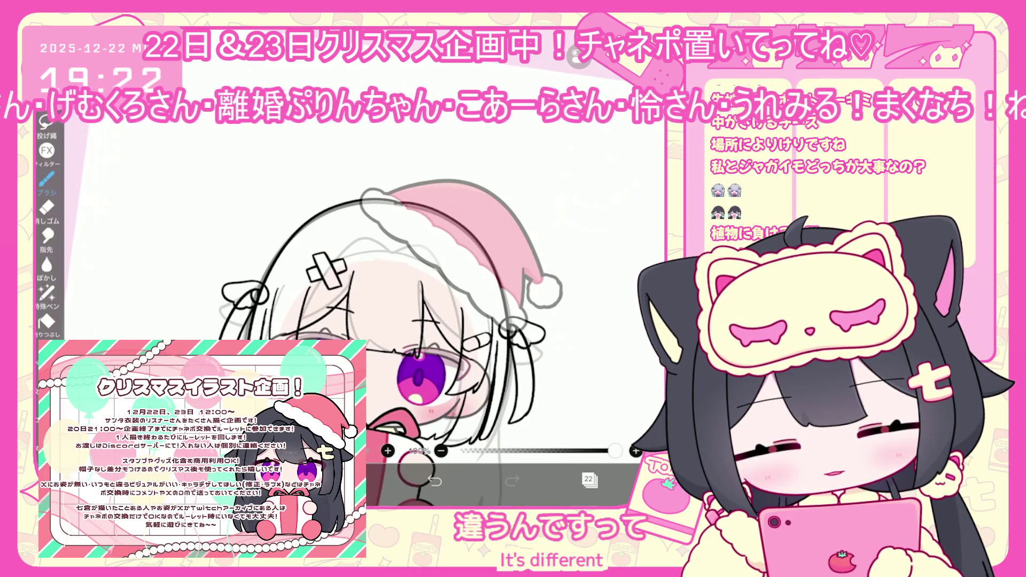
# Sketch the curving fish-skeleton charm beside the hat's pompom, undoing stray strokes
pyautogui.scroll(5, 564, 245)
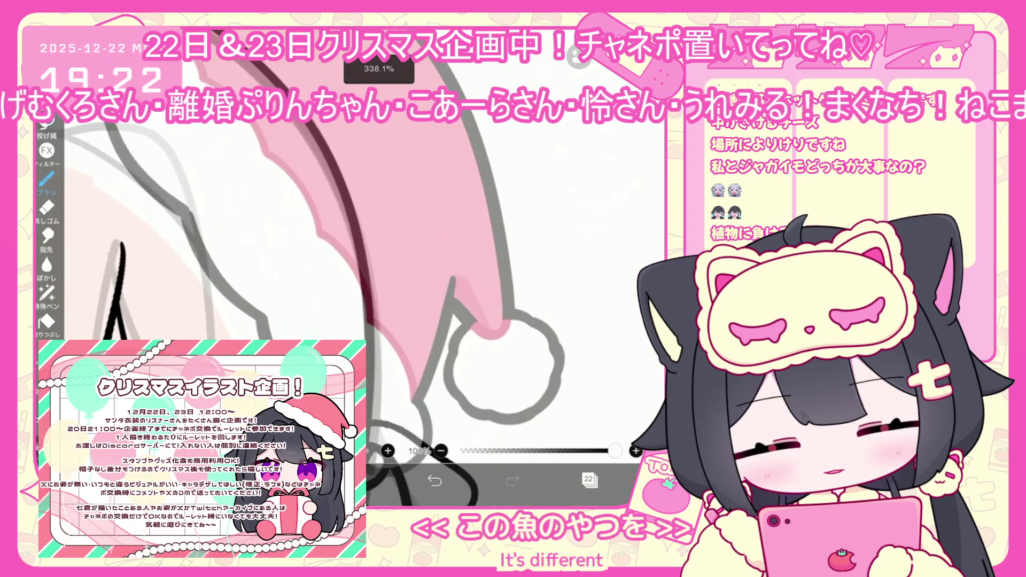
pyautogui.moveTo(321, 312)
pyautogui.mouseDown()
pyautogui.moveTo(299, 288)
pyautogui.moveTo(404, 241)
pyautogui.mouseUp()
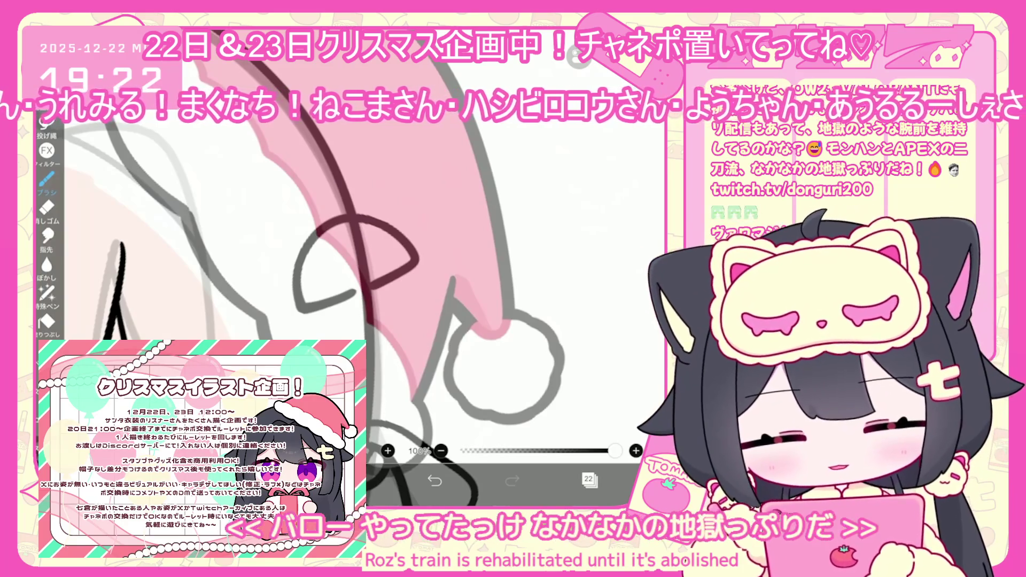
pyautogui.scroll(-2, 353, 268)
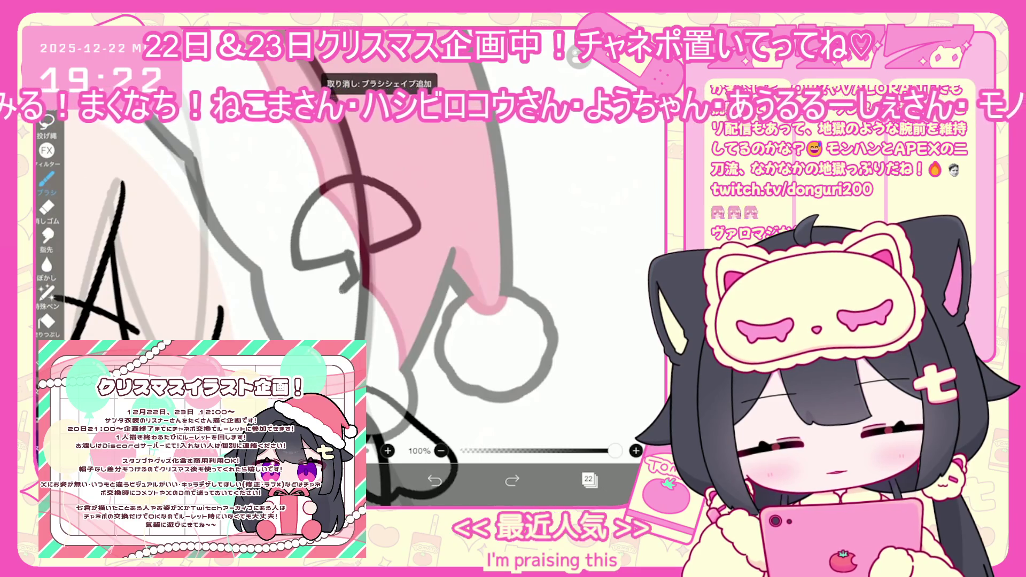
pyautogui.moveTo(342, 249)
pyautogui.mouseDown()
pyautogui.moveTo(352, 252)
pyautogui.moveTo(352, 295)
pyautogui.mouseUp()
pyautogui.moveTo(351, 250); pyautogui.dragTo(335, 286)
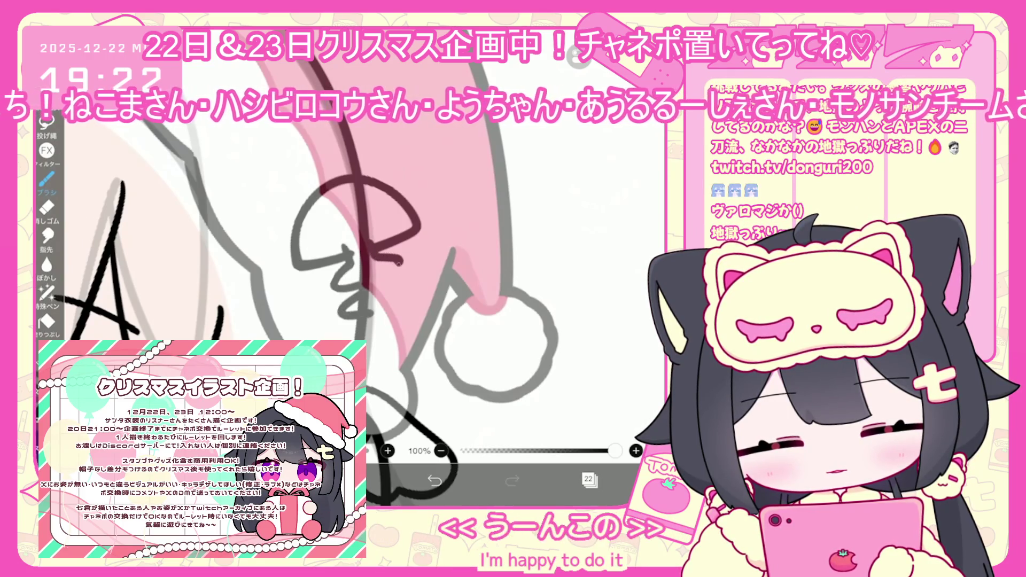
pyautogui.hotkey('ctrl', 'z')
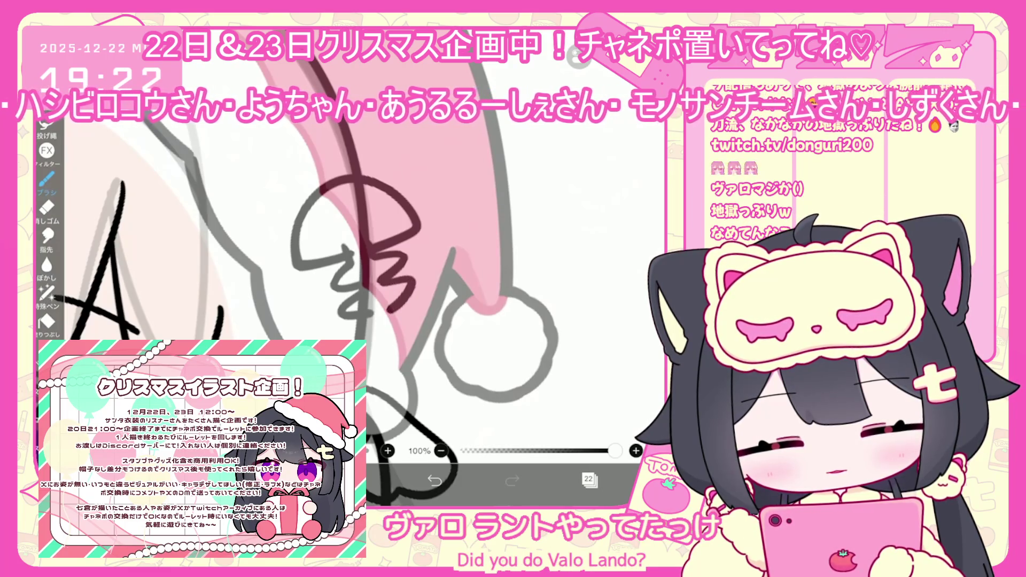
pyautogui.moveTo(370, 310); pyautogui.dragTo(382, 325)
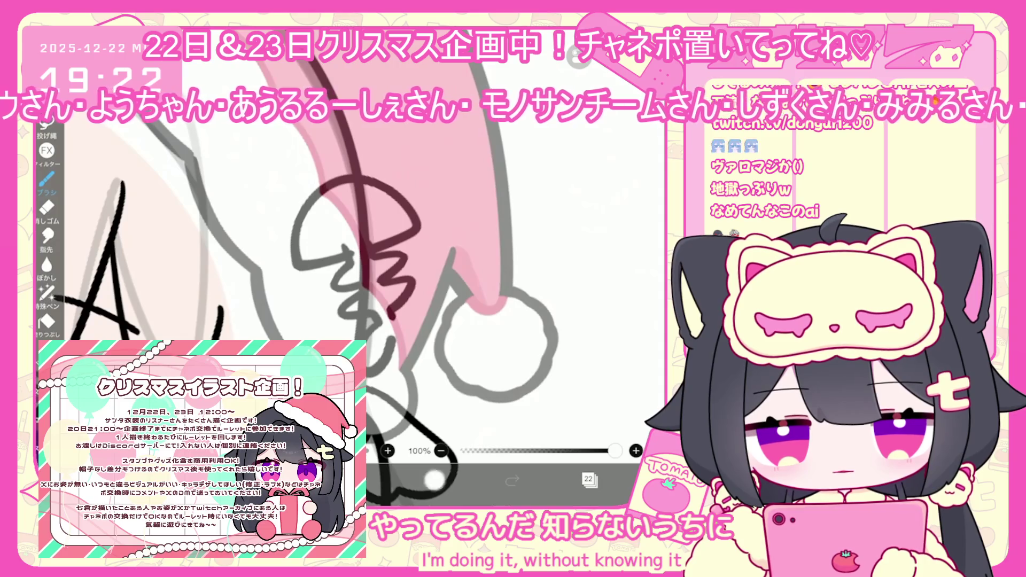
pyautogui.hotkey('ctrl', 'z')
pyautogui.moveTo(396, 321); pyautogui.dragTo(423, 342)
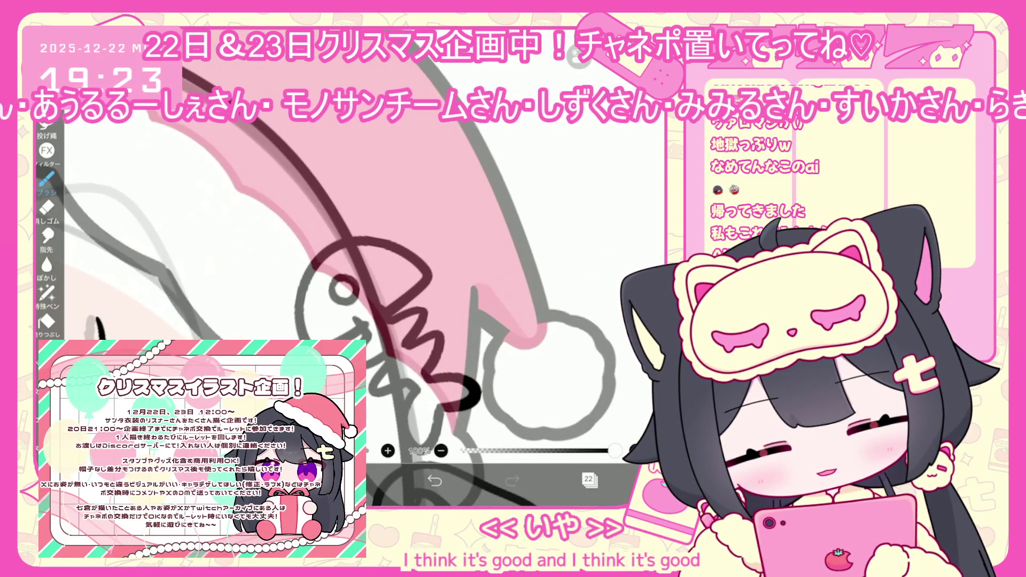
pyautogui.moveTo(334, 280); pyautogui.dragTo(342, 292)
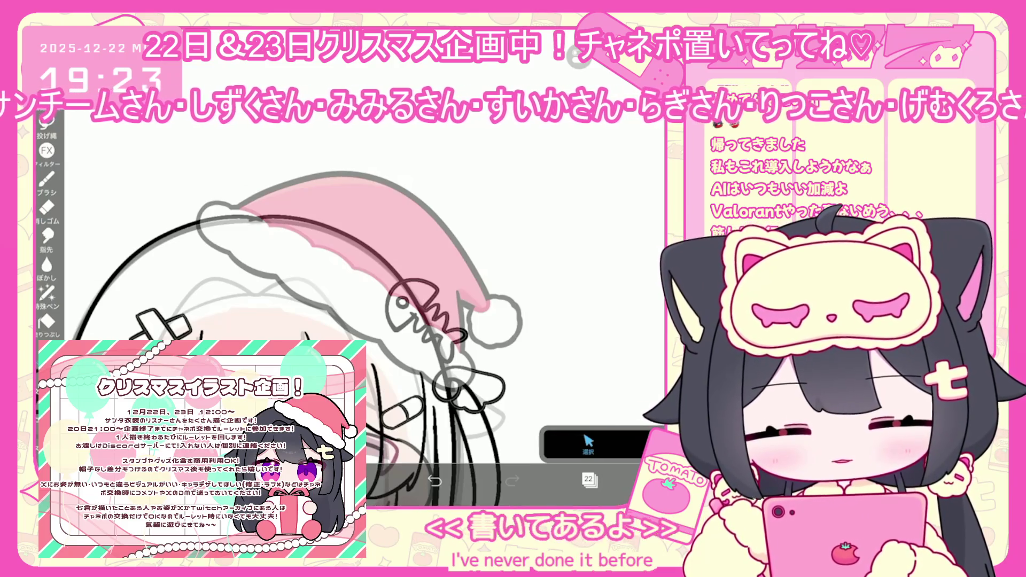
pyautogui.click(588, 444)
# Select the fish-skeleton sketch on the hat and cut it
pyautogui.scroll(5, 432, 318)
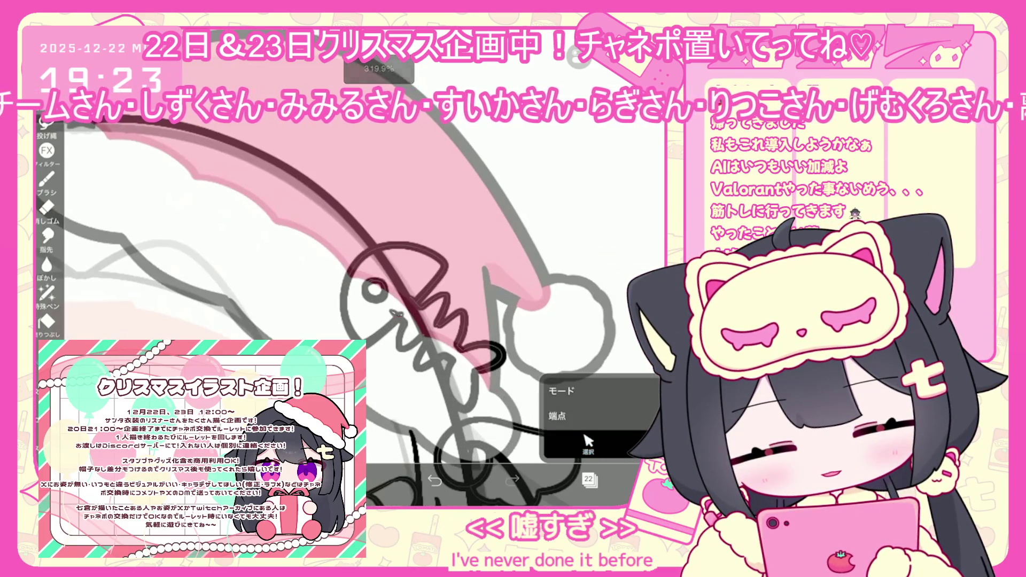
pyautogui.scroll(-1, 432, 319)
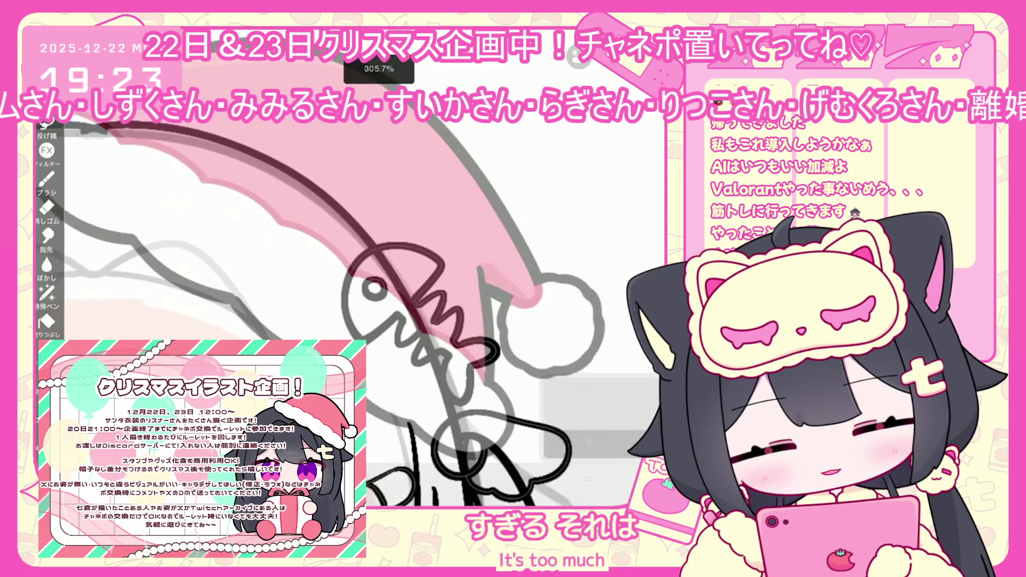
pyautogui.scroll(-4, 431, 318)
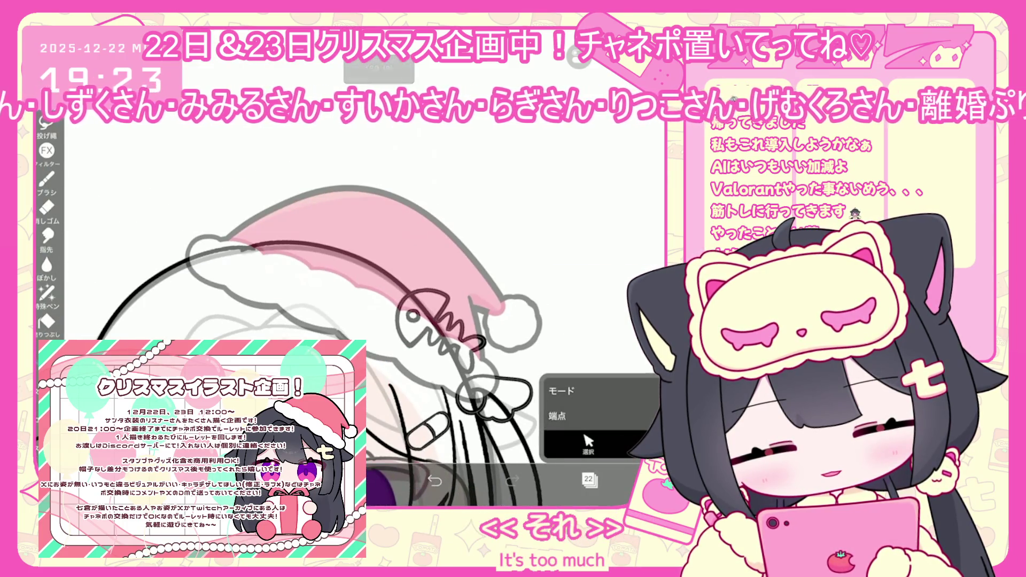
pyautogui.click(452, 318)
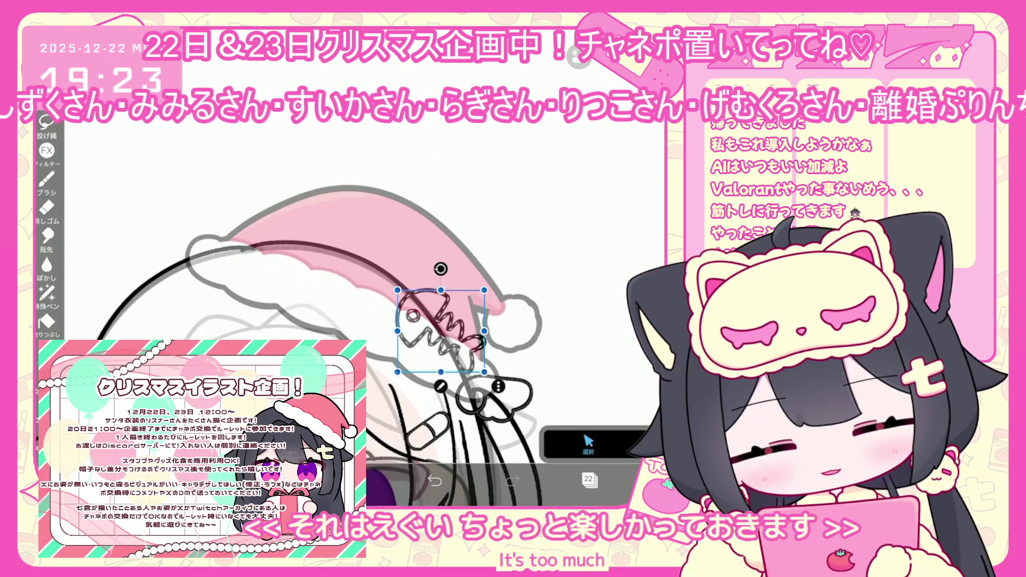
pyautogui.click(612, 59)
pyautogui.click(559, 198)
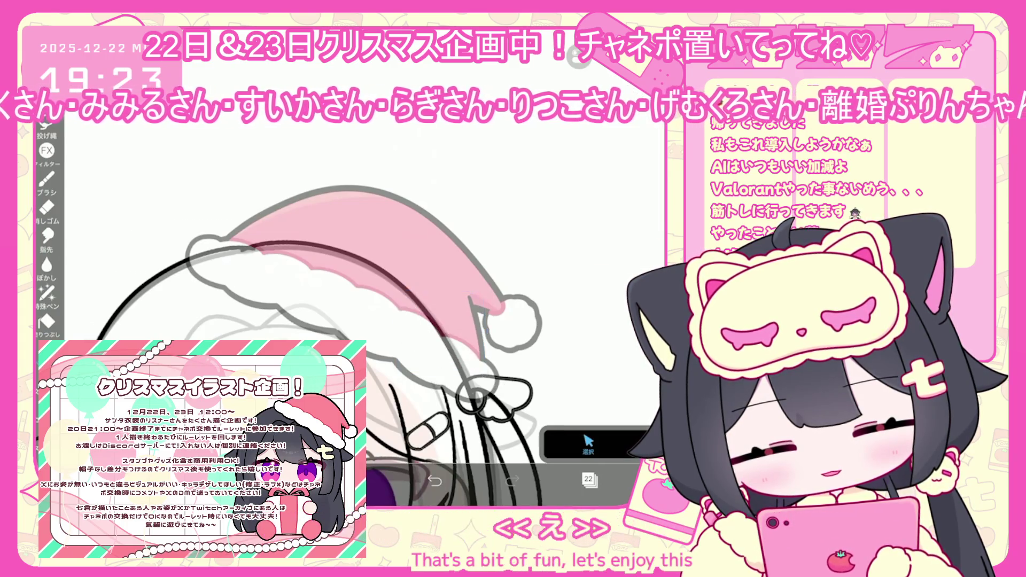
pyautogui.click(589, 480)
# Paste the fish onto layer 29 and add a new empty layer beneath it
pyautogui.click(599, 284)
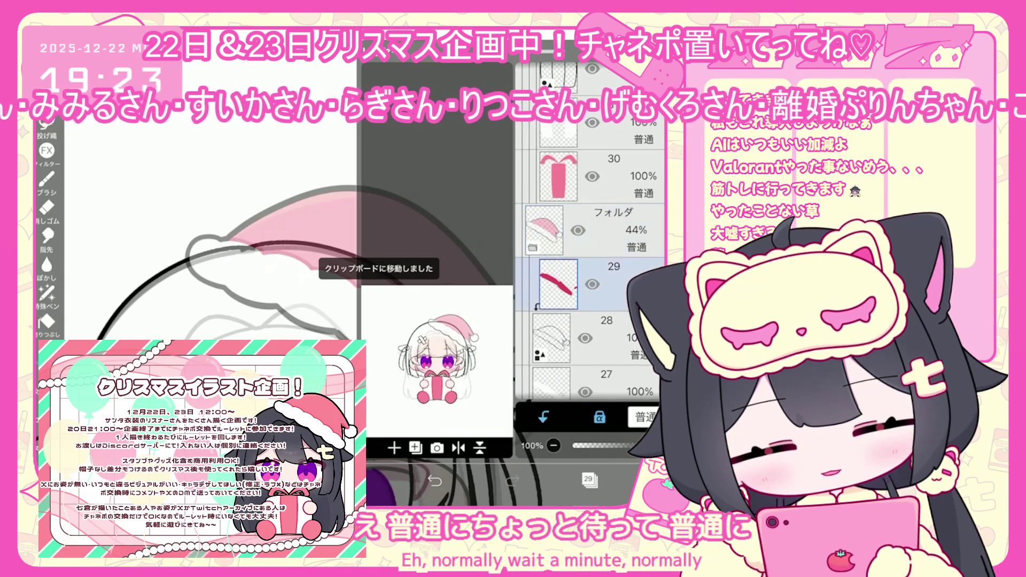
pyautogui.click(589, 480)
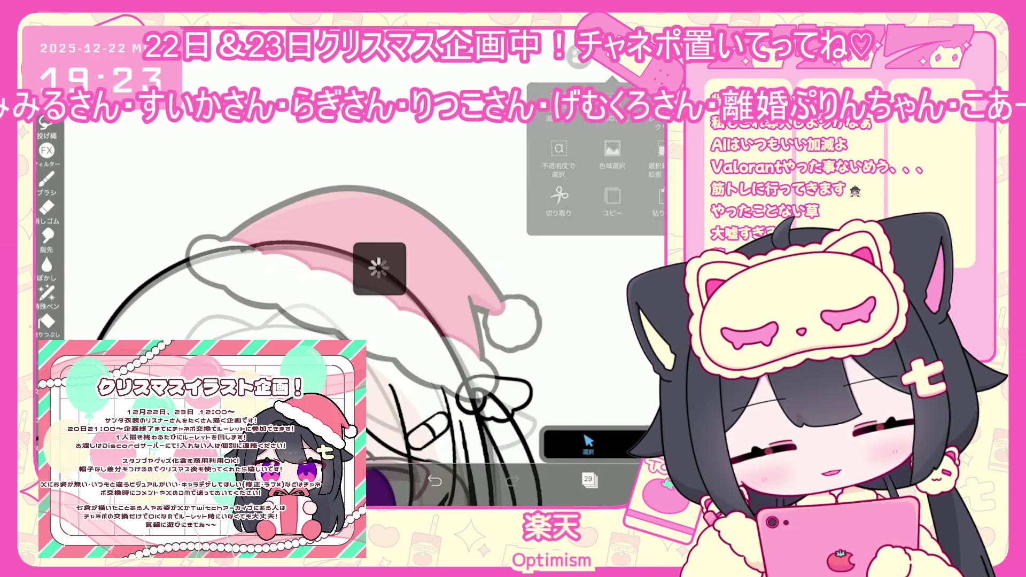
pyautogui.click(561, 214)
pyautogui.click(588, 480)
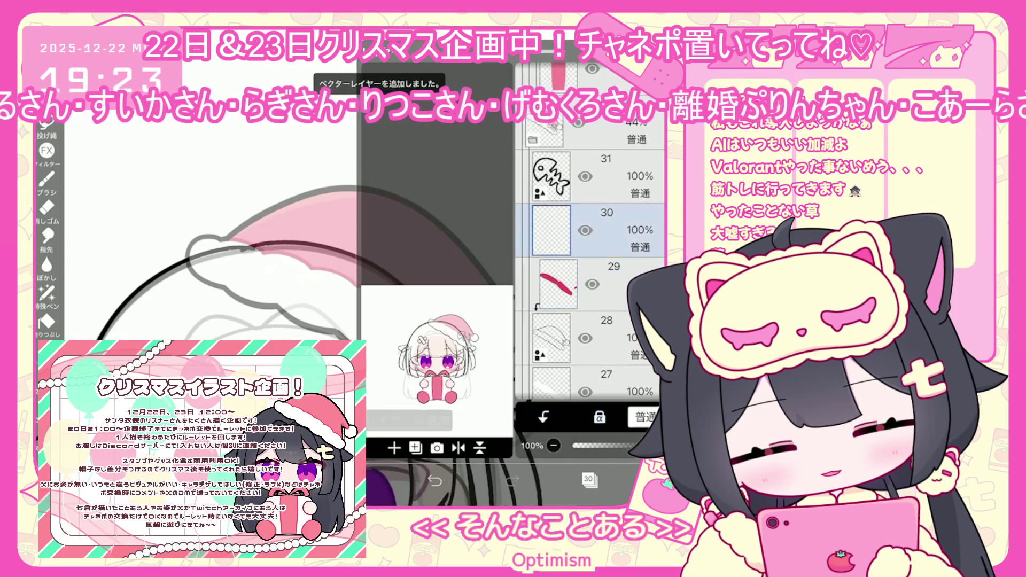
pyautogui.click(589, 479)
pyautogui.click(380, 483)
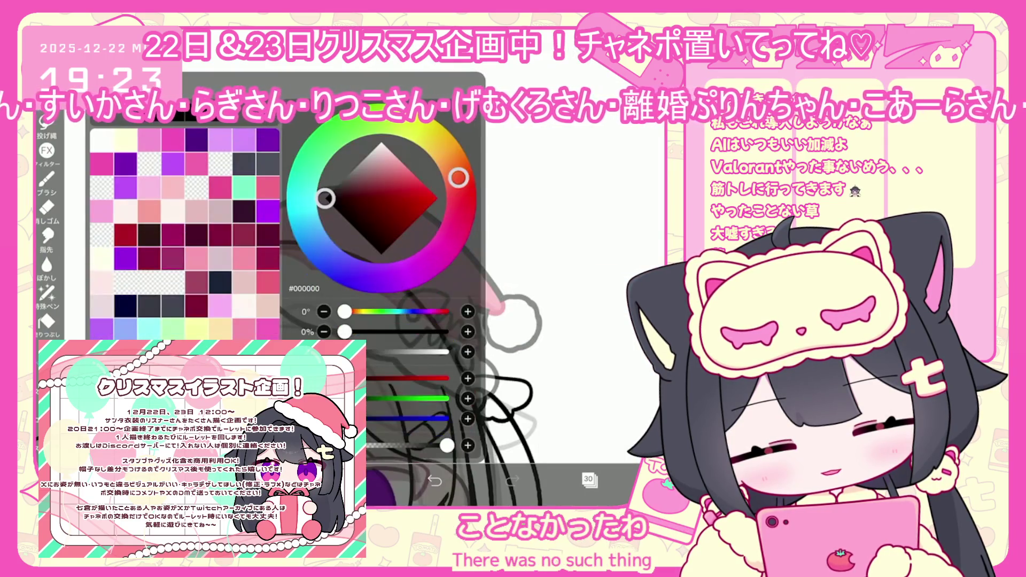
# Pick light blue #BEEAFF and bucket-fill the fish-skeleton charm on the hat
pyautogui.click(148, 327)
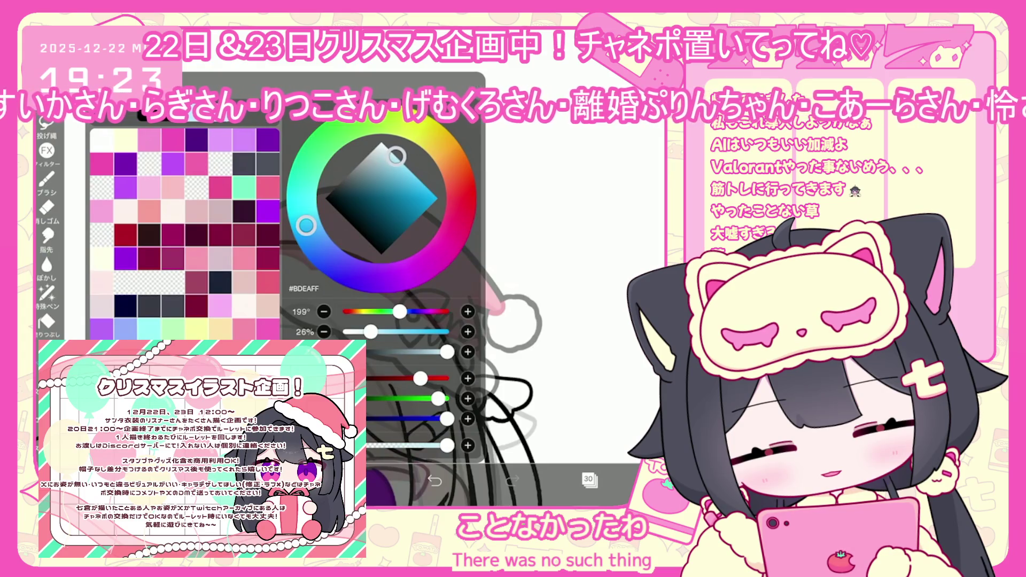
pyautogui.click(380, 484)
pyautogui.click(46, 320)
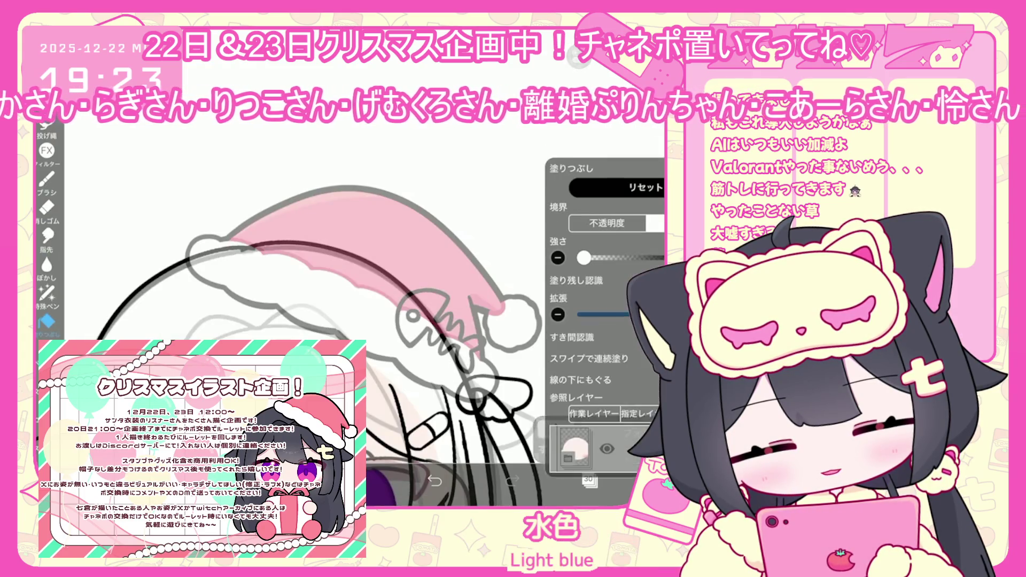
pyautogui.click(588, 479)
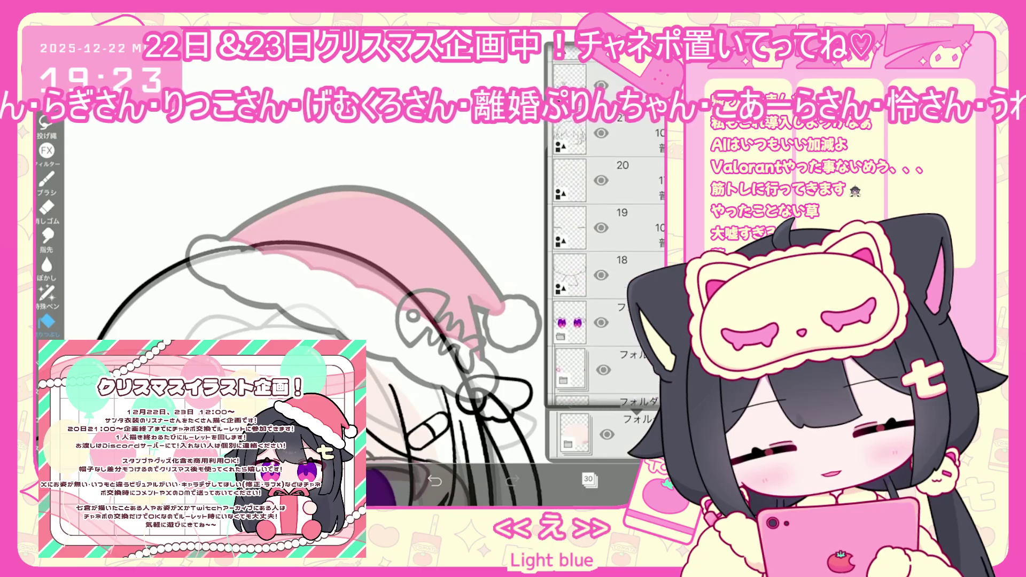
pyautogui.scroll(5, 607, 278)
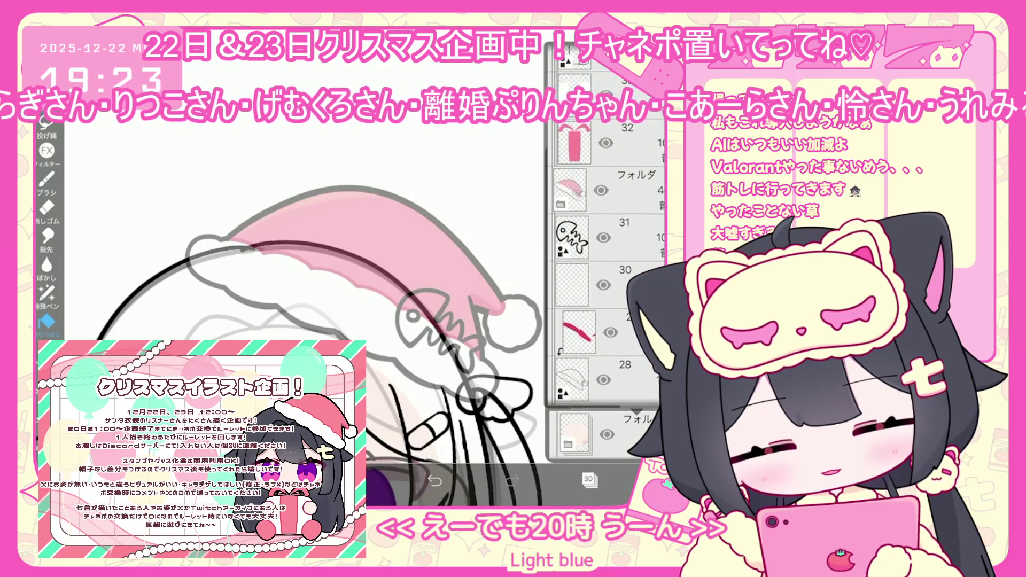
pyautogui.click(588, 480)
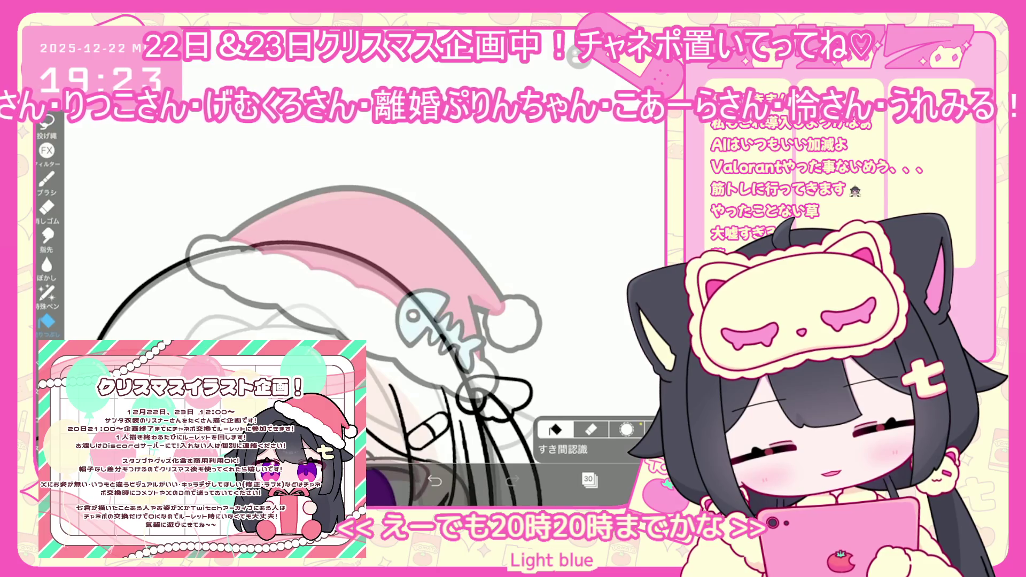
pyautogui.click(380, 484)
pyautogui.click(381, 483)
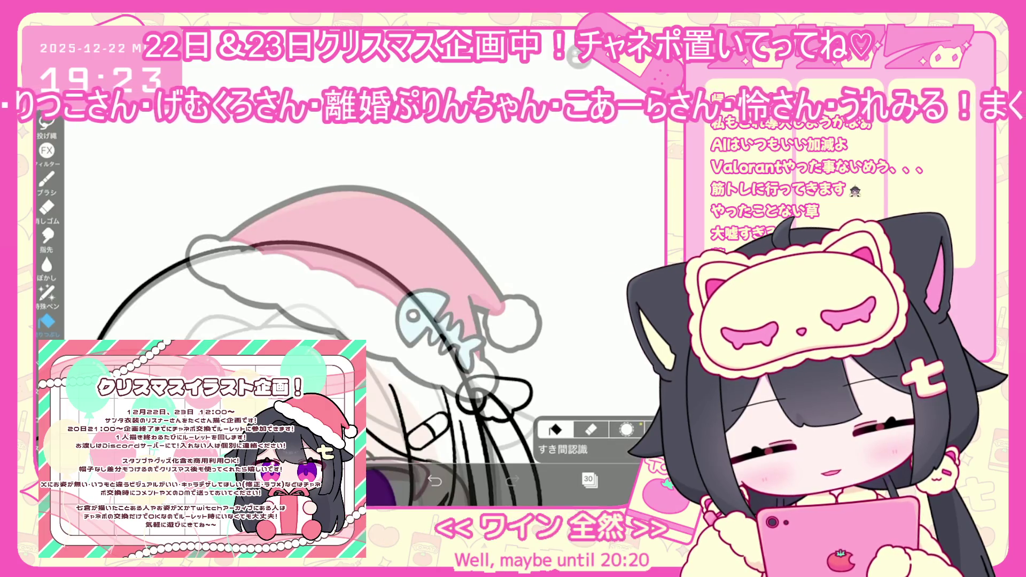
# Delete the faint 17% layer 20 and hide the layer list
pyautogui.scroll(-2, 407, 321)
pyautogui.click(588, 479)
pyautogui.scroll(3, 591, 278)
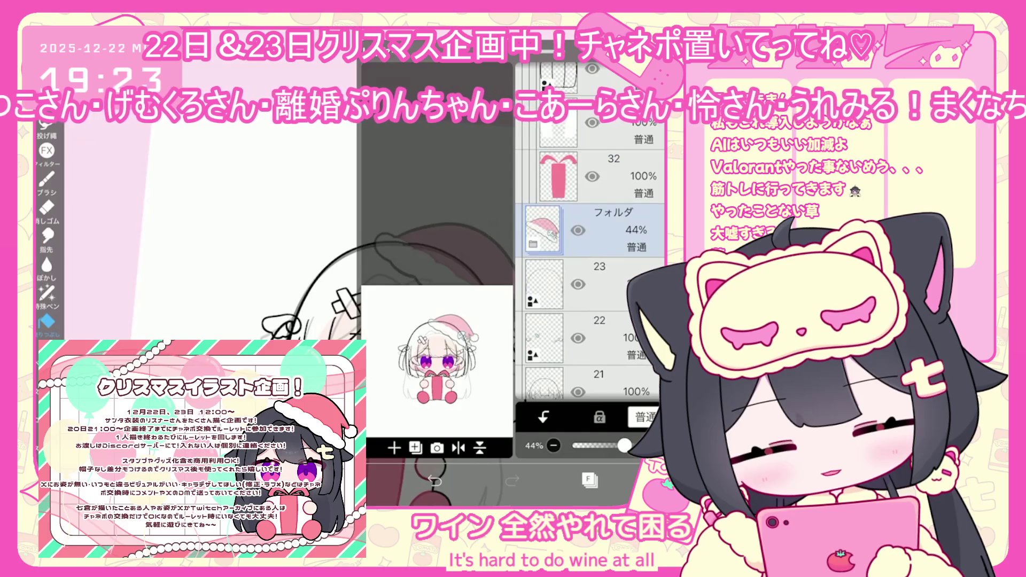
pyautogui.scroll(-3, 591, 267)
pyautogui.click(599, 250)
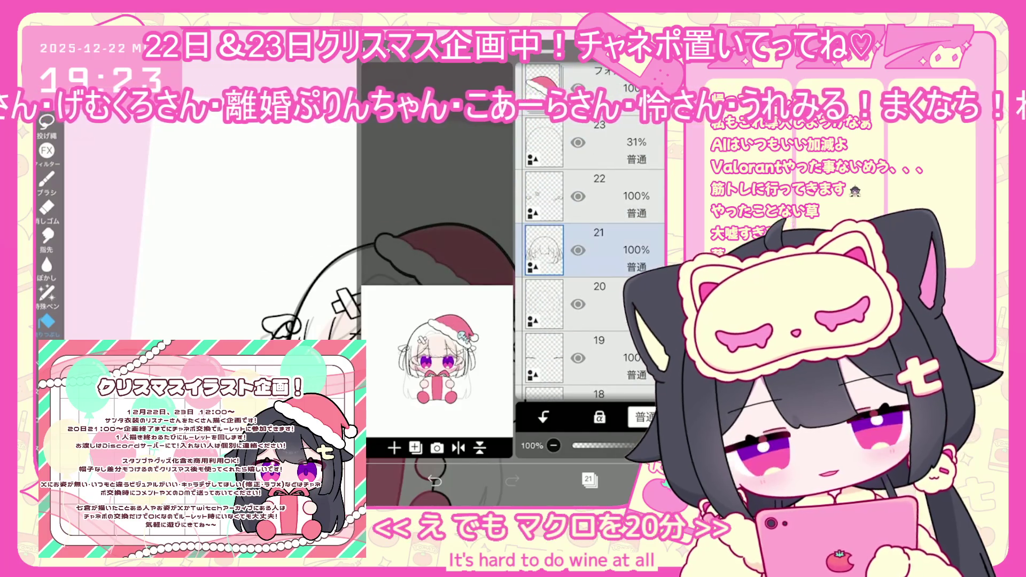
pyautogui.click(598, 303)
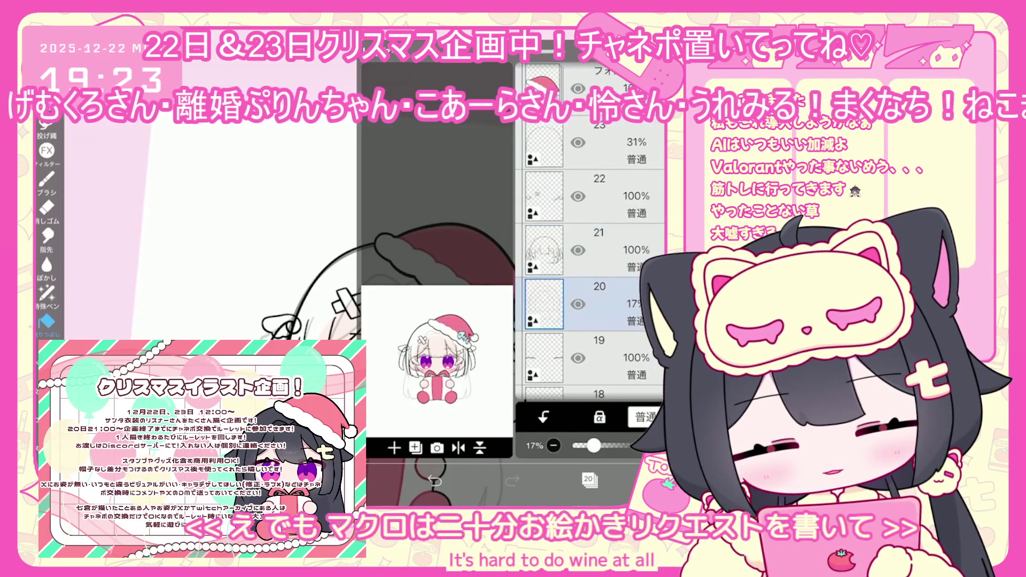
pyautogui.scroll(3, 590, 240)
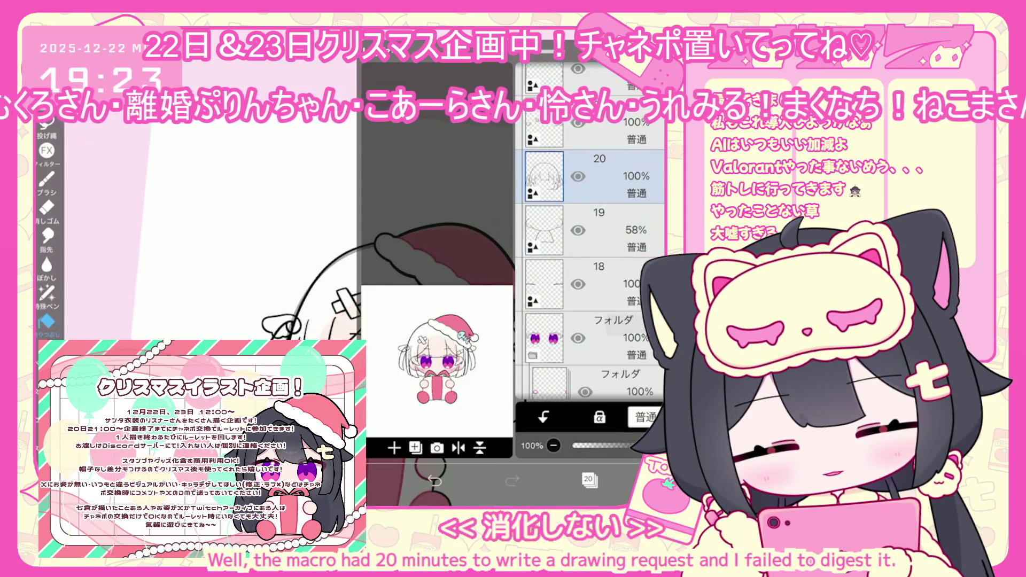
pyautogui.moveTo(591, 214); pyautogui.dragTo(591, 481)
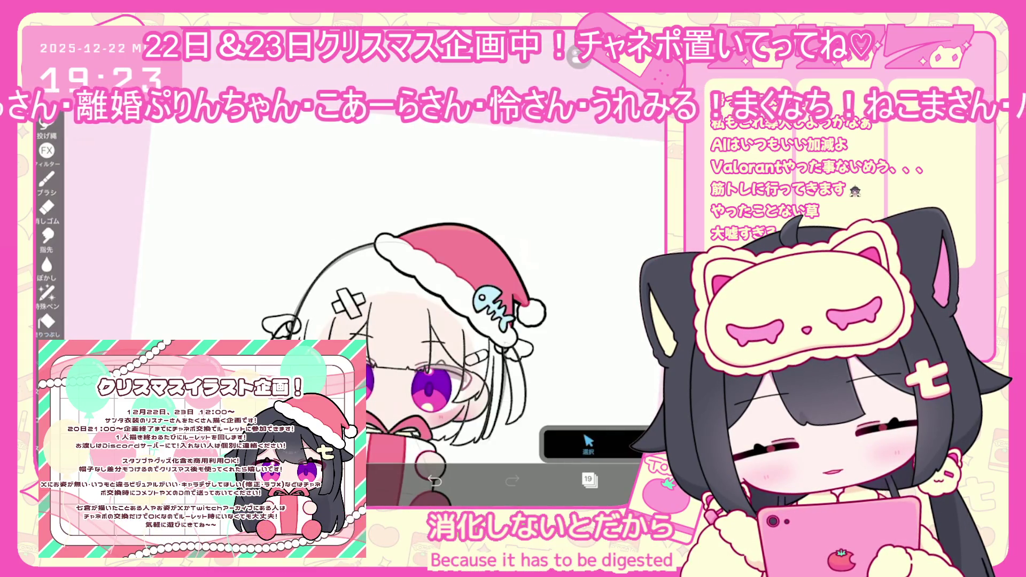
# Choose the Lasso tool and dismiss its selection actions menu without choosing anything
pyautogui.scroll(3, 374, 267)
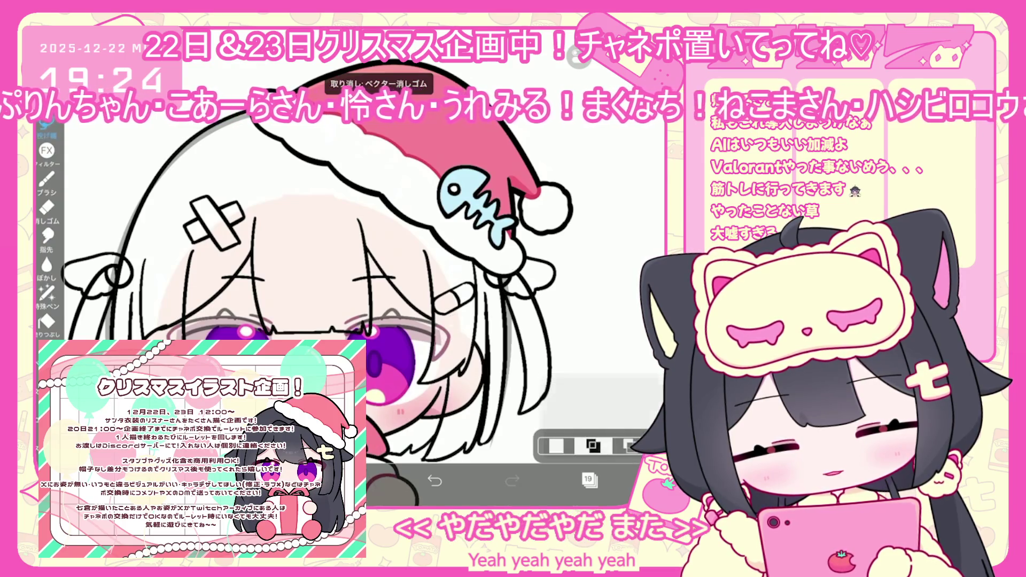
pyautogui.click(47, 127)
pyautogui.click(610, 67)
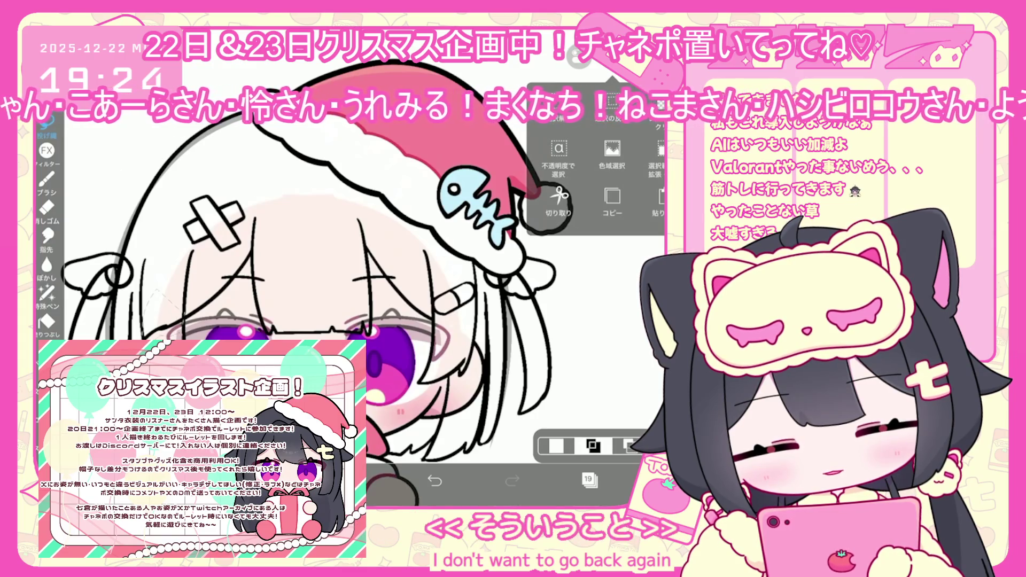
pyautogui.click(610, 66)
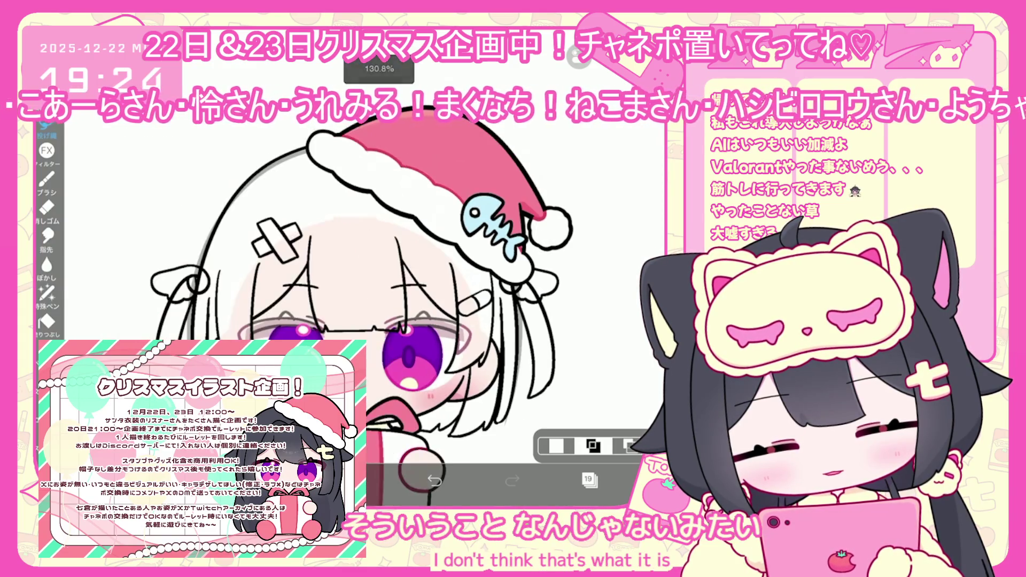
# Add a new empty layer 20, then reselect line-art layer 19
pyautogui.click(588, 479)
pyautogui.click(394, 448)
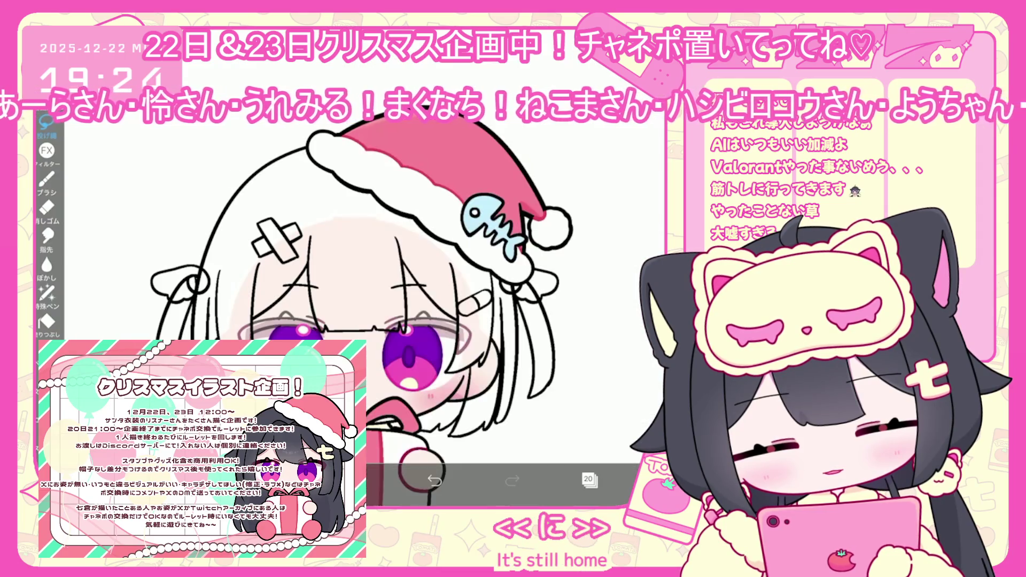
pyautogui.click(599, 284)
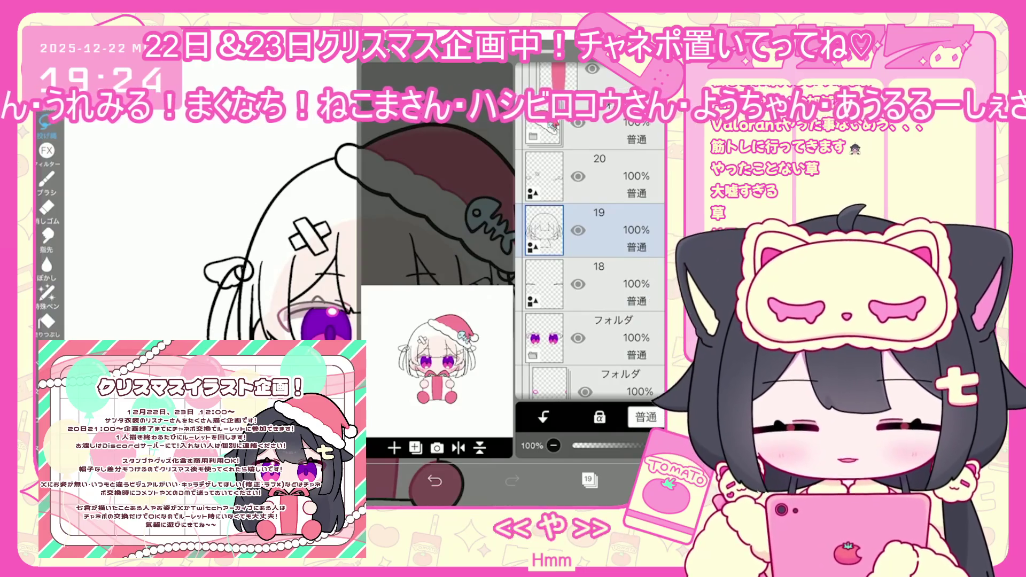
# Add a new layer directly above layer 14
pyautogui.scroll(-4, 591, 240)
pyautogui.click(615, 320)
pyautogui.scroll(-3, 591, 241)
pyautogui.click(565, 274)
pyautogui.click(416, 448)
pyautogui.click(417, 351)
# With the brush, draw a dark lash line along the upper eyelid and undo stray strokes
pyautogui.click(46, 179)
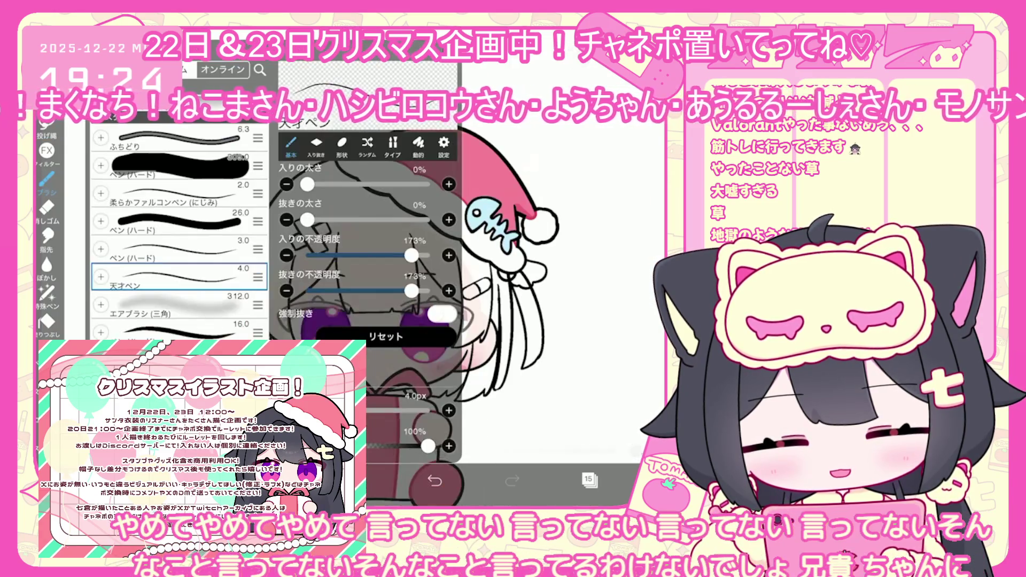
pyautogui.scroll(5, 342, 321)
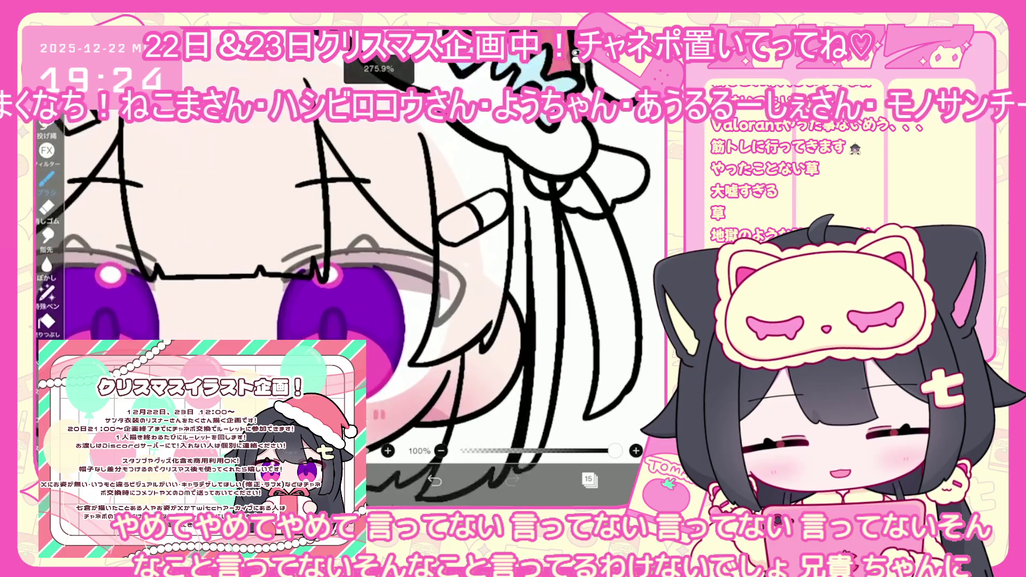
pyautogui.scroll(2, 347, 268)
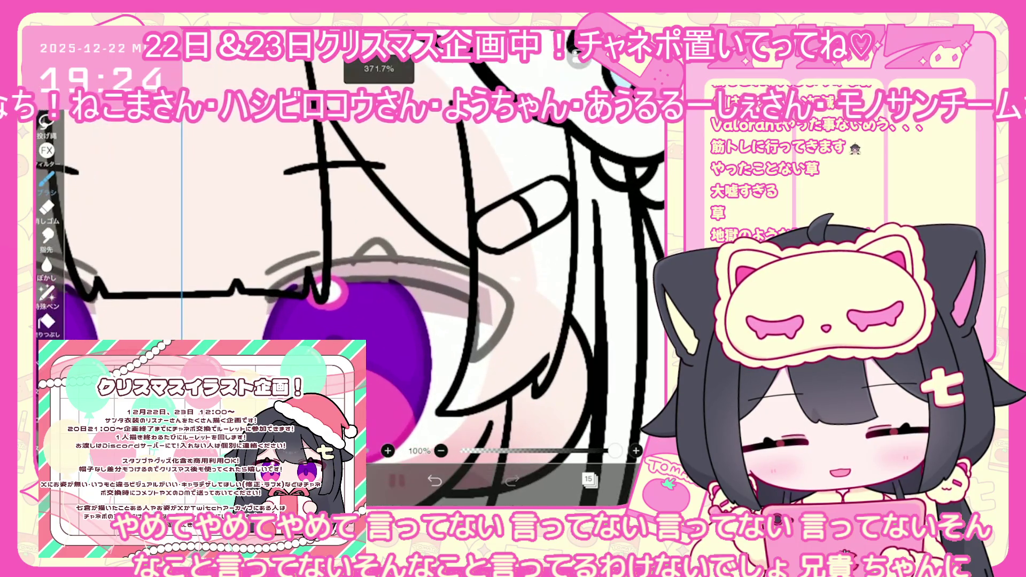
pyautogui.hotkey('ctrl', 'z')
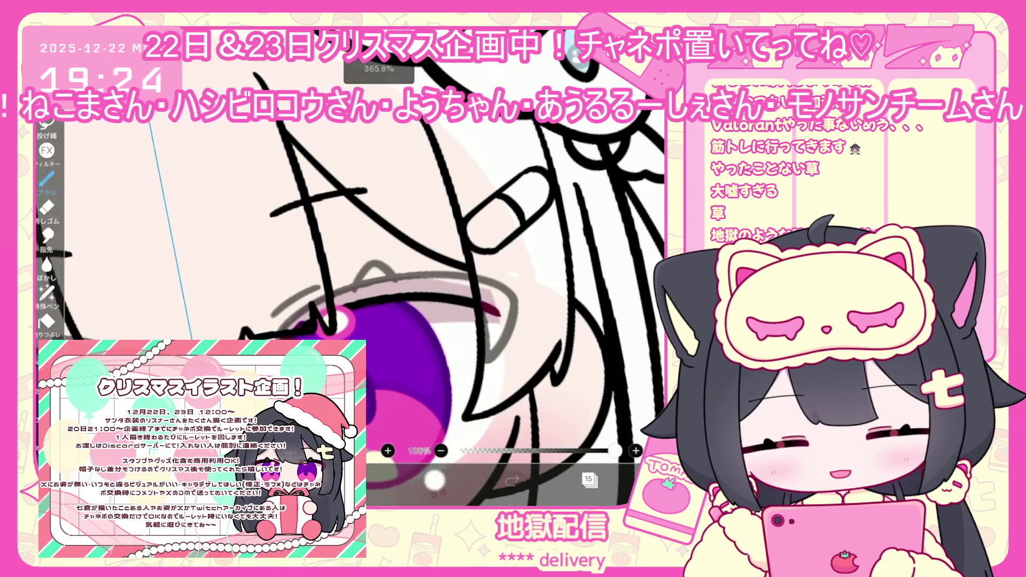
pyautogui.moveTo(346, 306); pyautogui.dragTo(457, 309)
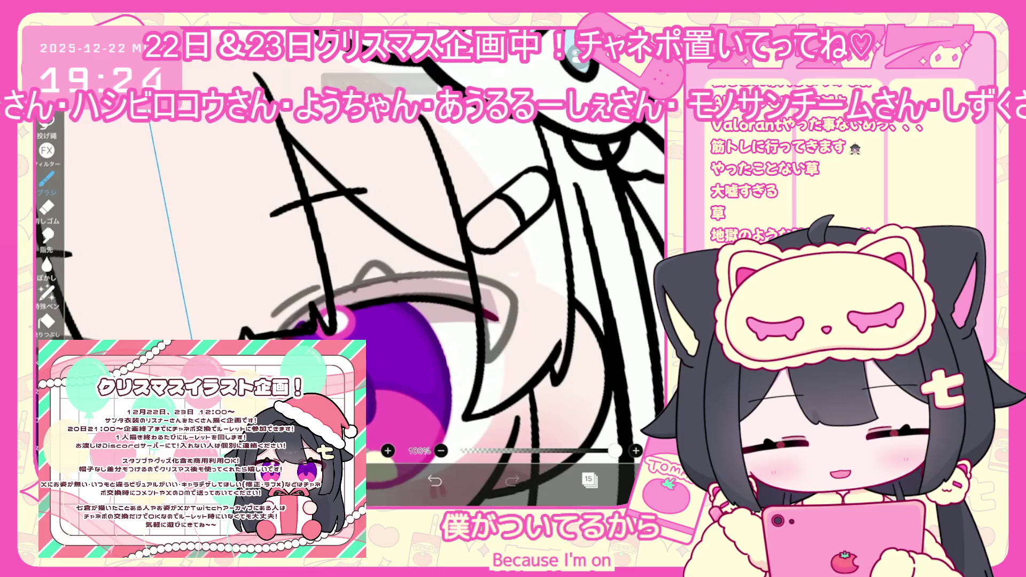
pyautogui.moveTo(487, 364); pyautogui.dragTo(521, 313)
pyautogui.scroll(2, 348, 268)
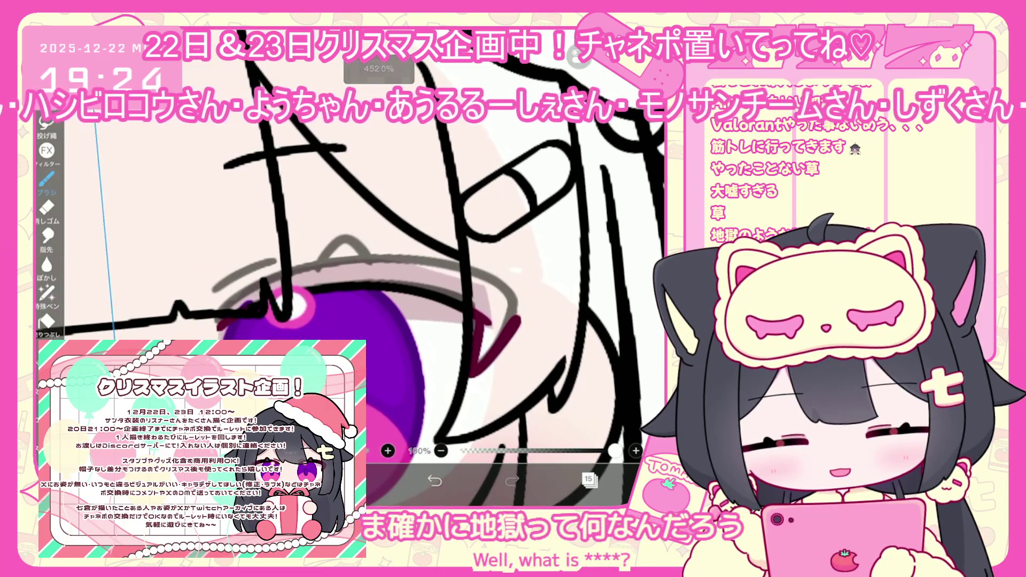
pyautogui.hotkey('ctrl', 'z')
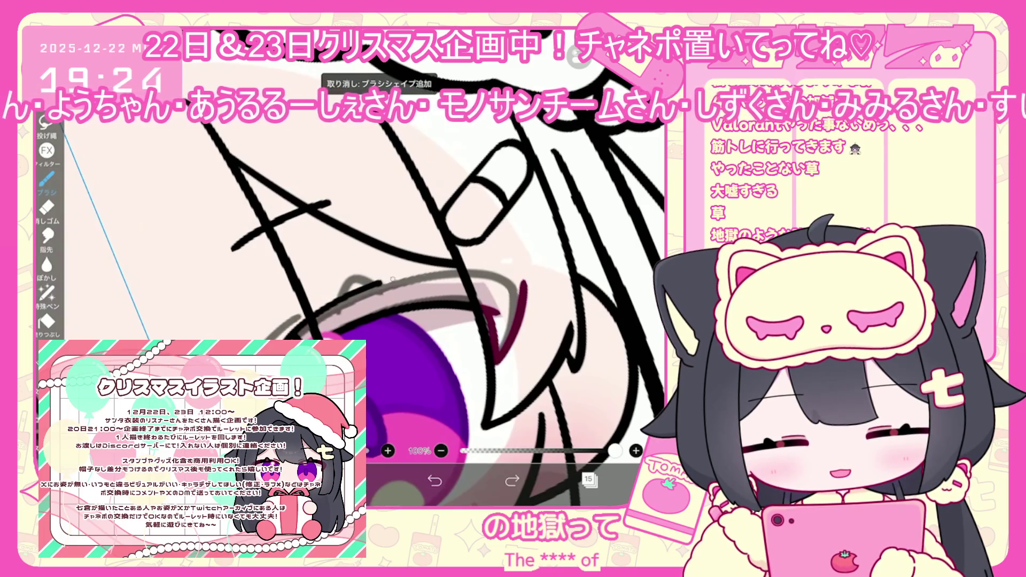
pyautogui.scroll(-2, 347, 268)
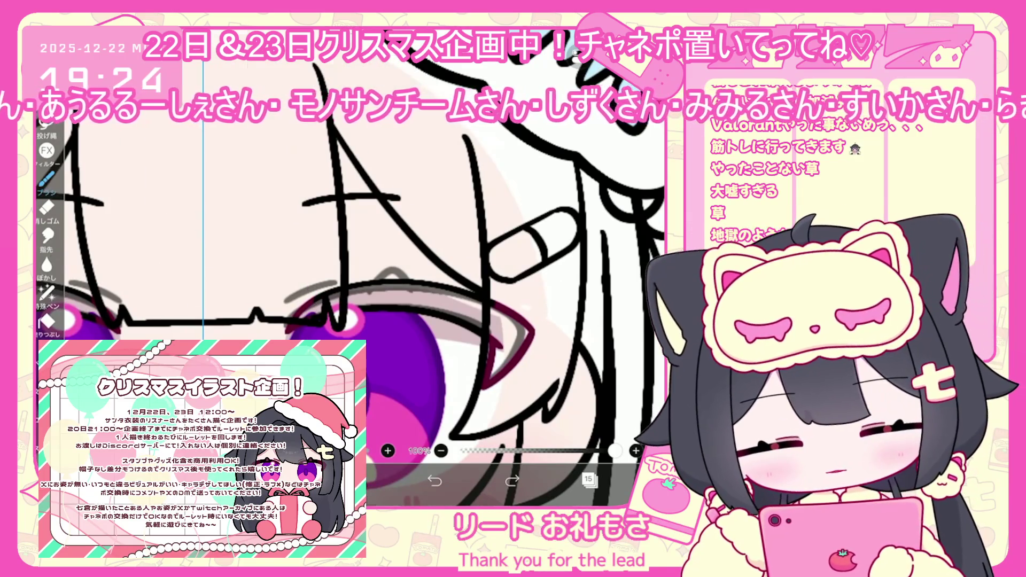
pyautogui.scroll(-2, 348, 267)
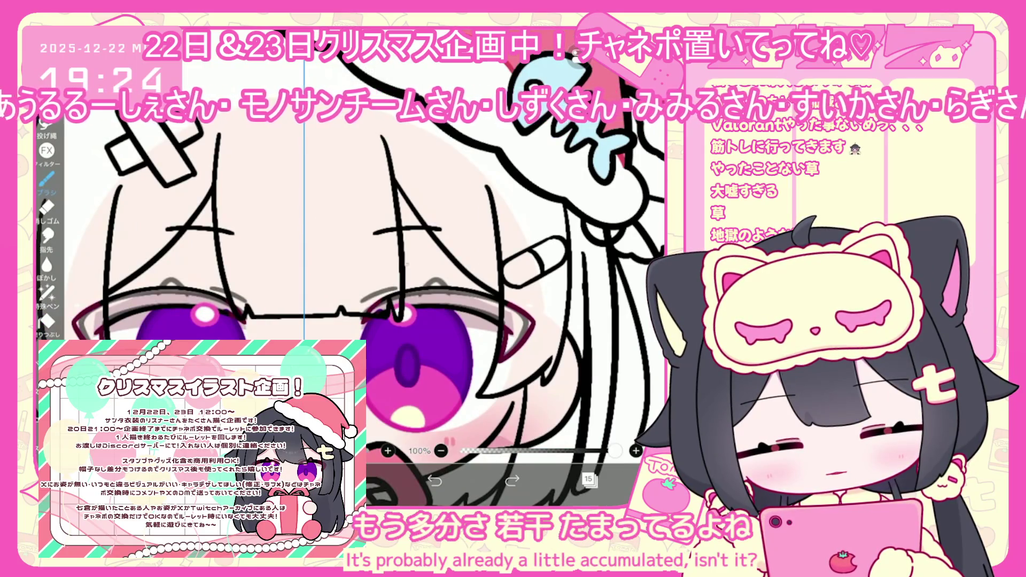
pyautogui.scroll(3, 374, 214)
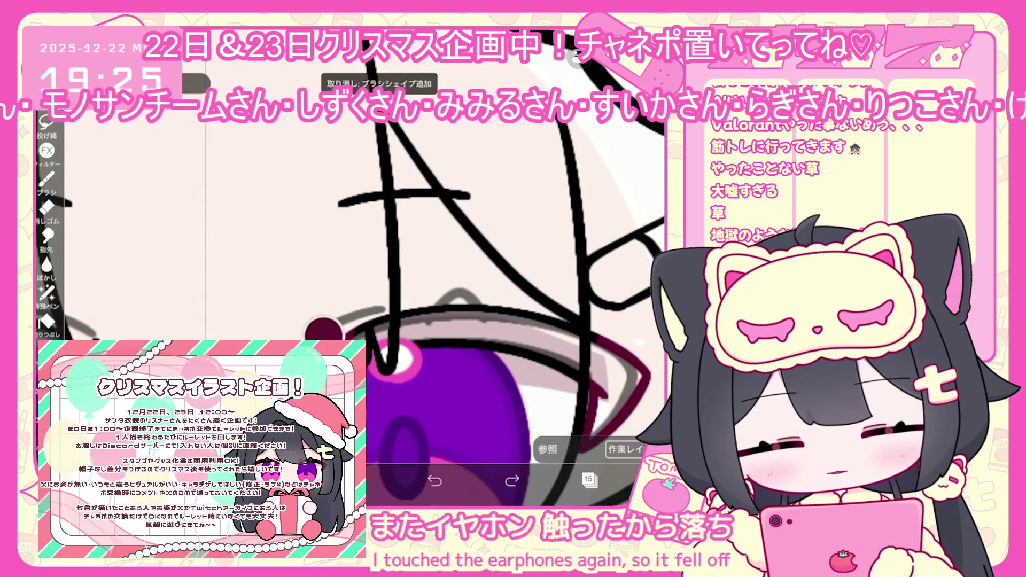
pyautogui.scroll(2, 407, 241)
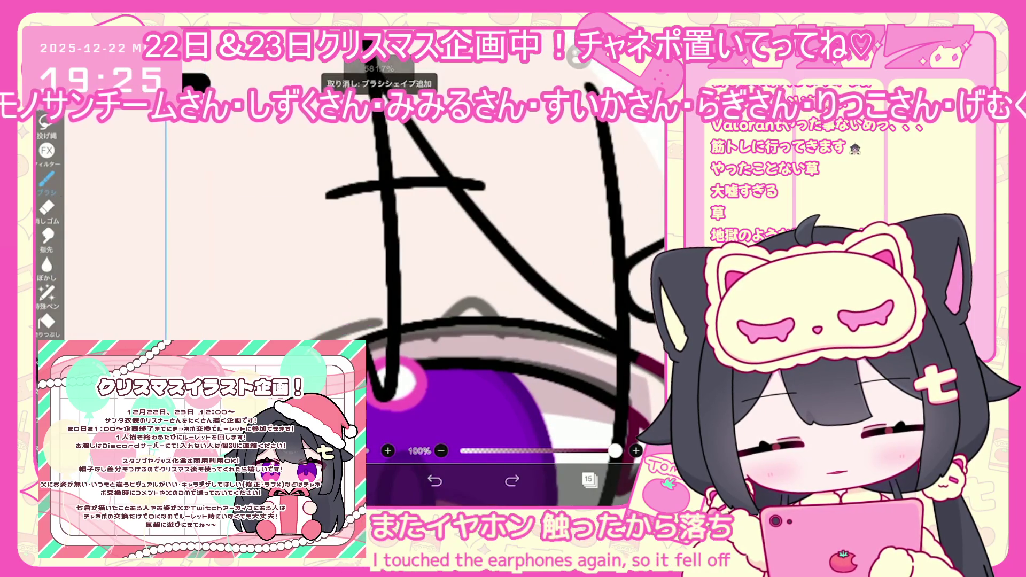
pyautogui.scroll(-3, 406, 241)
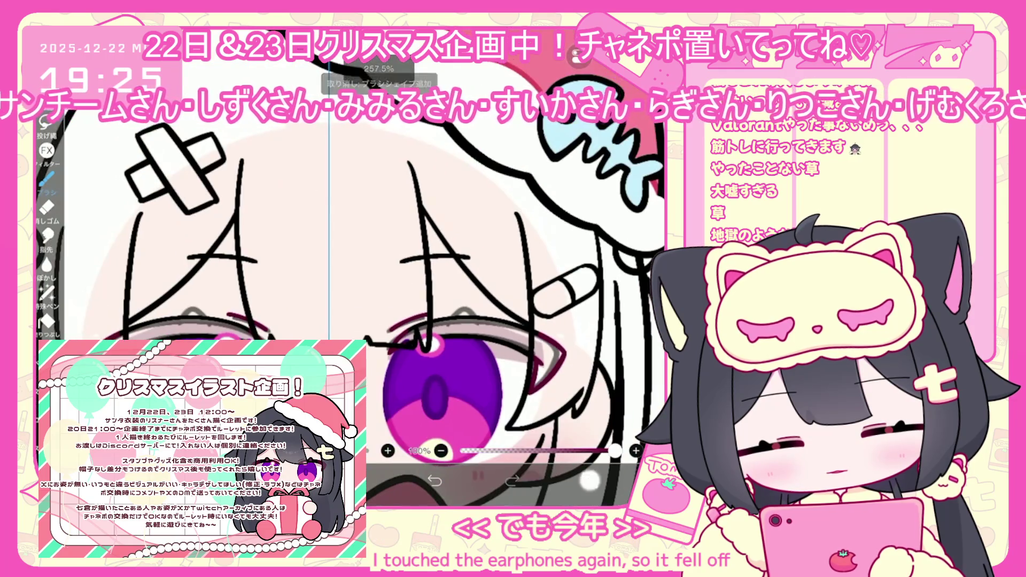
# Switch between layers 14 and 15 in the layer list, ending on layer 14
pyautogui.click(588, 479)
pyautogui.click(566, 284)
pyautogui.click(566, 230)
pyautogui.scroll(3, 438, 321)
pyautogui.click(588, 479)
pyautogui.click(588, 480)
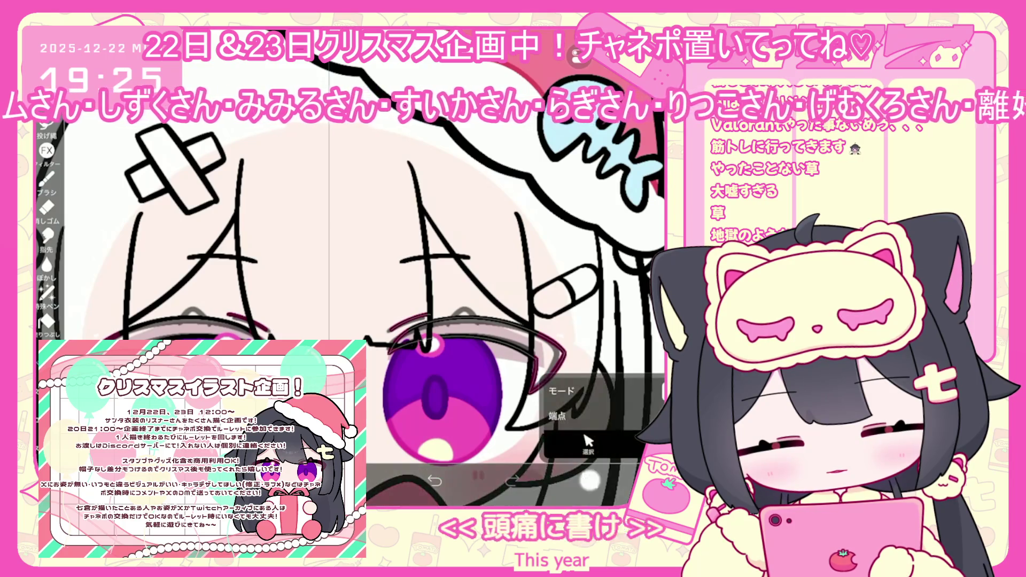
pyautogui.click(566, 283)
pyautogui.scroll(-3, 588, 268)
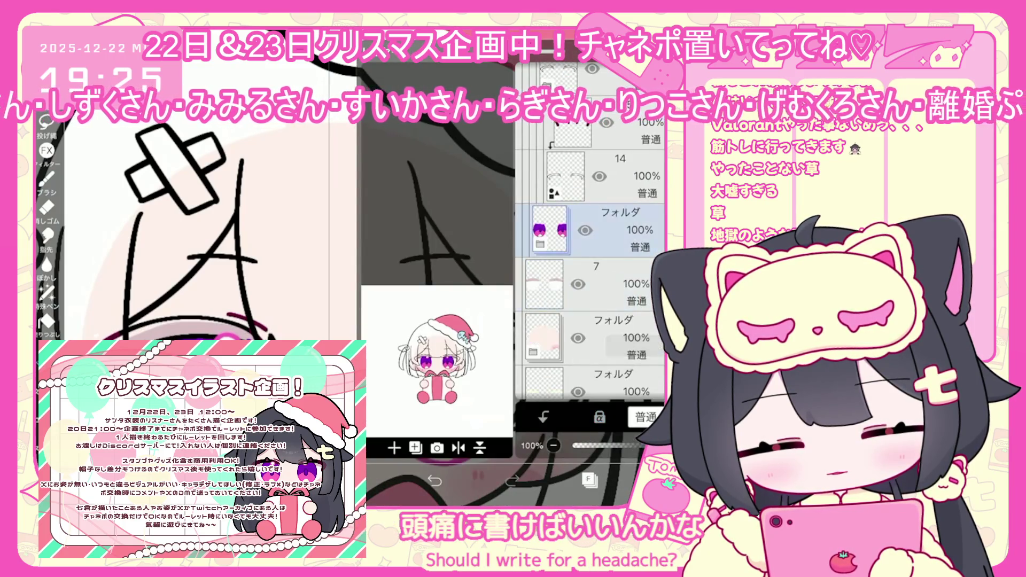
# Set the drawing colour to a dark brown
pyautogui.click(588, 479)
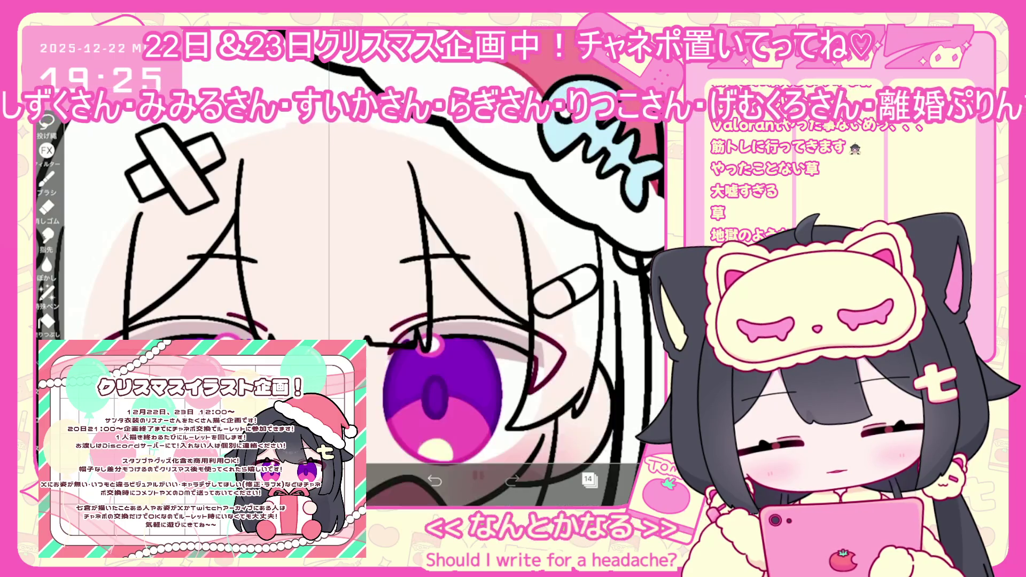
pyautogui.click(478, 476)
pyautogui.moveTo(455, 231); pyautogui.dragTo(449, 155)
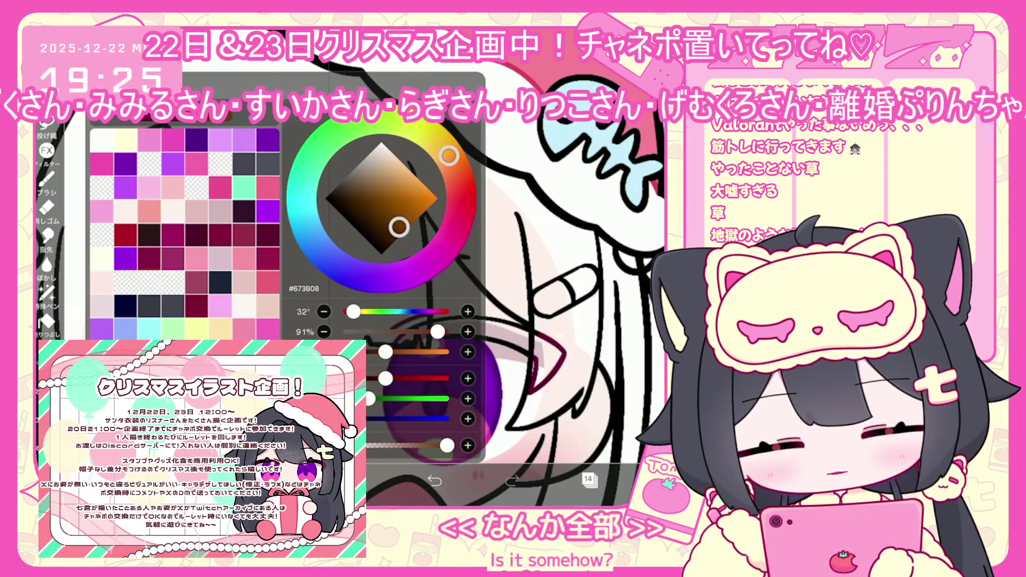
pyautogui.moveTo(399, 227); pyautogui.dragTo(368, 211)
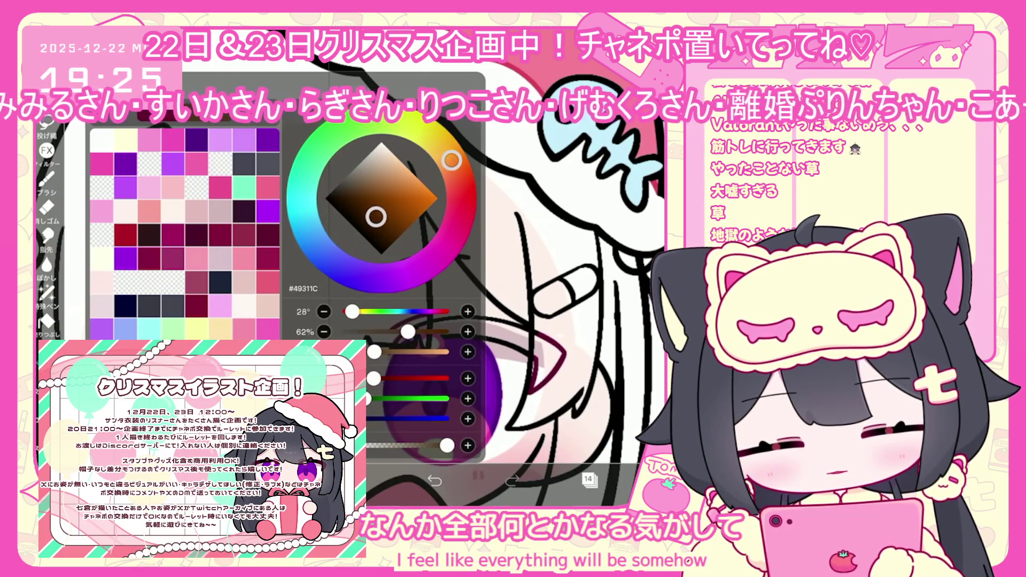
pyautogui.click(477, 476)
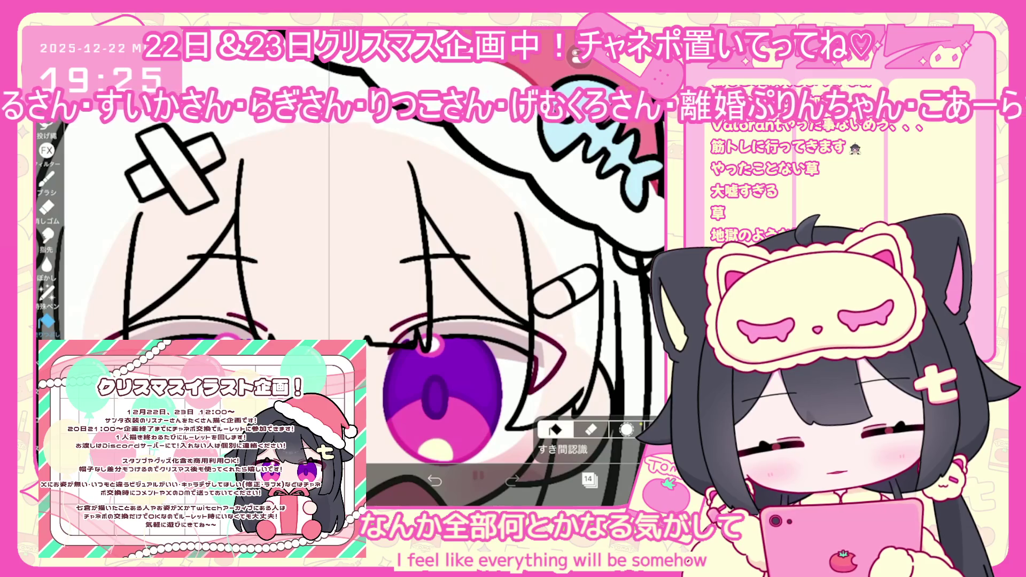
# Move layer 29 lower in the stack so the fish-bone ornament shows
pyautogui.click(588, 480)
pyautogui.moveTo(582, 206); pyautogui.dragTo(582, 435)
pyautogui.click(588, 480)
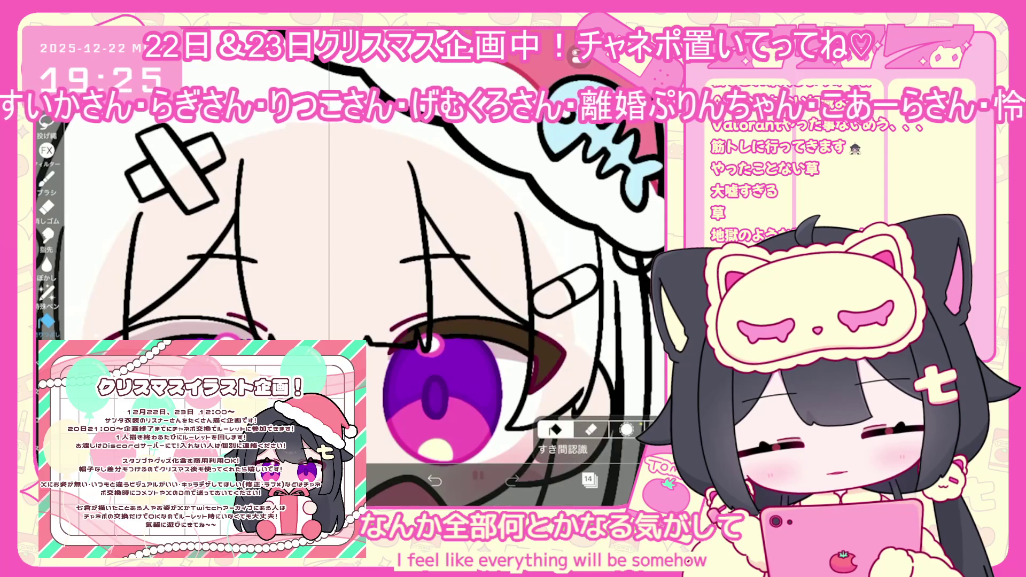
pyautogui.scroll(-3, 375, 267)
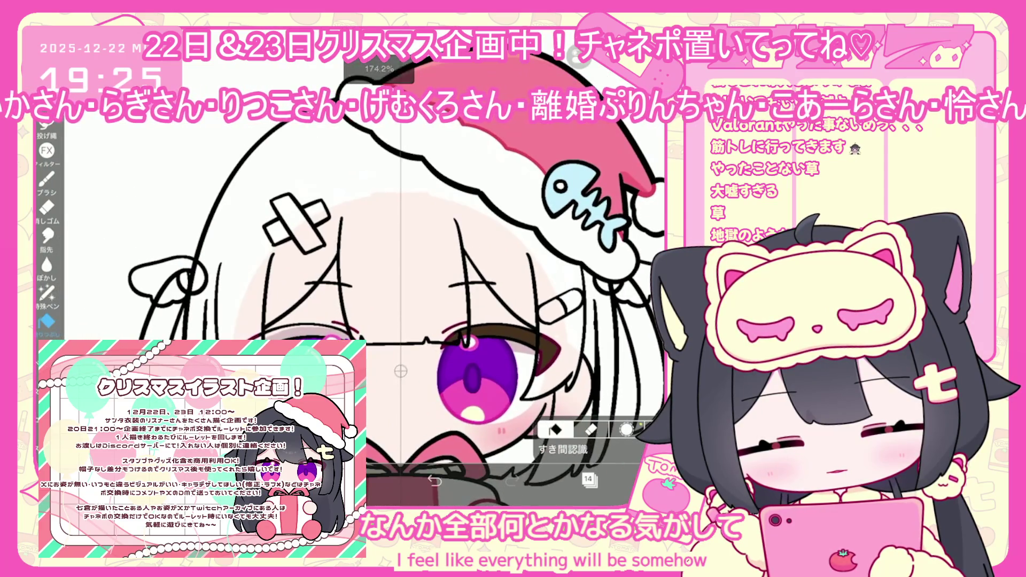
# Try a deep navy blue as the drawing colour
pyautogui.click(478, 476)
pyautogui.moveTo(304, 216); pyautogui.dragTo(316, 244)
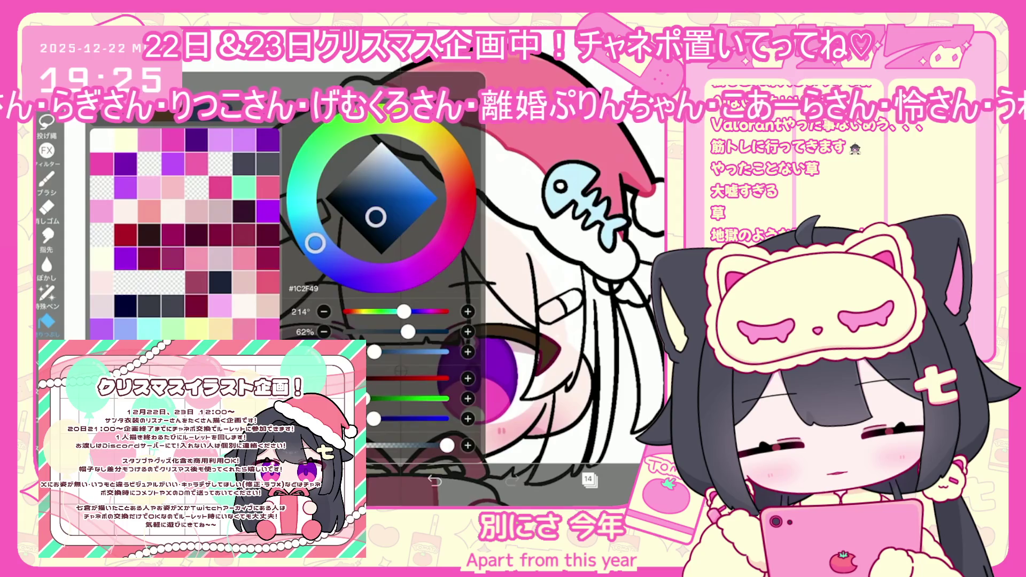
pyautogui.scroll(3, 401, 267)
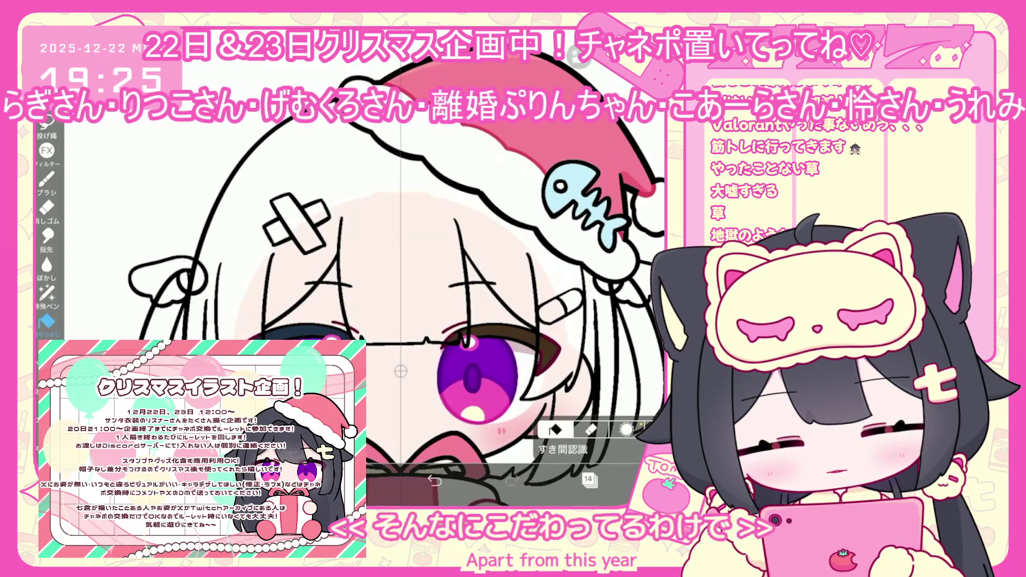
pyautogui.click(358, 482)
pyautogui.moveTo(369, 219)
pyautogui.mouseDown()
pyautogui.moveTo(348, 224)
pyautogui.moveTo(373, 222)
pyautogui.mouseUp()
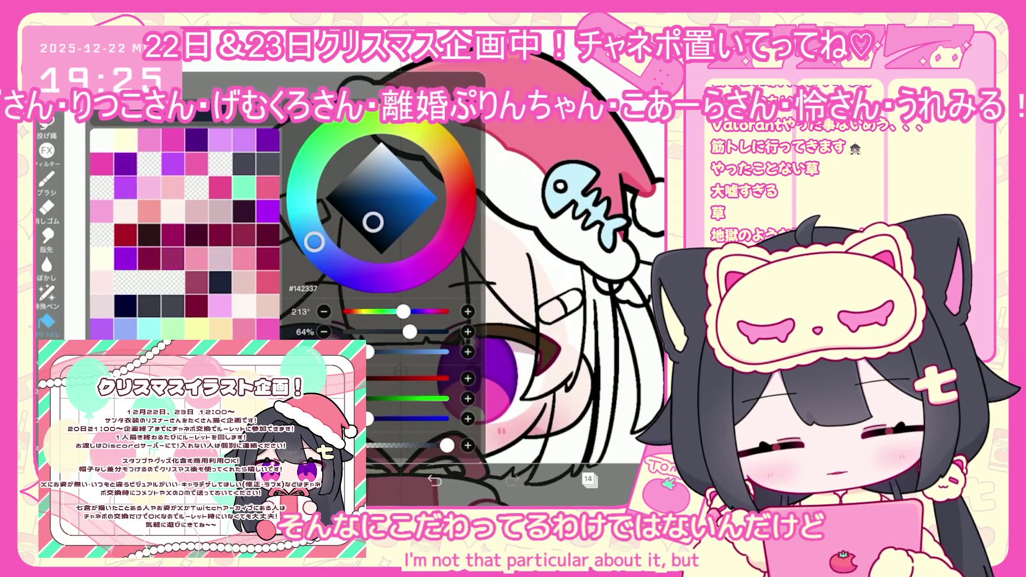
pyautogui.click(358, 482)
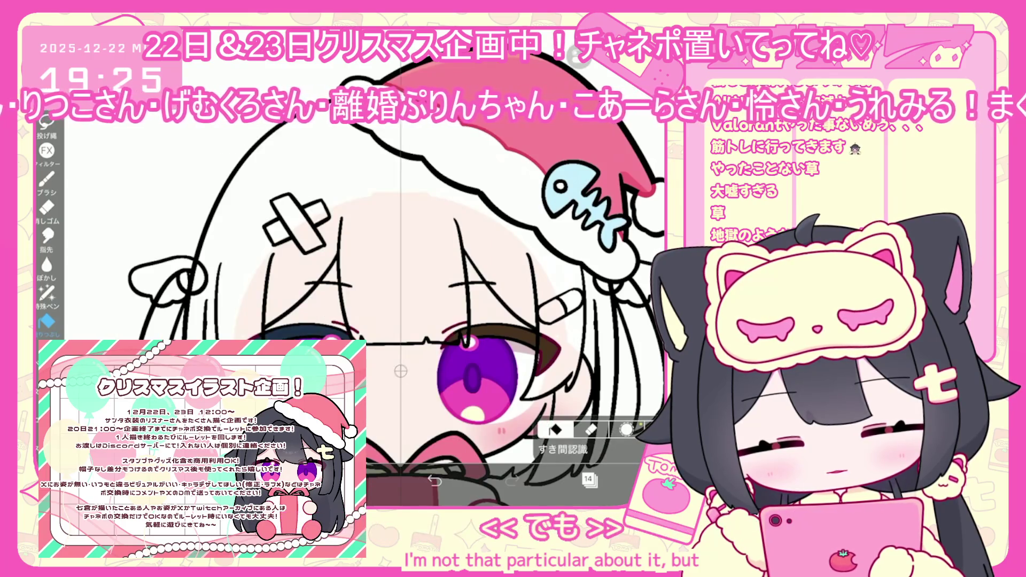
pyautogui.click(588, 479)
pyautogui.click(588, 480)
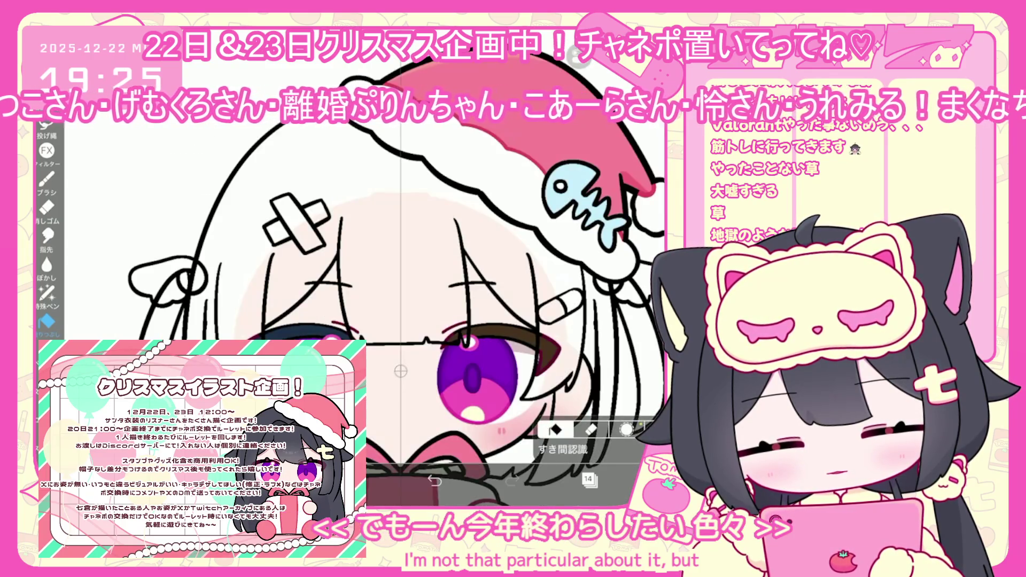
pyautogui.click(358, 481)
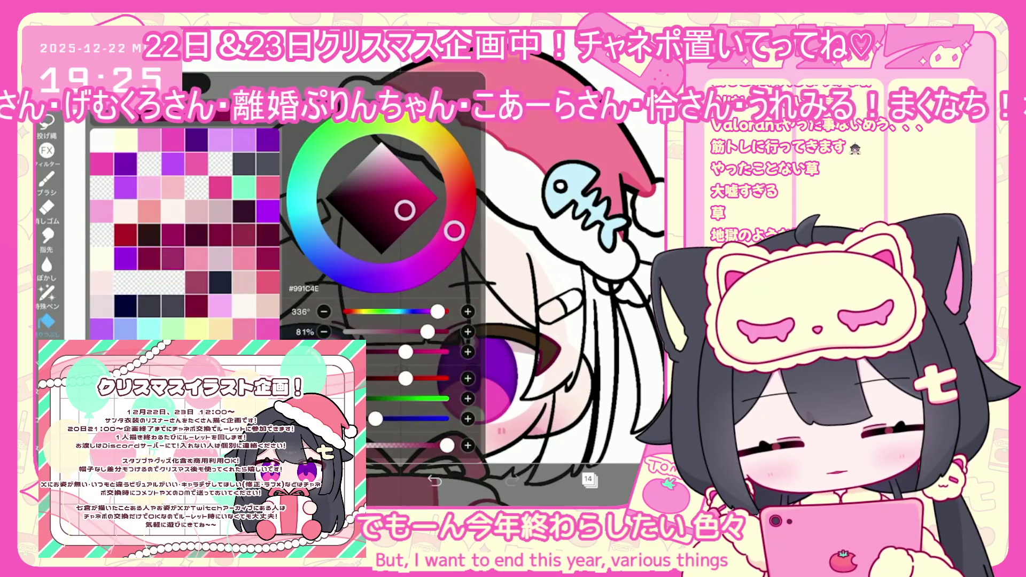
pyautogui.click(47, 293)
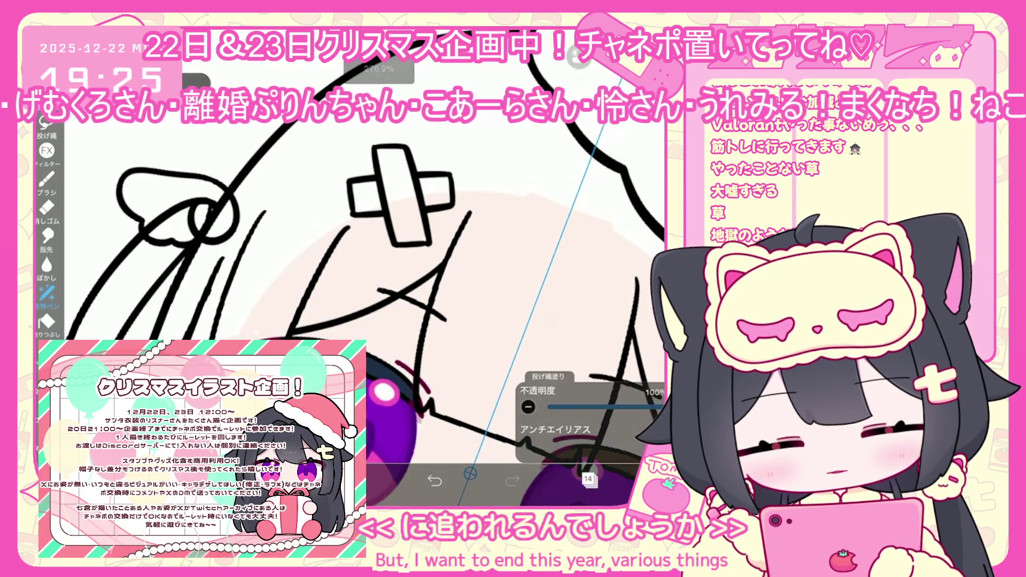
# Set the colour to deep crimson #931547 and zoom out
pyautogui.click(358, 481)
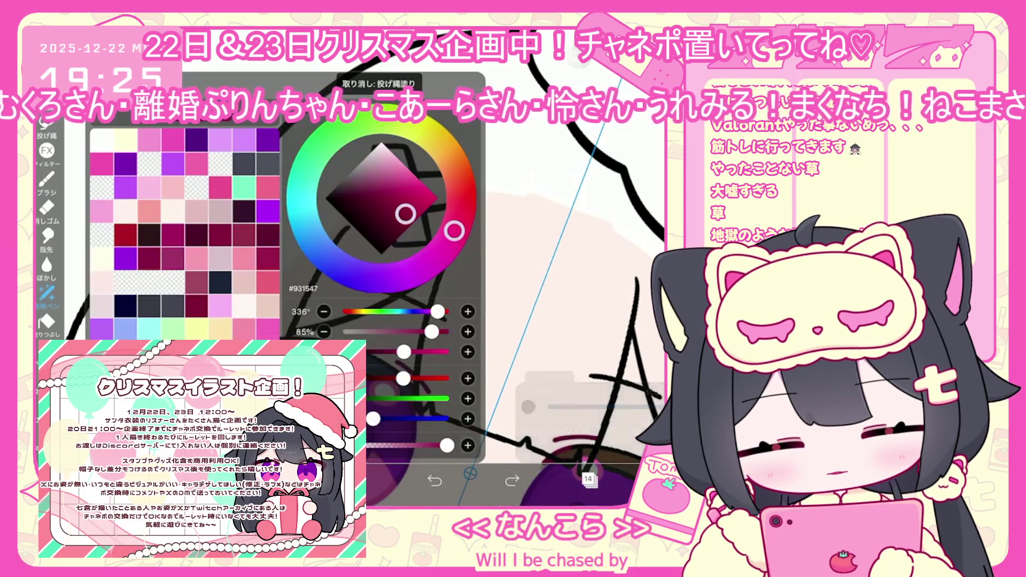
pyautogui.click(397, 216)
pyautogui.click(455, 230)
pyautogui.scroll(3, 374, 267)
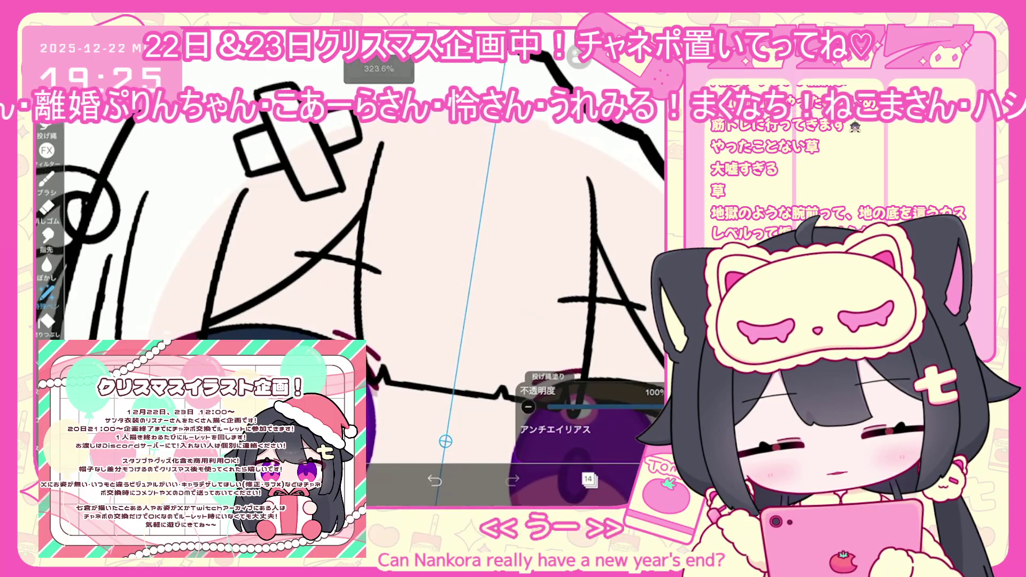
pyautogui.scroll(-2, 352, 267)
pyautogui.scroll(-1, 407, 321)
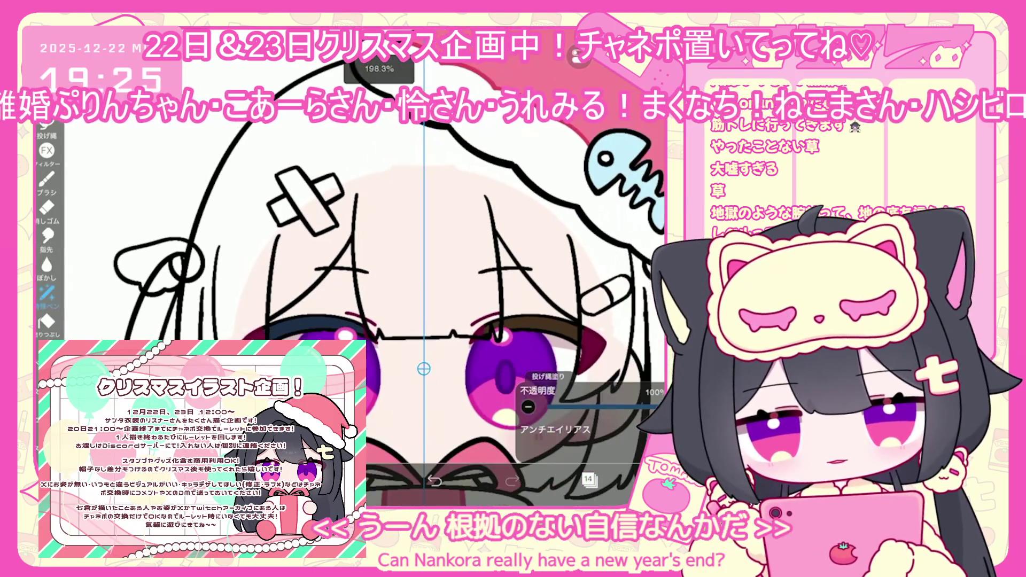
pyautogui.scroll(-1, 406, 321)
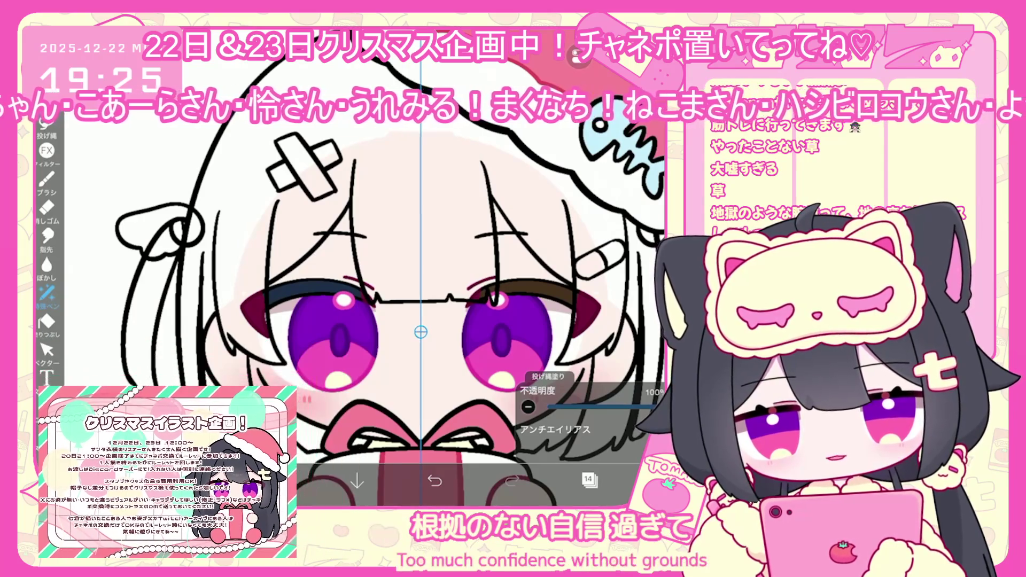
# Select eye layer 8 with the pink irises in the layer list
pyautogui.click(588, 480)
pyautogui.scroll(-3, 588, 268)
pyautogui.click(566, 325)
pyautogui.click(559, 377)
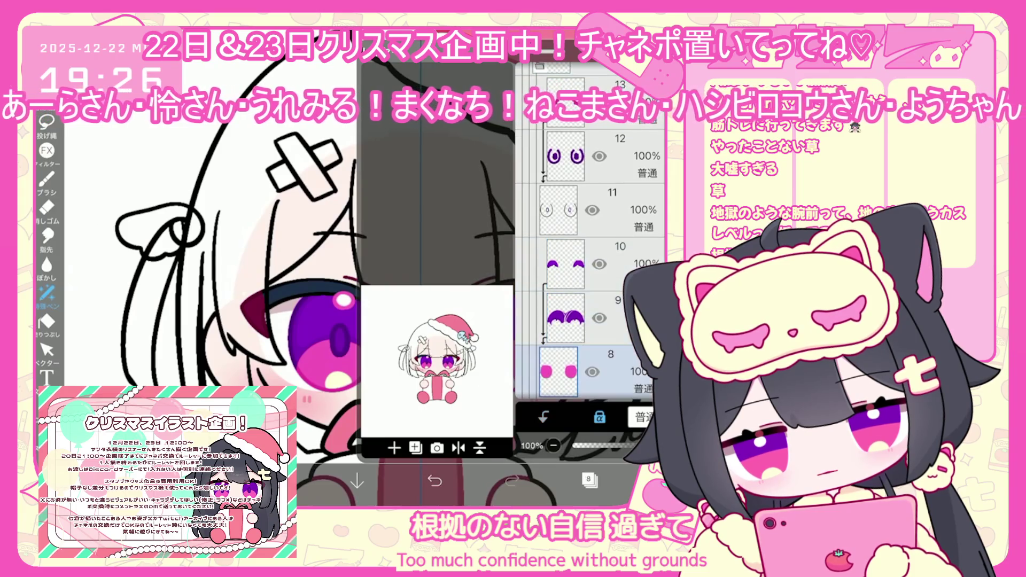
# Pick a warm brown and test-fill the eye area, then undo it
pyautogui.click(589, 479)
pyautogui.click(47, 293)
pyautogui.moveTo(374, 212)
pyautogui.mouseDown()
pyautogui.moveTo(389, 206)
pyautogui.moveTo(403, 173)
pyautogui.mouseUp()
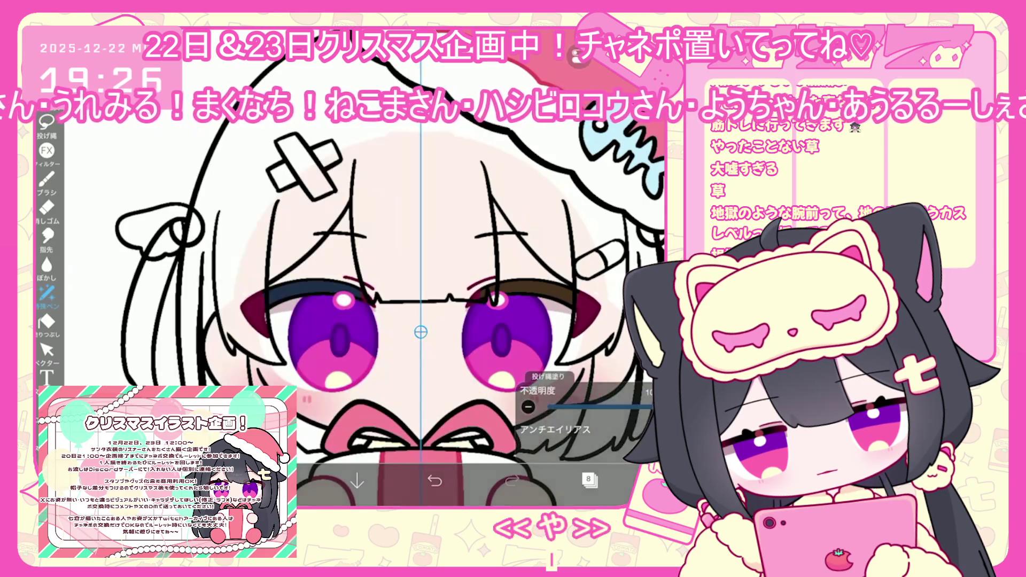
pyautogui.moveTo(321, 385); pyautogui.dragTo(535, 411)
pyautogui.click(434, 482)
pyautogui.click(588, 479)
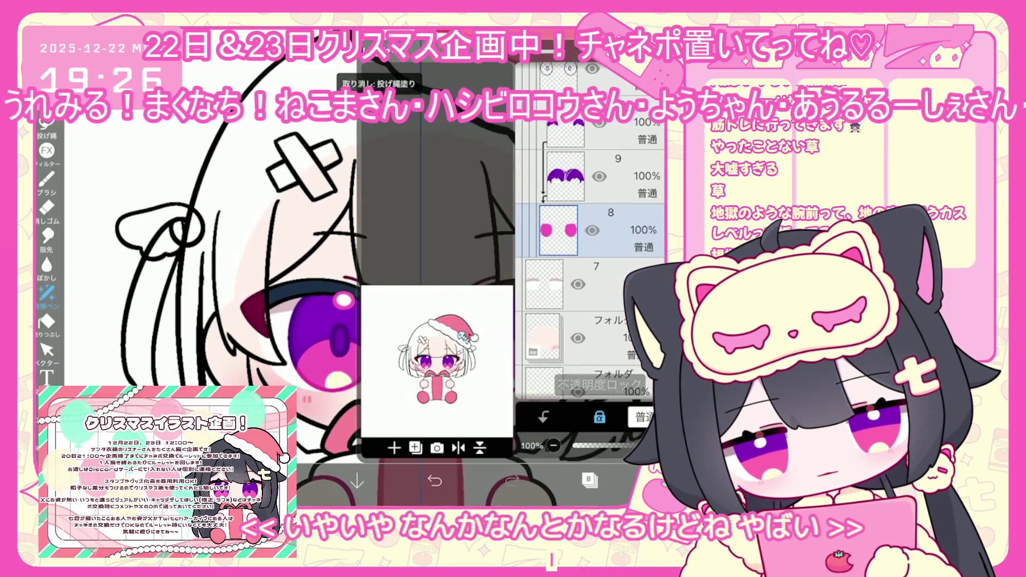
pyautogui.click(588, 480)
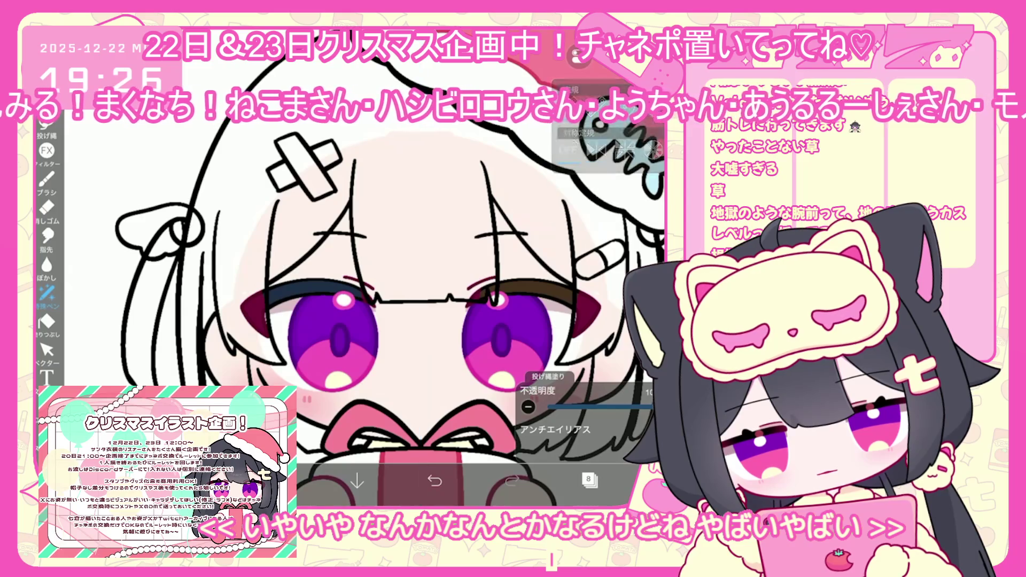
# Choose a deeper blue for the left iris and lasso-fill with it
pyautogui.scroll(-5, 433, 310)
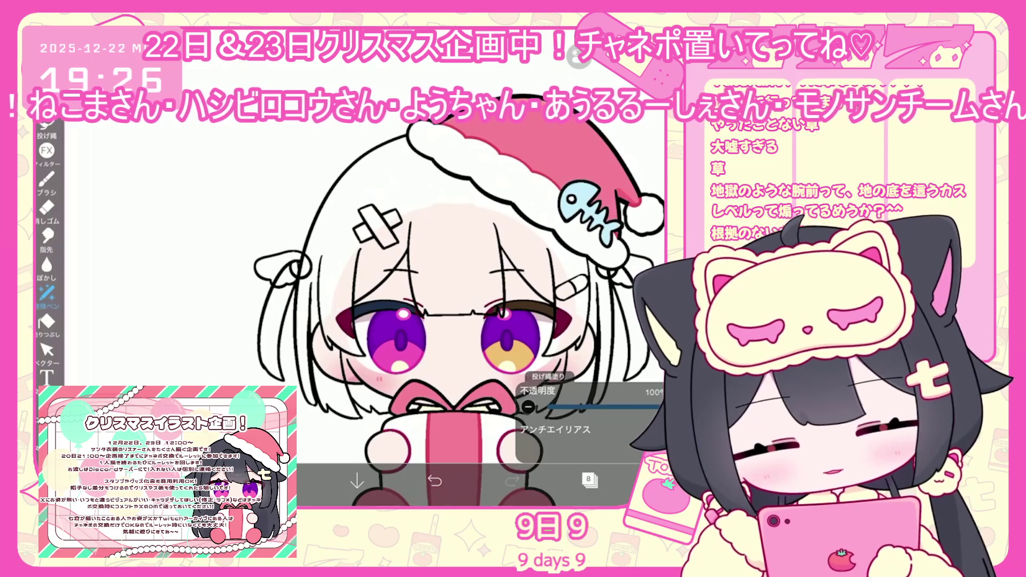
pyautogui.scroll(2, 374, 267)
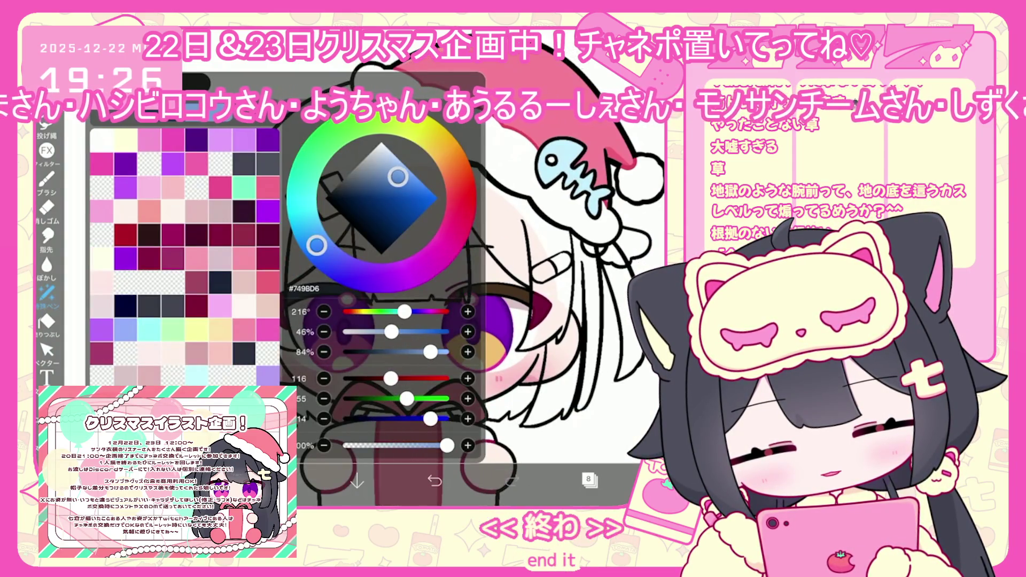
pyautogui.moveTo(398, 177); pyautogui.dragTo(401, 174)
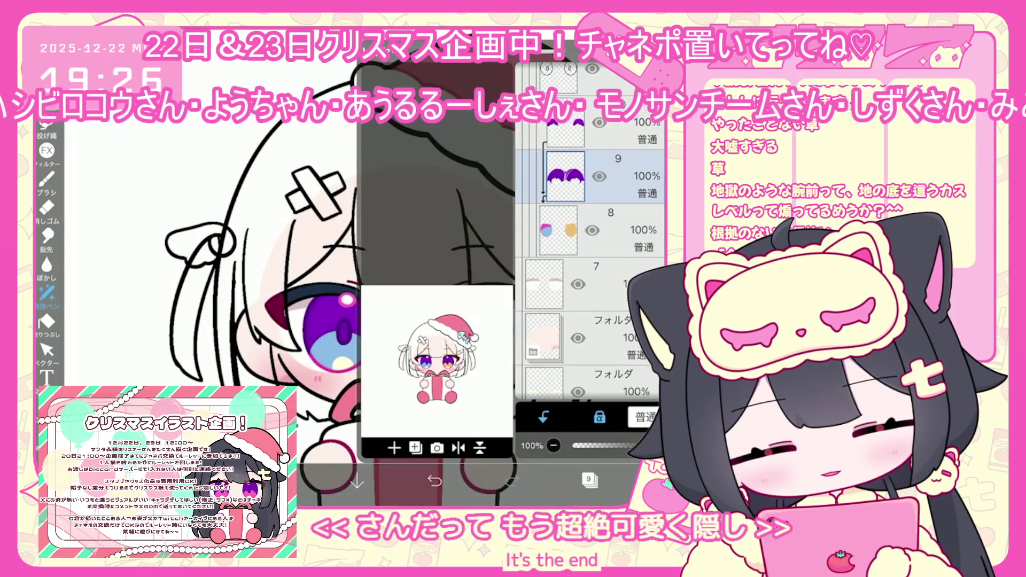
pyautogui.moveTo(403, 188)
pyautogui.mouseDown()
pyautogui.moveTo(403, 165)
pyautogui.moveTo(397, 189)
pyautogui.mouseUp()
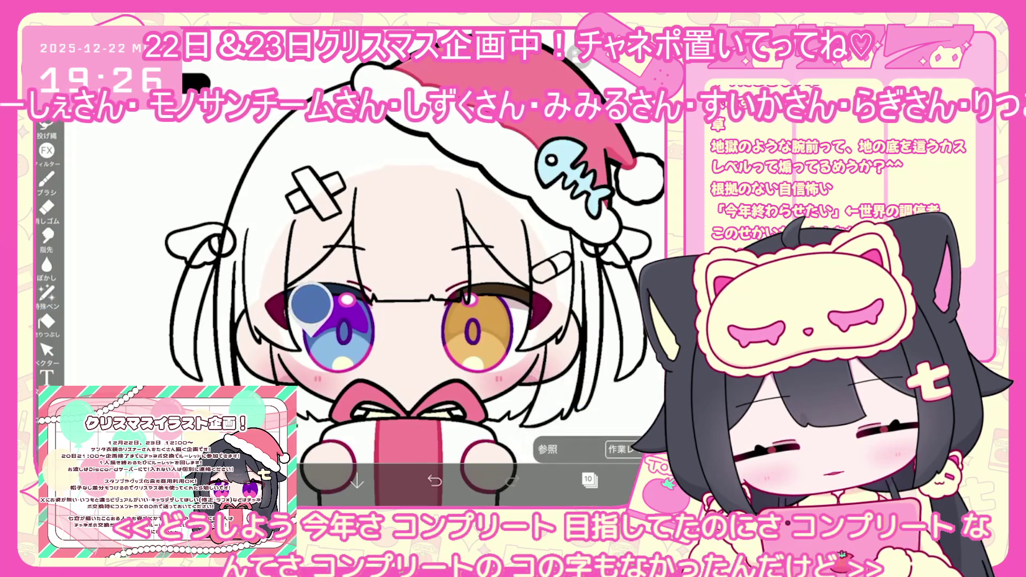
pyautogui.click(312, 303)
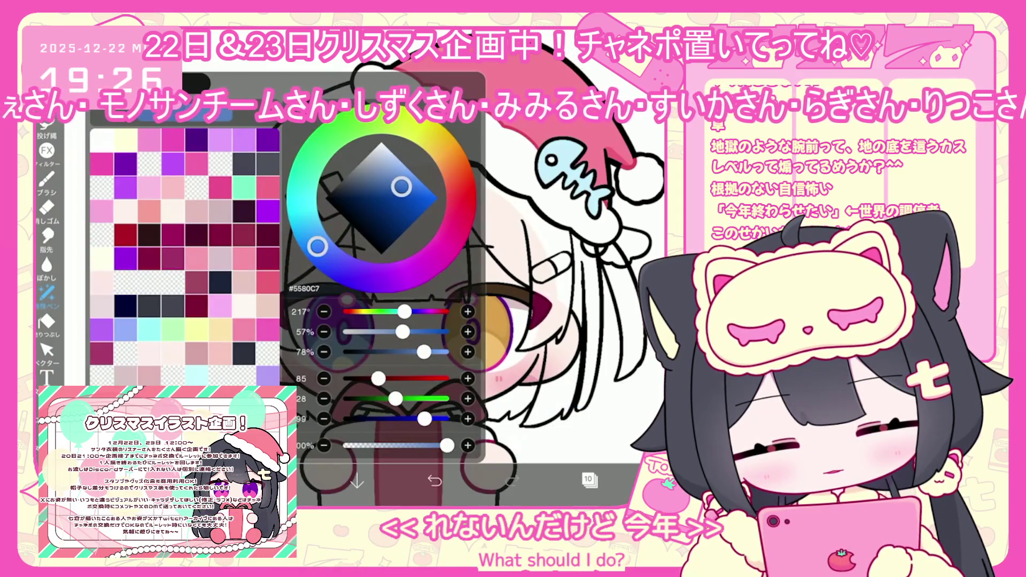
pyautogui.click(588, 479)
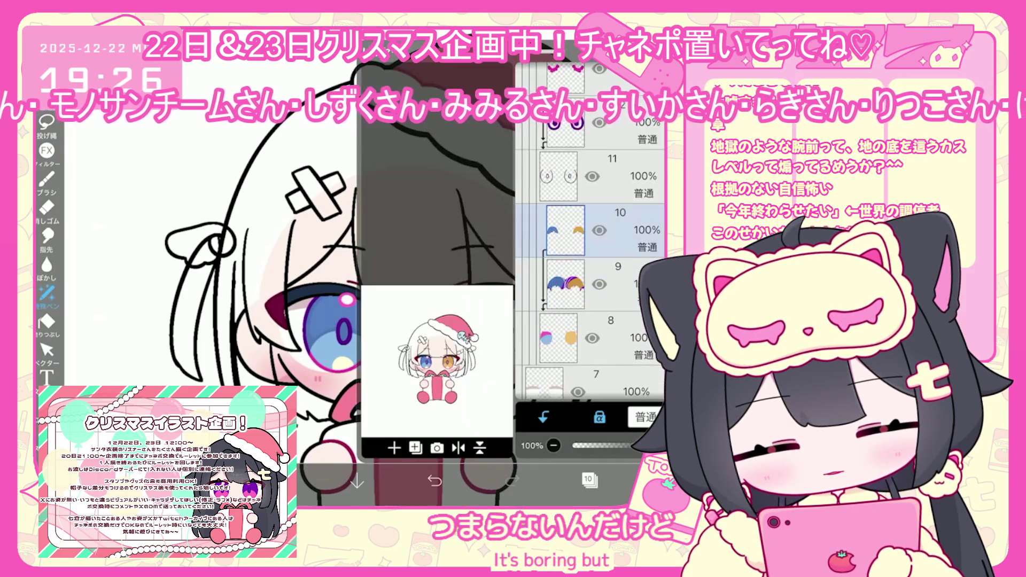
# Touch up the irises across layers 12, 18, the eyes folder, 19 and 20
pyautogui.click(567, 250)
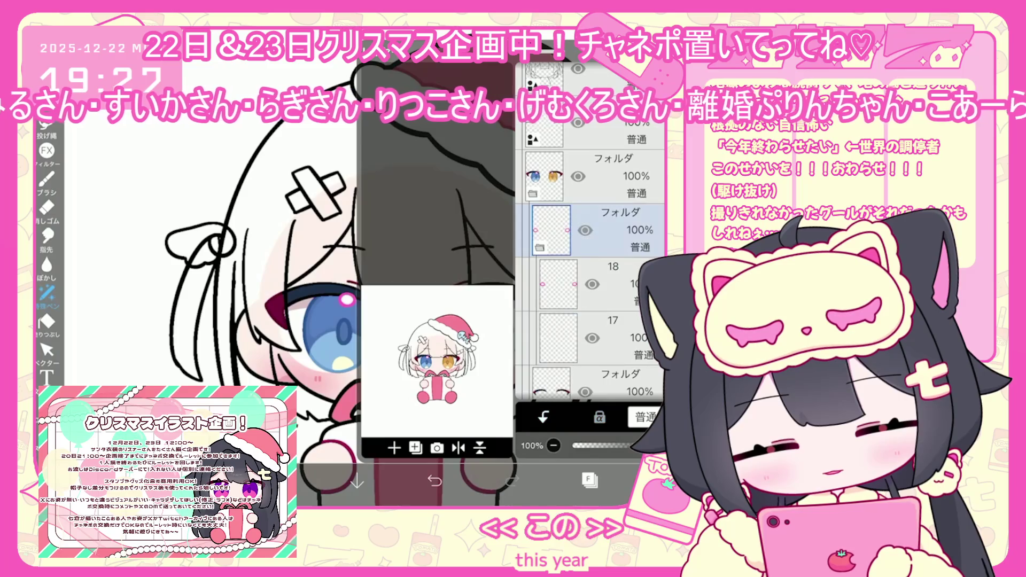
pyautogui.click(615, 283)
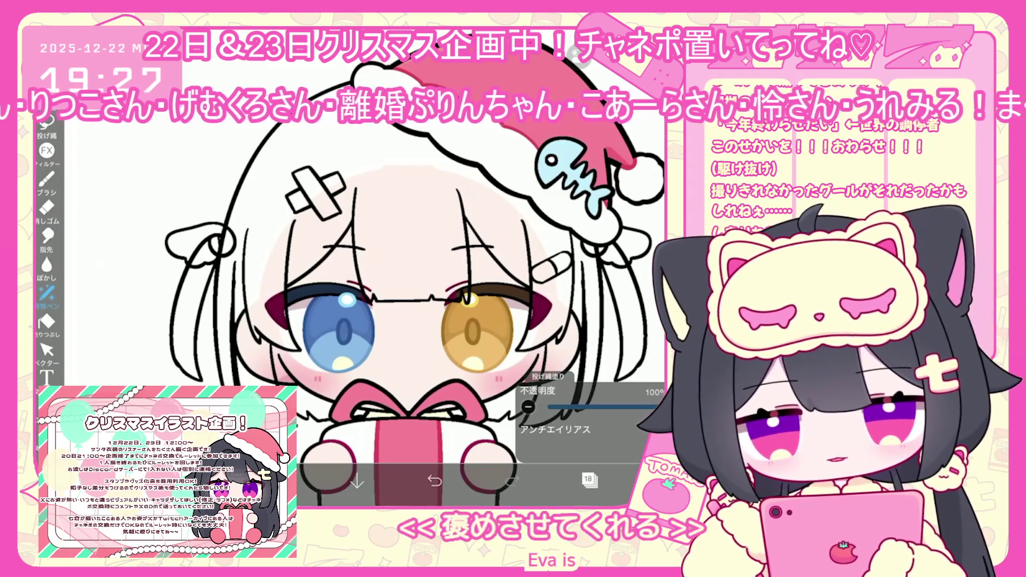
pyautogui.scroll(3, 591, 230)
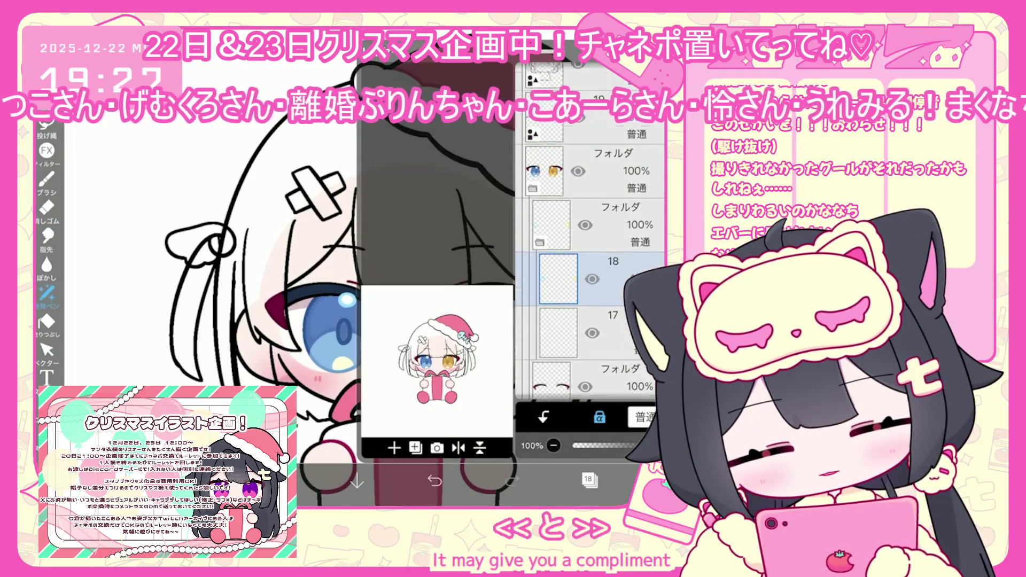
pyautogui.click(588, 228)
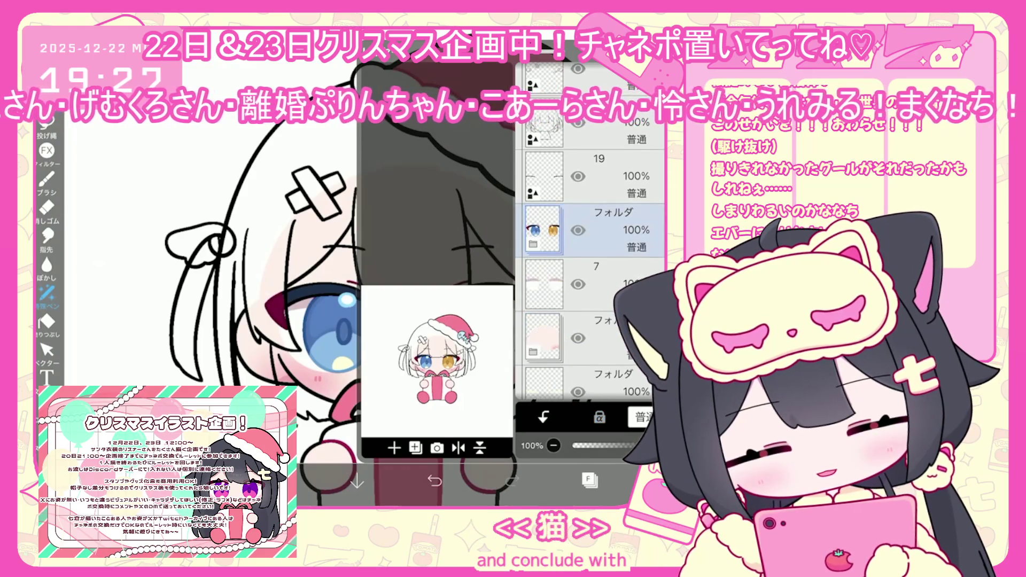
pyautogui.scroll(3, 590, 267)
pyautogui.click(588, 261)
pyautogui.scroll(1, 591, 240)
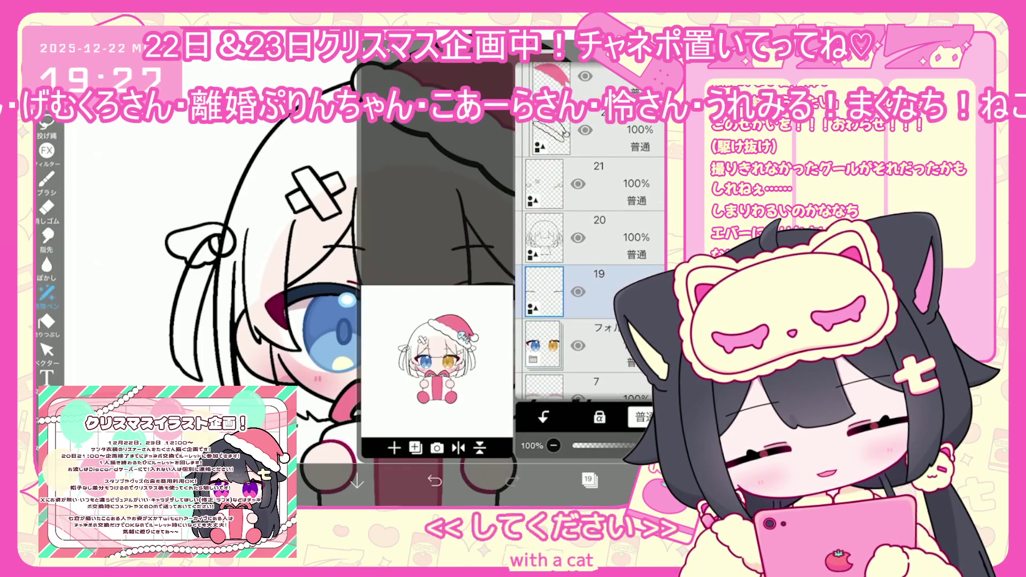
pyautogui.click(588, 238)
pyautogui.click(589, 479)
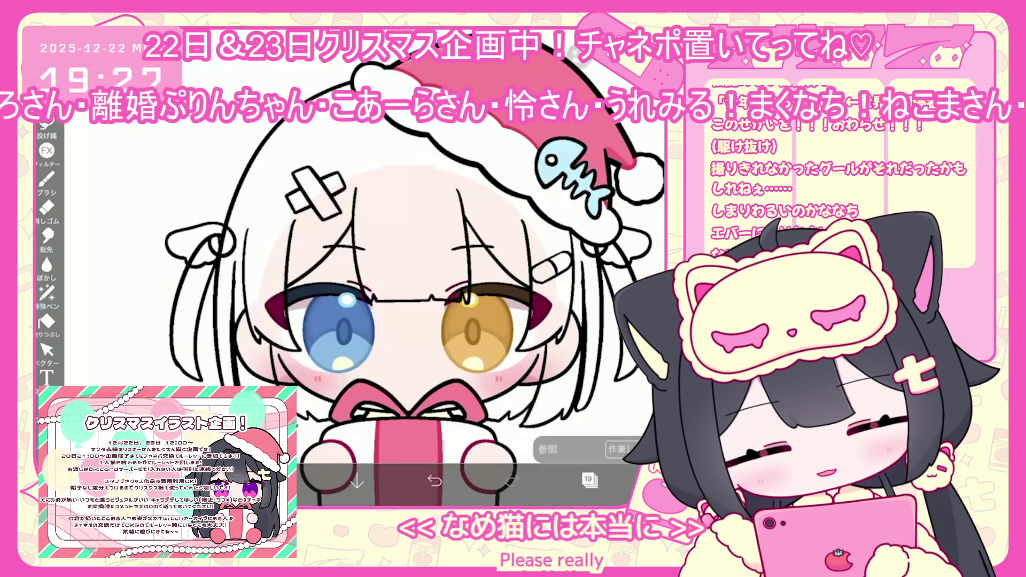
pyautogui.scroll(-3, 385, 320)
pyautogui.click(47, 293)
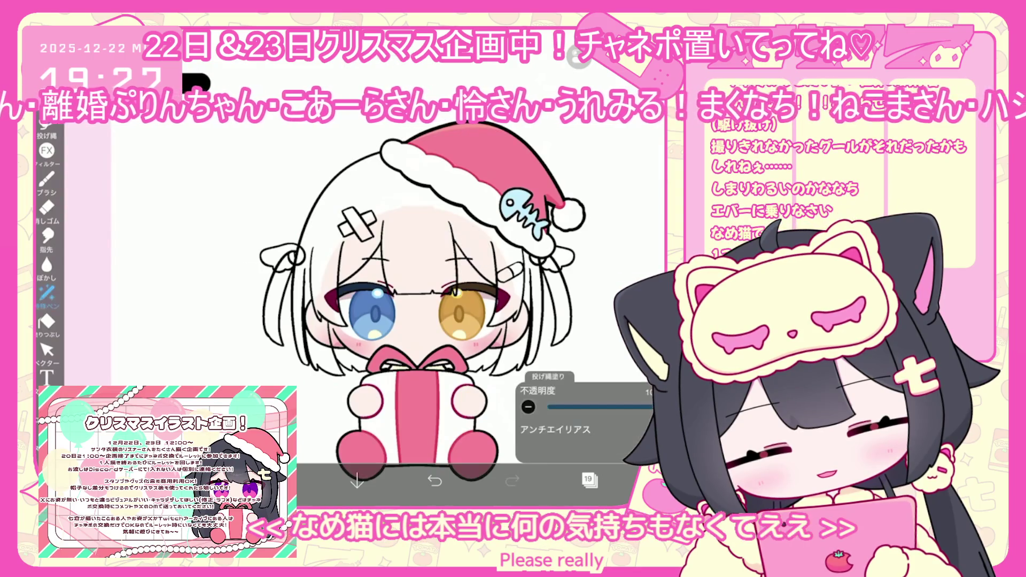
# Set pale yellow #FFEBA9 and bucket-fill the hair on the hair layer
pyautogui.click(196, 82)
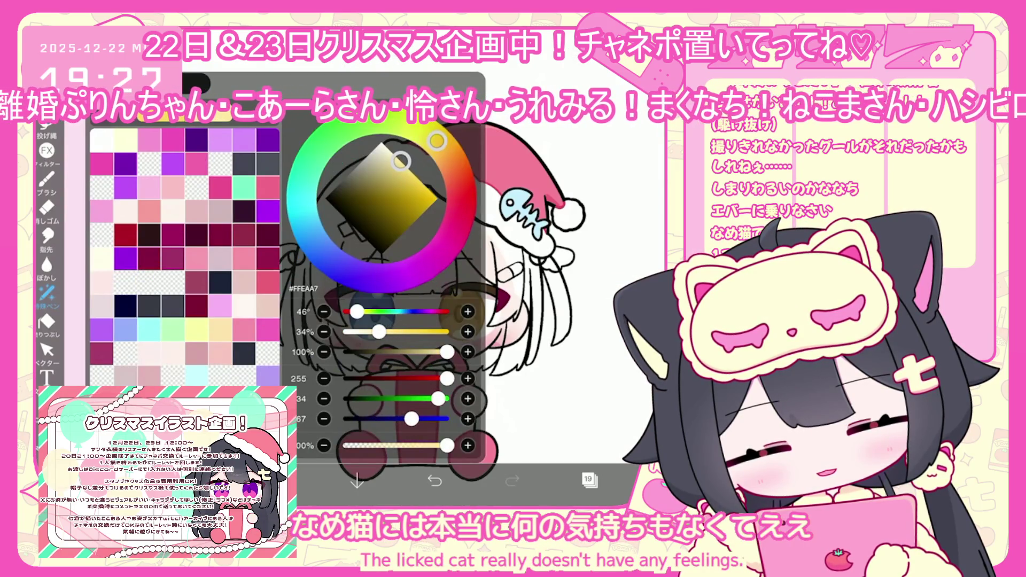
pyautogui.click(324, 332)
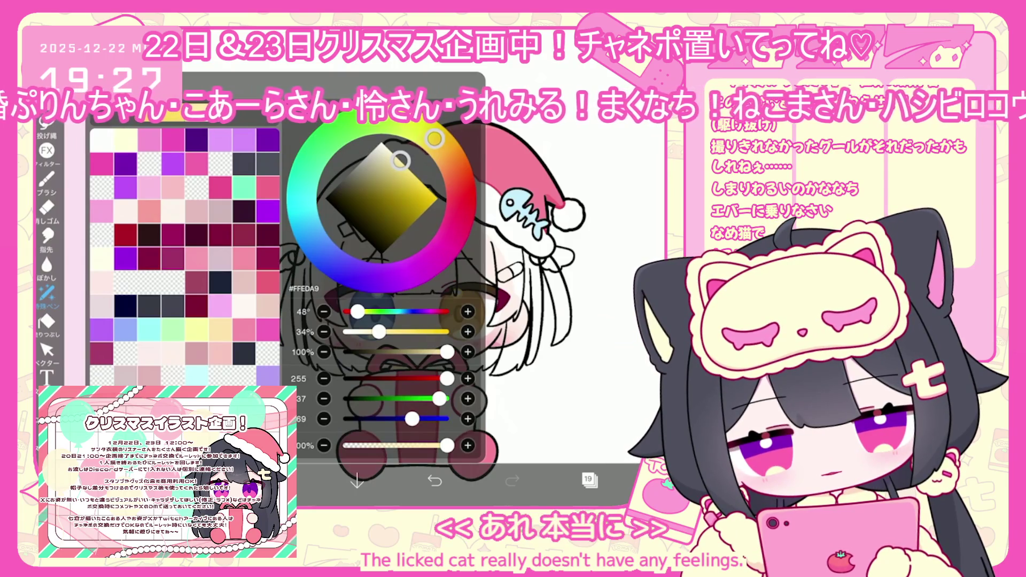
pyautogui.click(46, 321)
pyautogui.click(589, 480)
pyautogui.scroll(-10, 606, 278)
pyautogui.scroll(10, 606, 278)
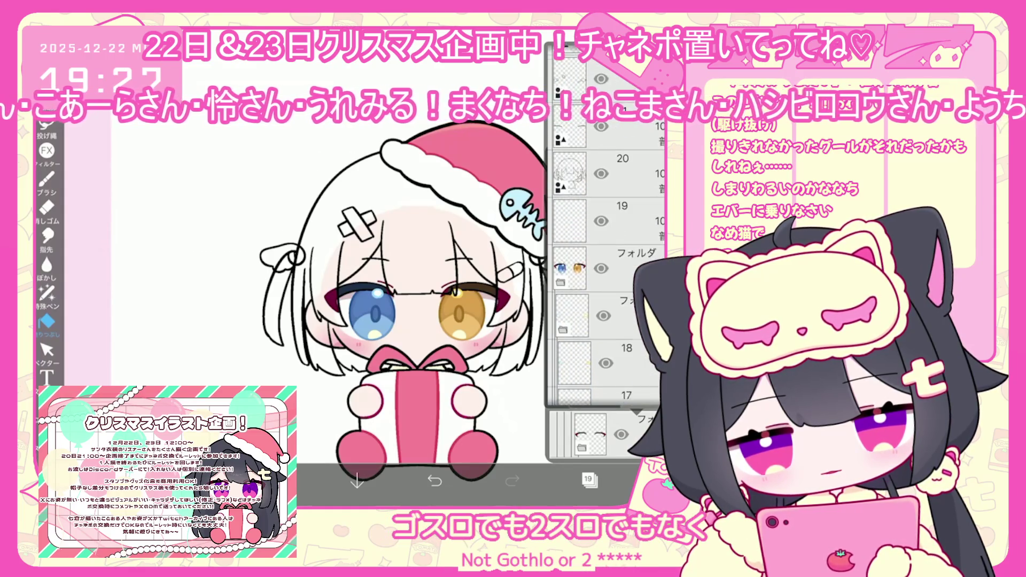
pyautogui.click(321, 224)
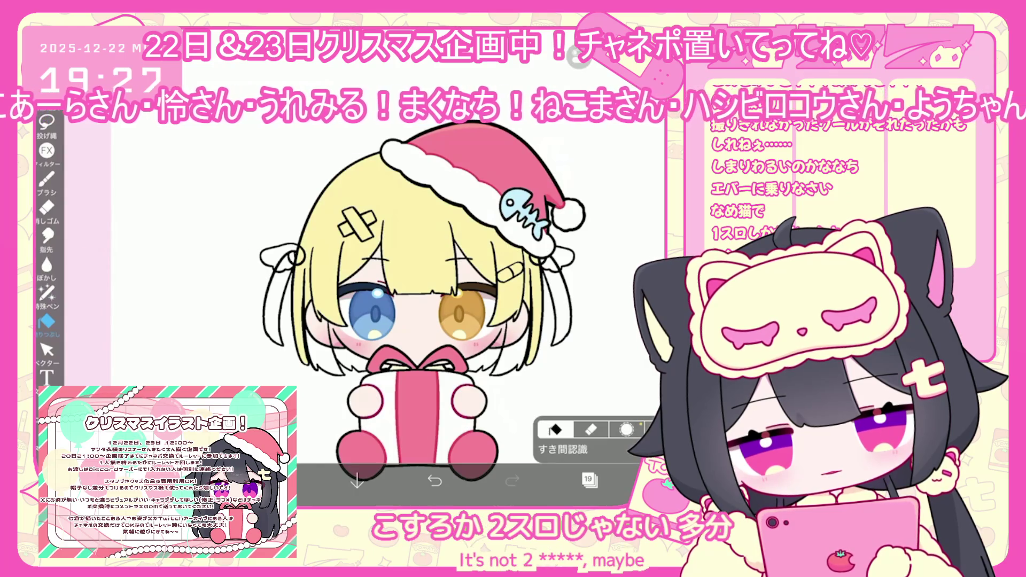
pyautogui.click(588, 480)
pyautogui.scroll(5, 588, 267)
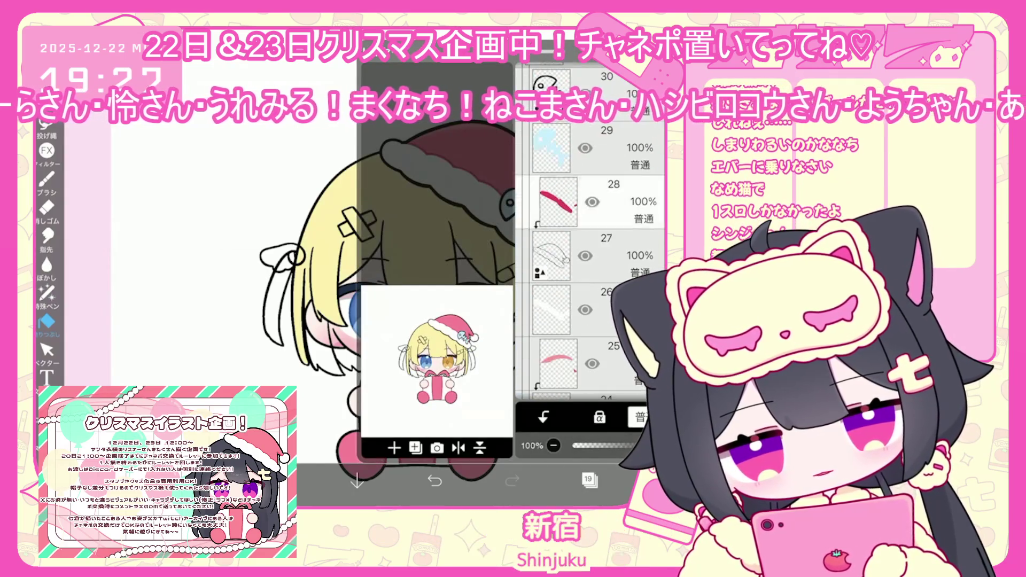
# Lower the Santa hat folder's opacity to 41%
pyautogui.scroll(3, 588, 267)
pyautogui.click(588, 201)
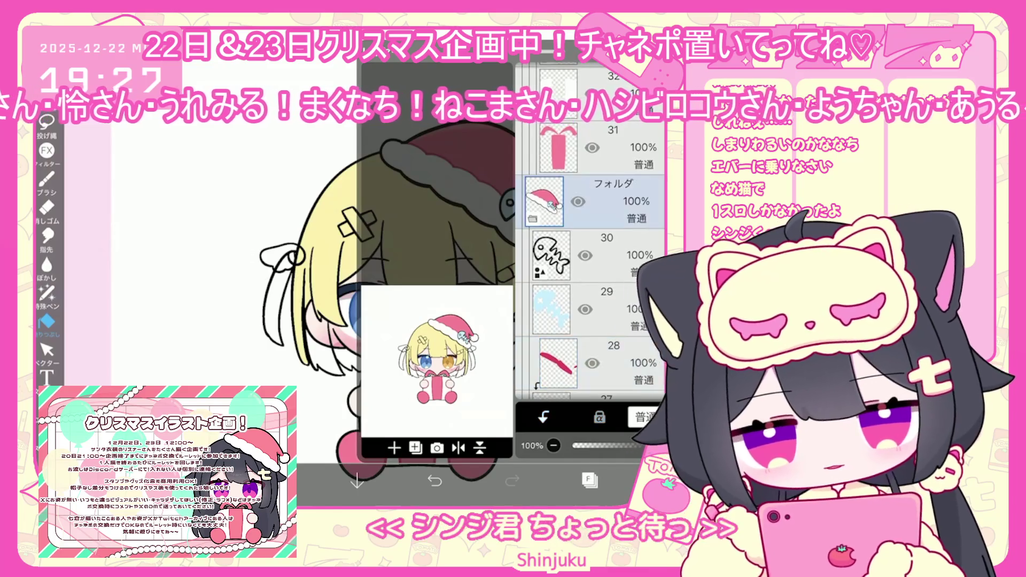
pyautogui.moveTo(663, 445); pyautogui.dragTo(621, 445)
pyautogui.scroll(-5, 588, 267)
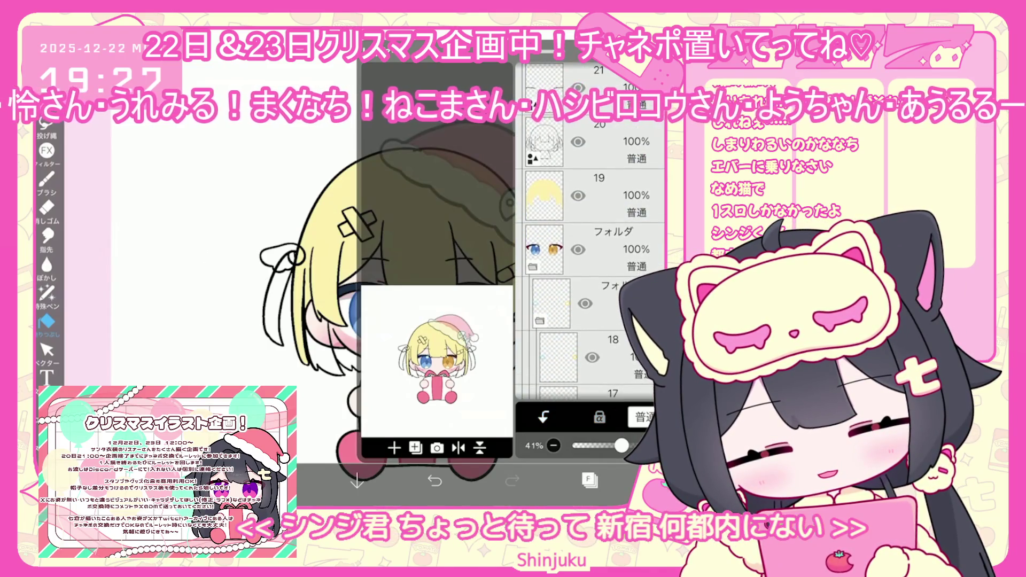
# Select yellow hair layer 19, then layer 20 above it
pyautogui.click(588, 195)
pyautogui.click(588, 480)
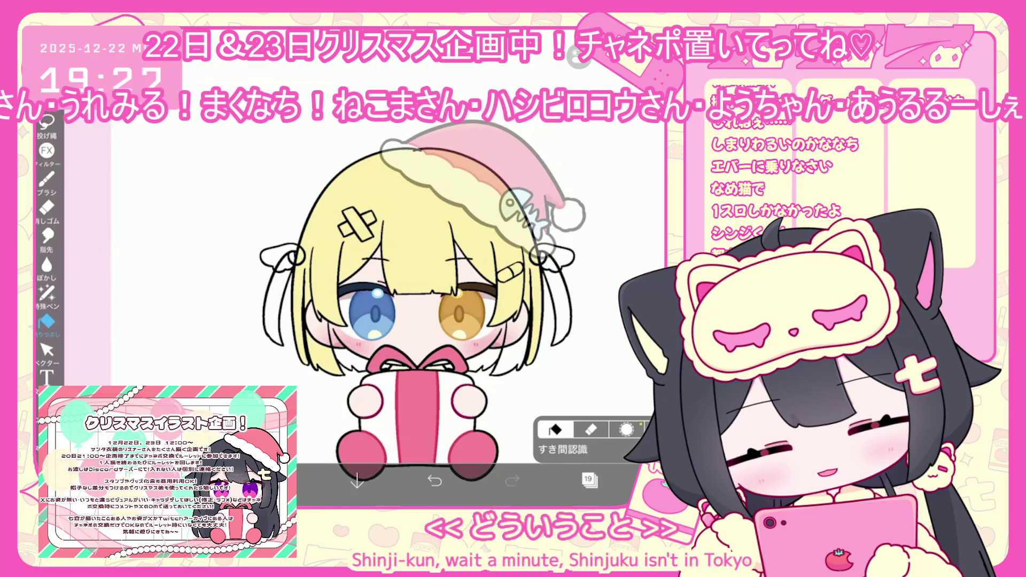
pyautogui.click(588, 480)
pyautogui.click(396, 435)
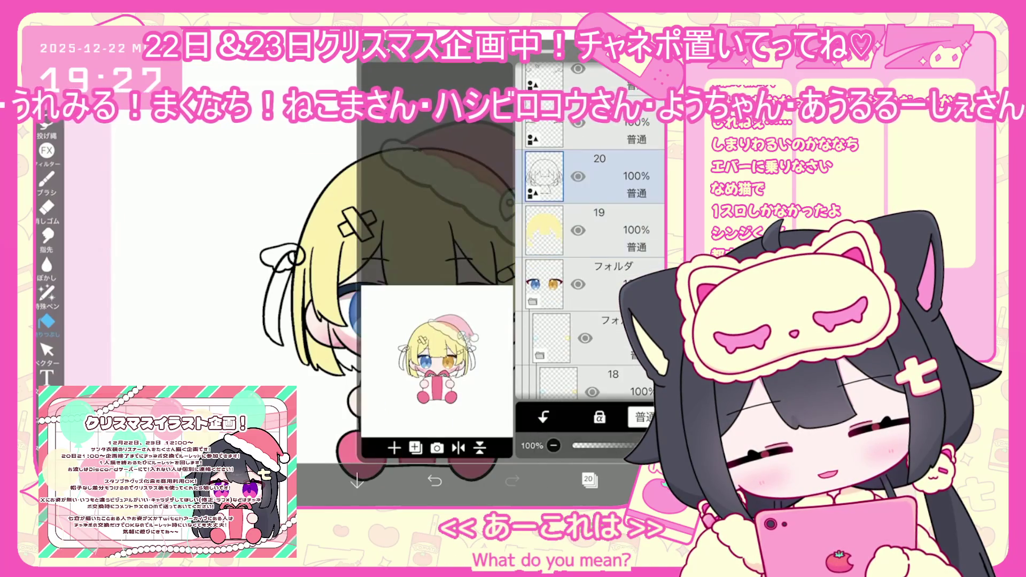
pyautogui.click(588, 480)
pyautogui.click(46, 350)
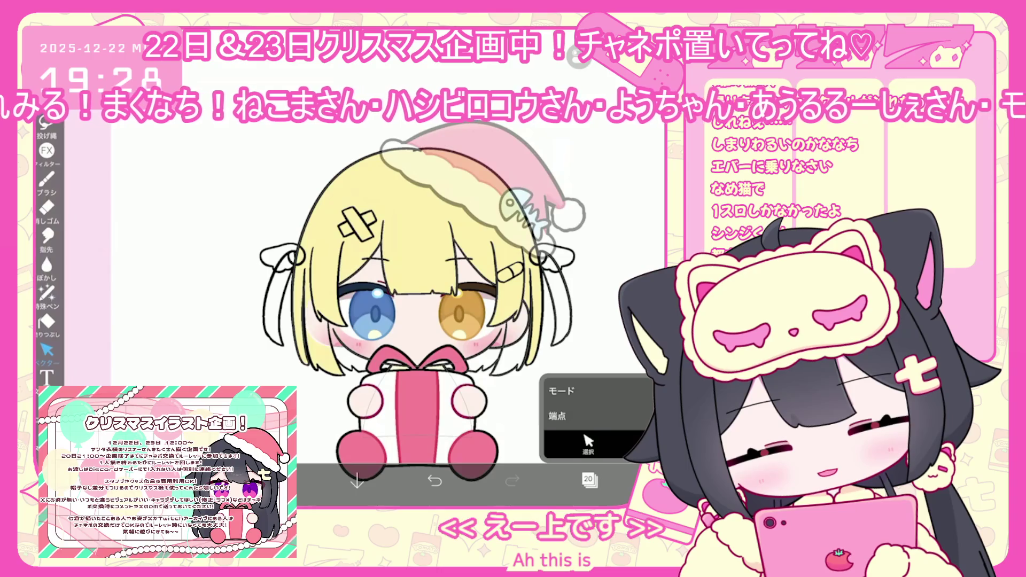
# Undo the last vector-eraser stroke to restore the removed line
pyautogui.click(434, 481)
pyautogui.scroll(5, 459, 267)
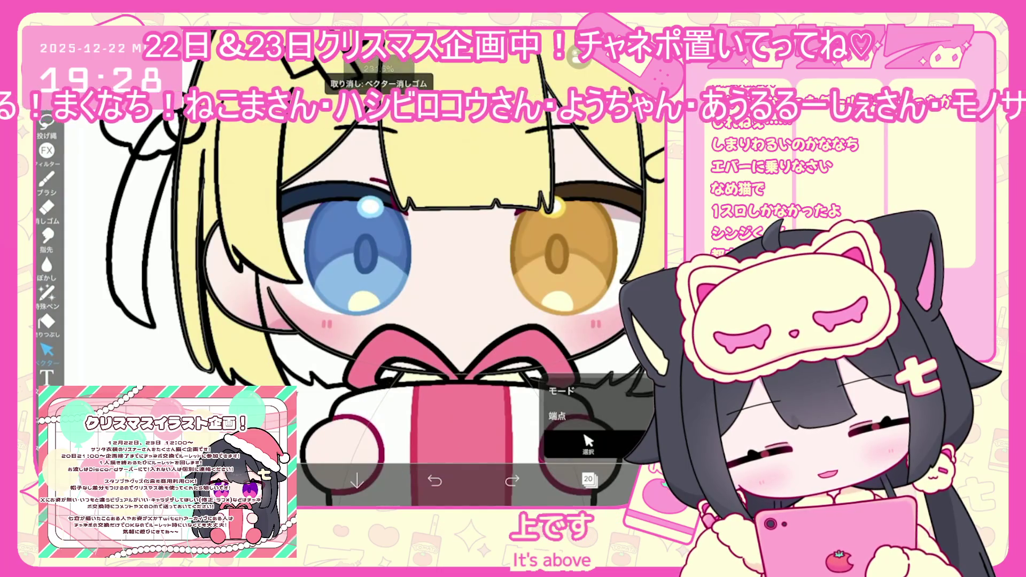
pyautogui.click(47, 124)
pyautogui.click(613, 75)
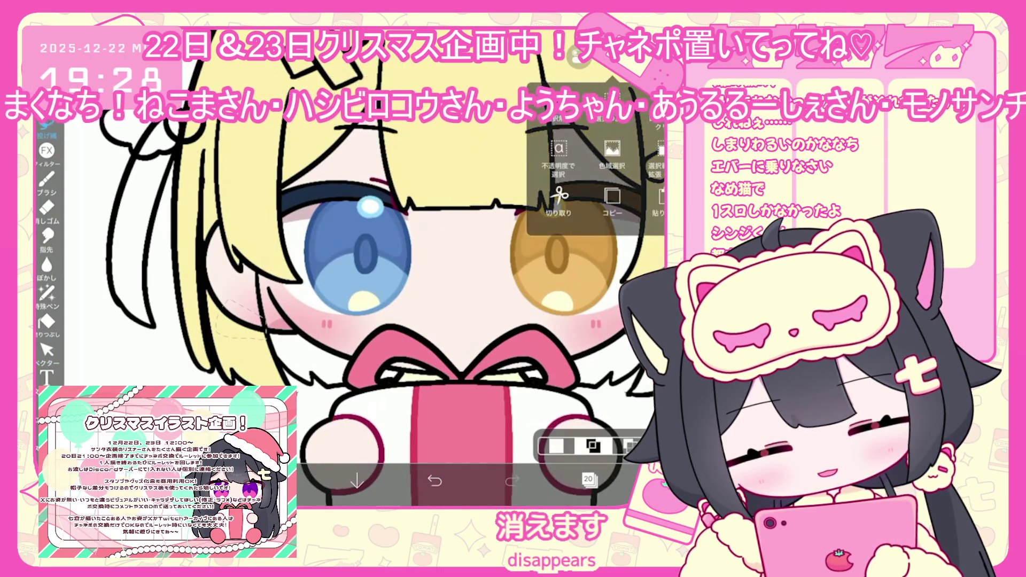
pyautogui.click(46, 350)
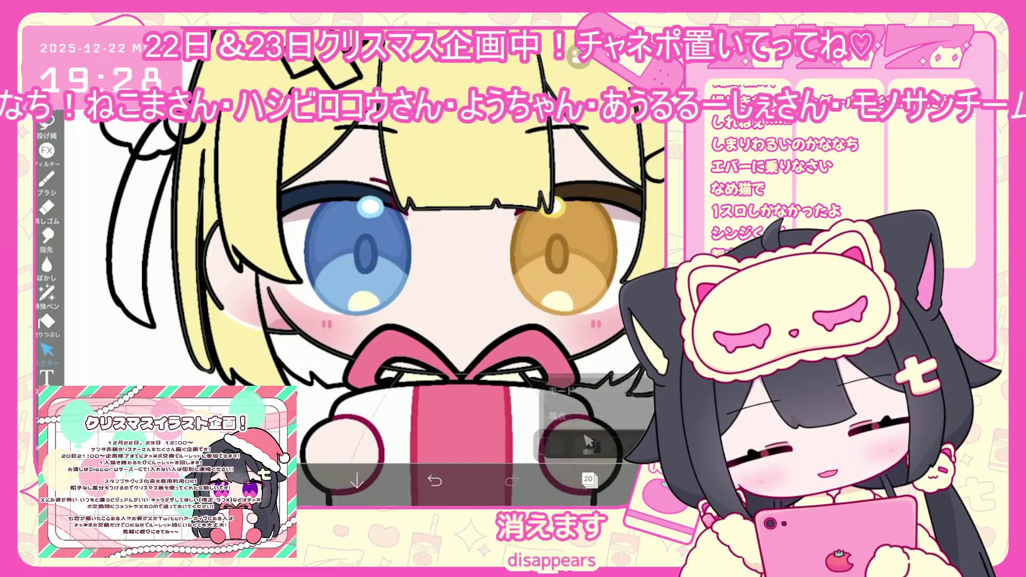
pyautogui.hscroll(5, 347, 267)
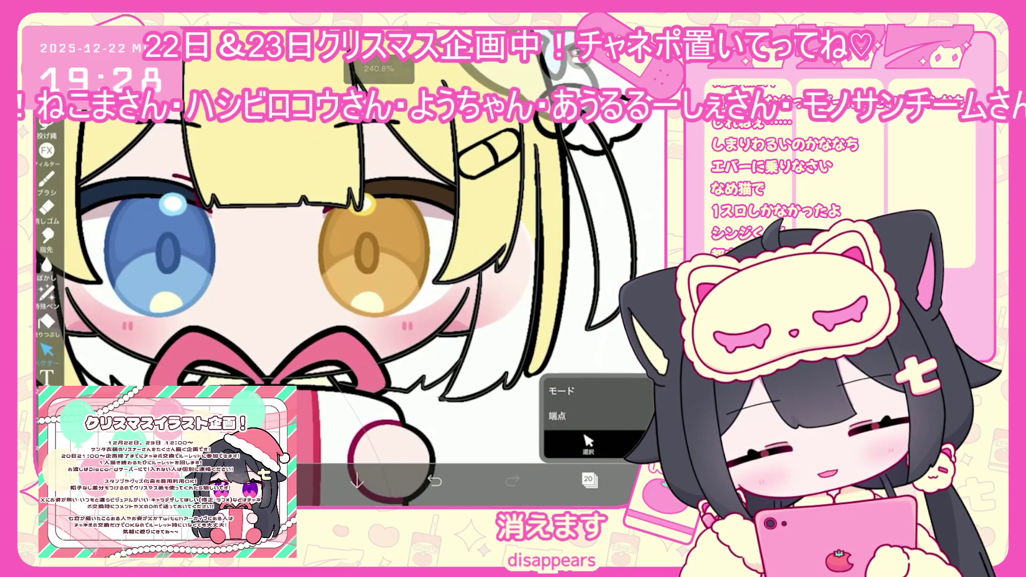
pyautogui.scroll(-3, 348, 268)
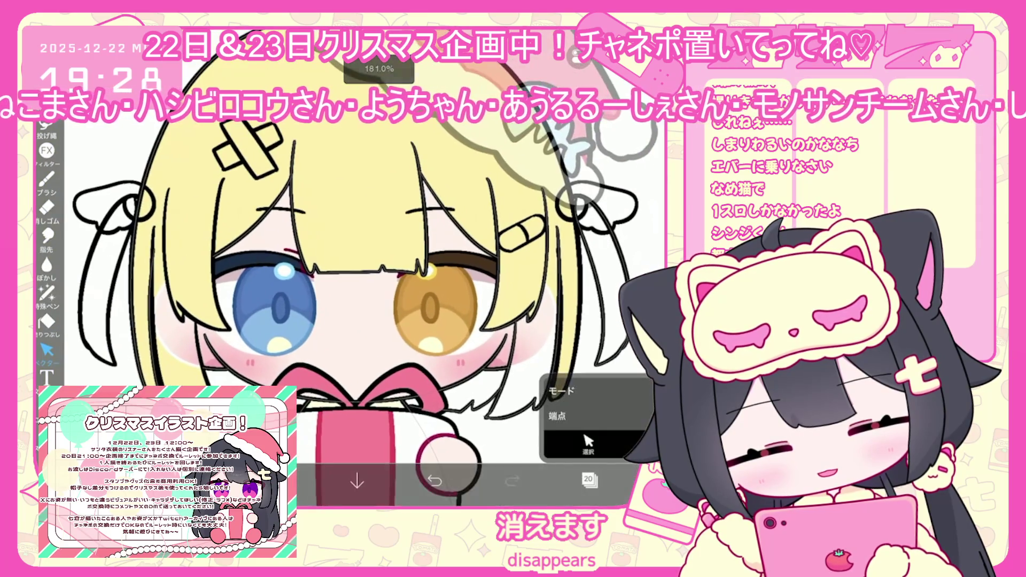
# Make yellow hair layer 19 active and choose the Fill tool
pyautogui.click(588, 480)
pyautogui.click(588, 230)
pyautogui.click(588, 480)
pyautogui.click(47, 179)
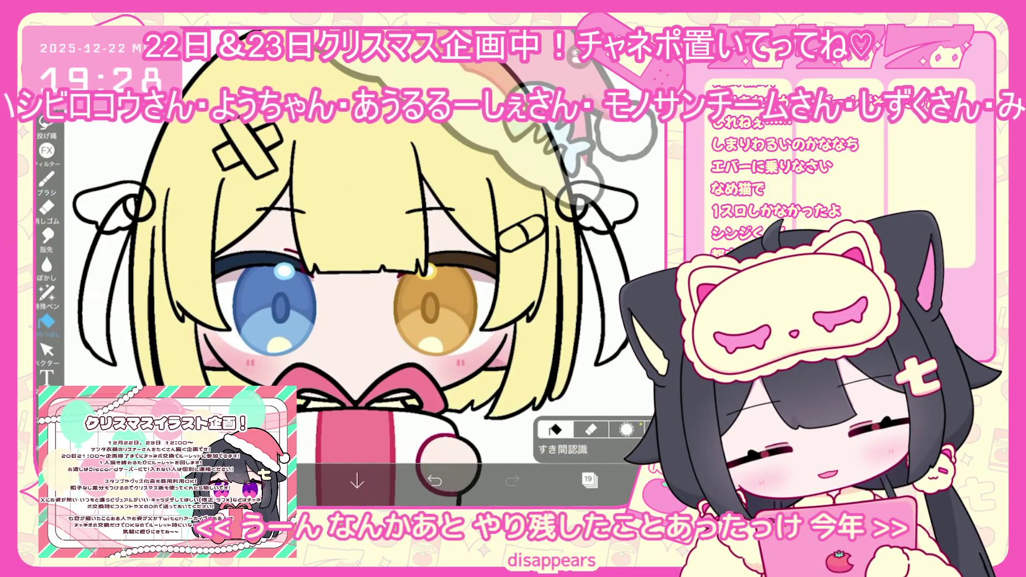
pyautogui.scroll(-3, 353, 268)
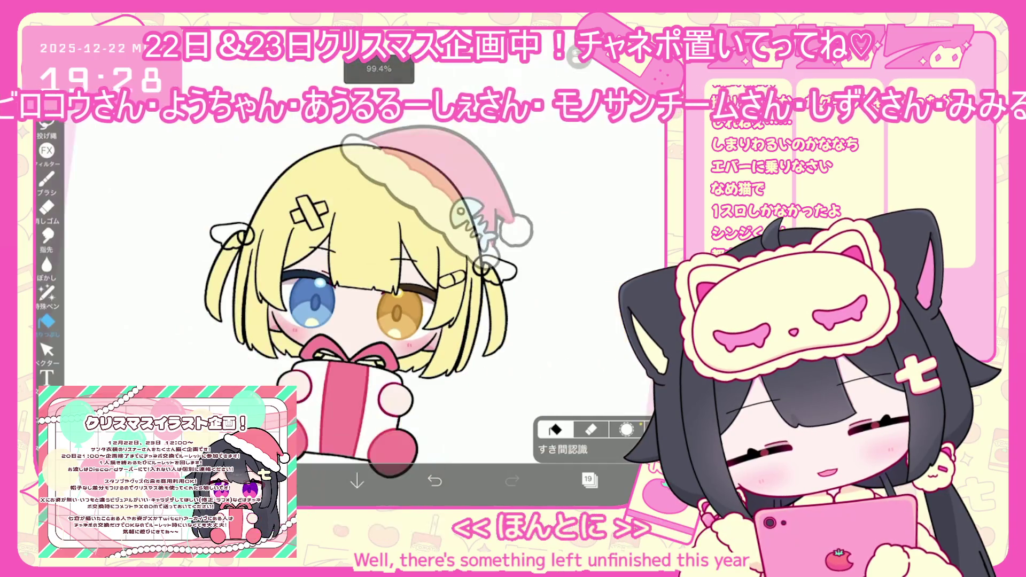
# Add a new empty layer and choose its drawing colour
pyautogui.click(588, 480)
pyautogui.click(394, 448)
pyautogui.click(289, 480)
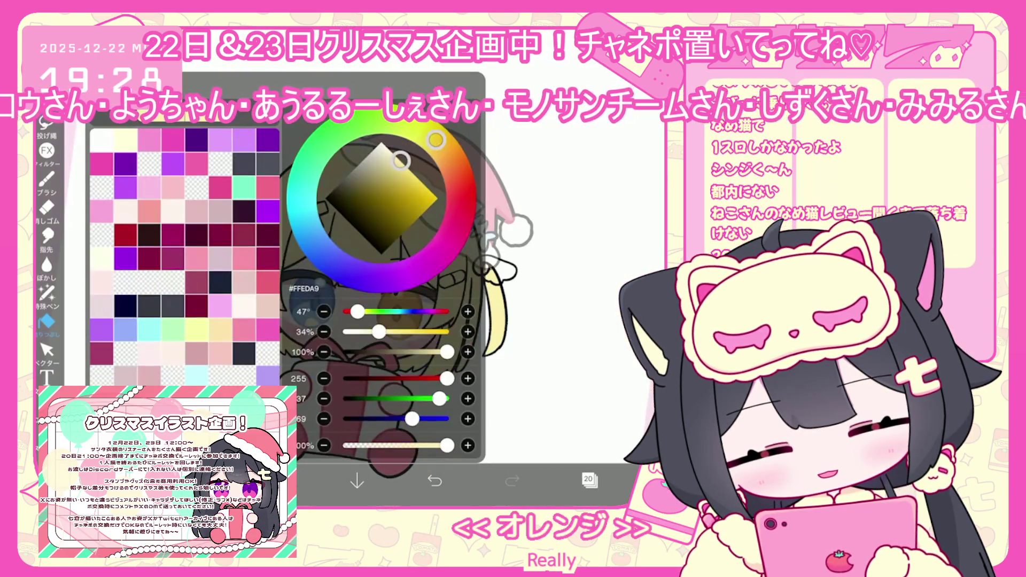
pyautogui.scroll(3, 332, 299)
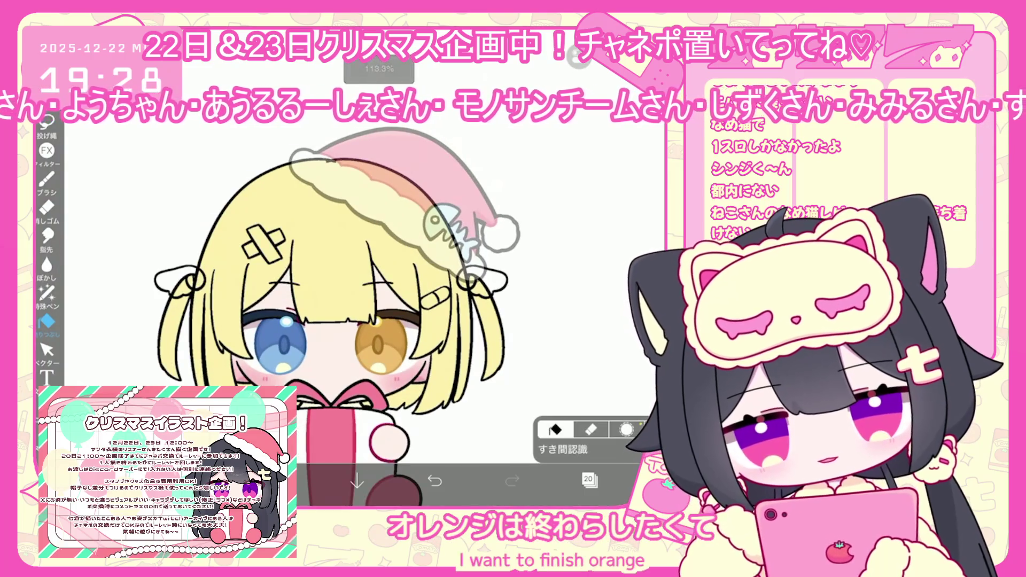
# Move the new layer above line art layer 21 and check the Fill settings
pyautogui.click(588, 481)
pyautogui.scroll(2, 594, 240)
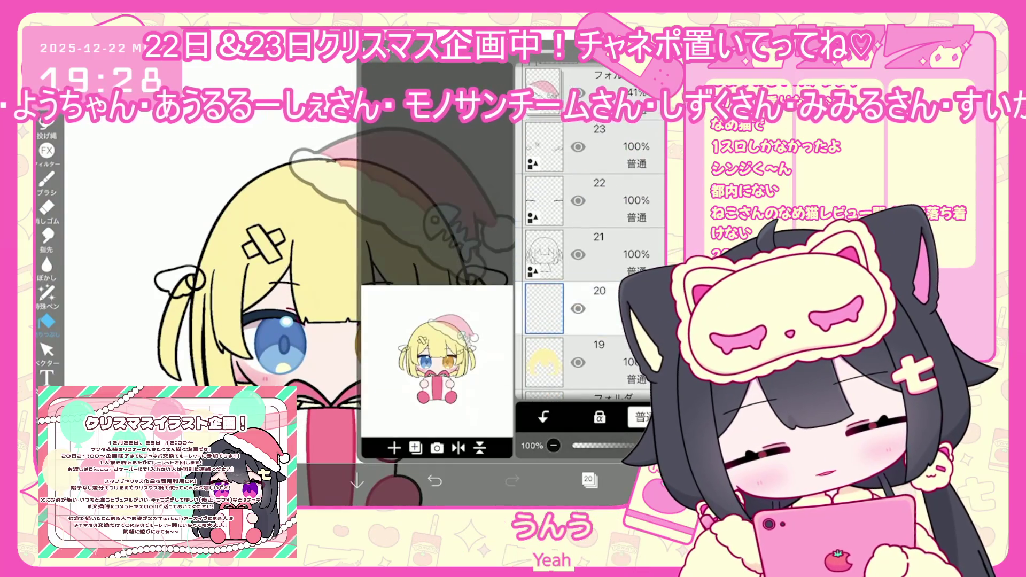
pyautogui.moveTo(655, 301); pyautogui.dragTo(655, 200)
pyautogui.click(588, 480)
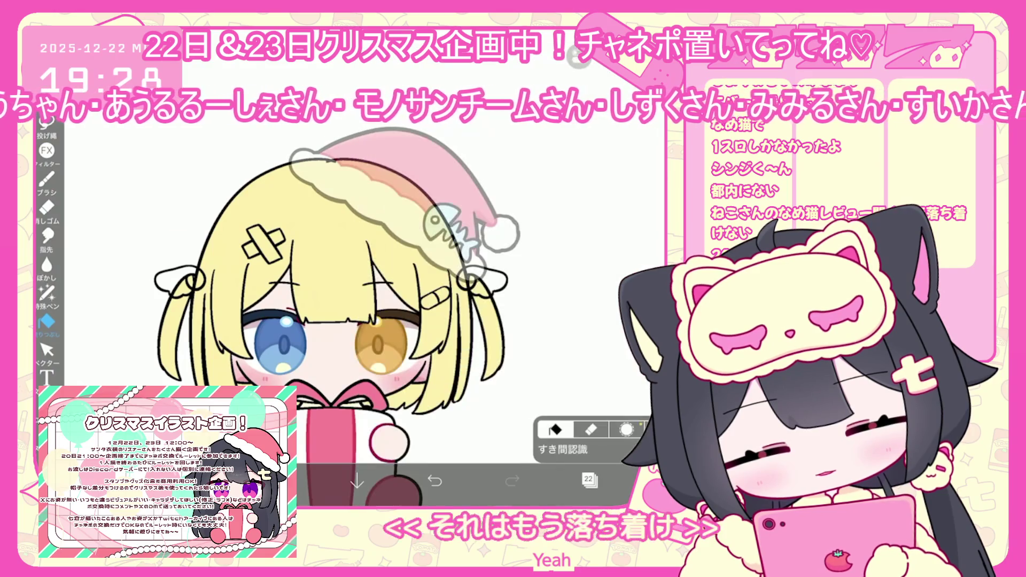
pyautogui.click(562, 443)
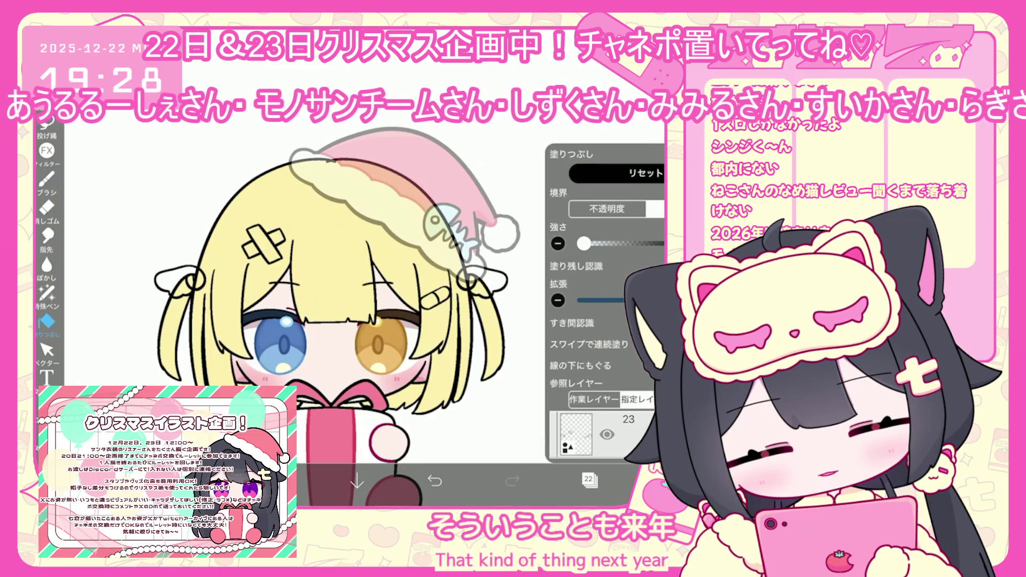
pyautogui.click(562, 448)
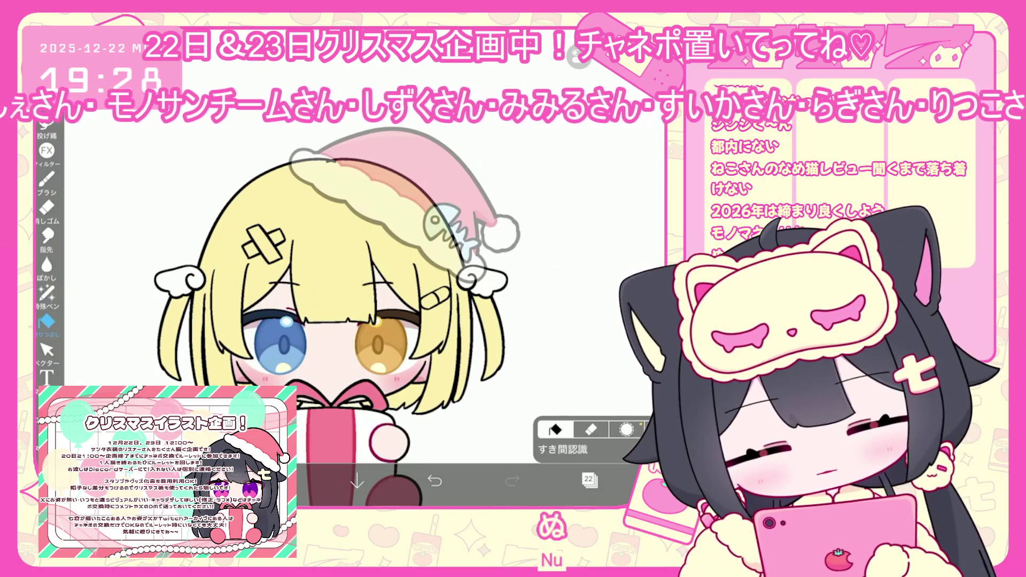
pyautogui.click(589, 480)
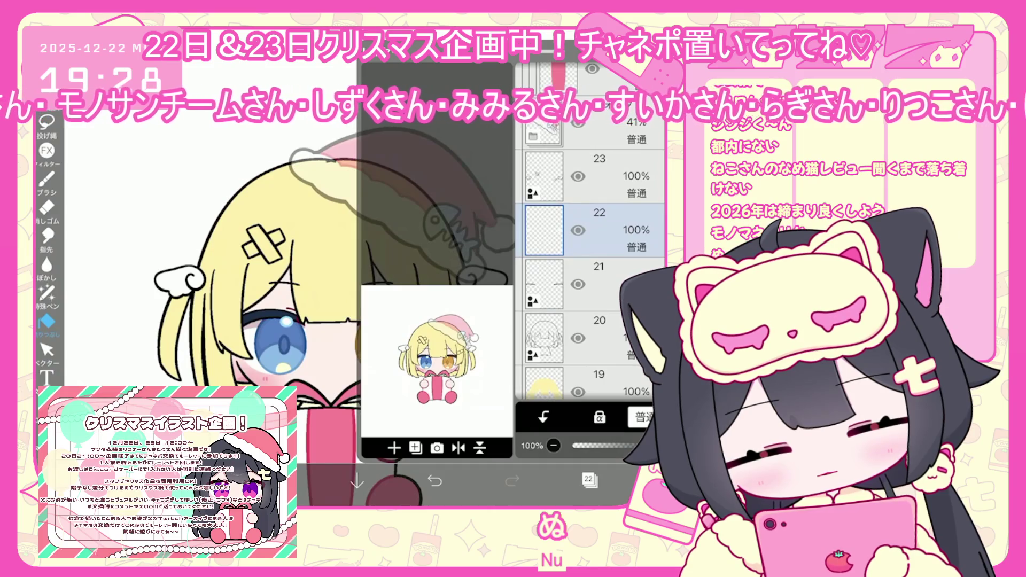
# Make light blue #91C1F1 the drawing colour
pyautogui.click(588, 480)
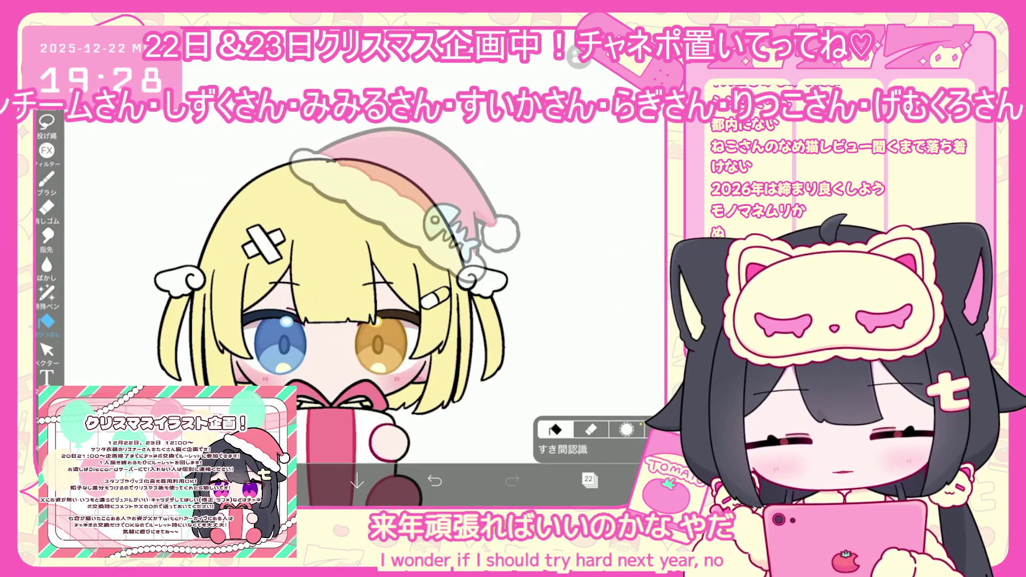
pyautogui.click(280, 481)
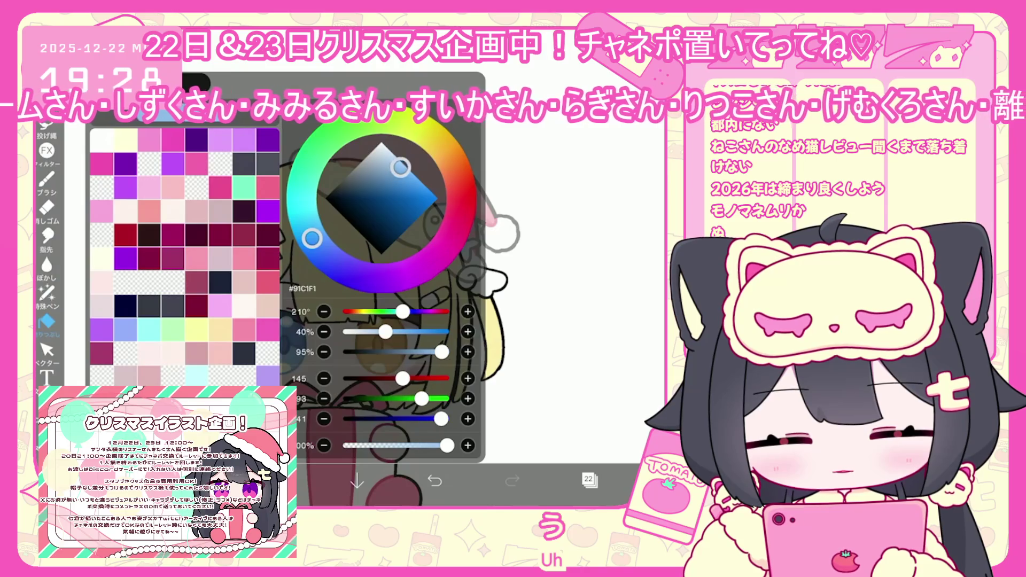
pyautogui.click(279, 481)
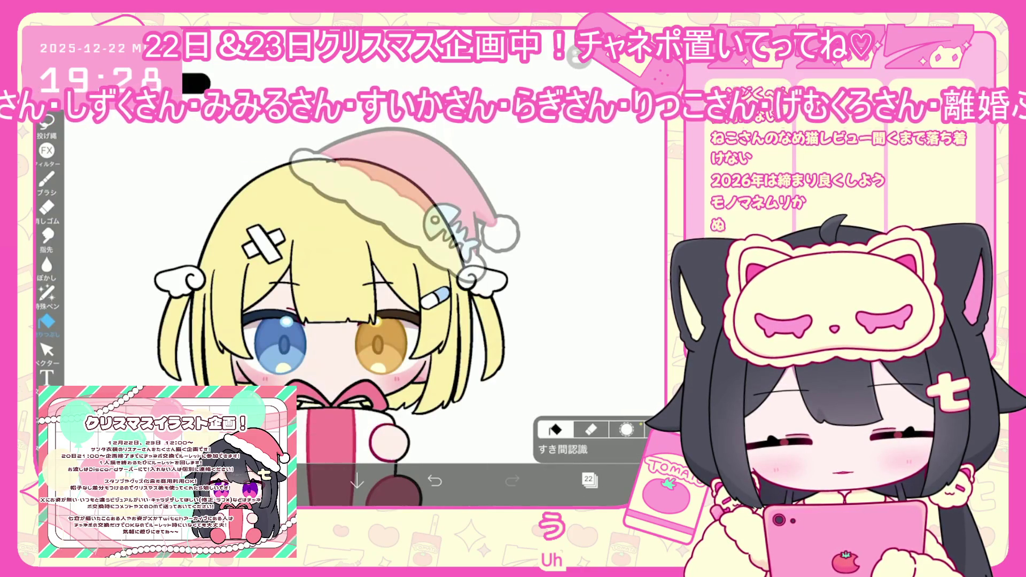
# Move layer 23 below line art layer 21 and clip it to the hair layer
pyautogui.click(589, 480)
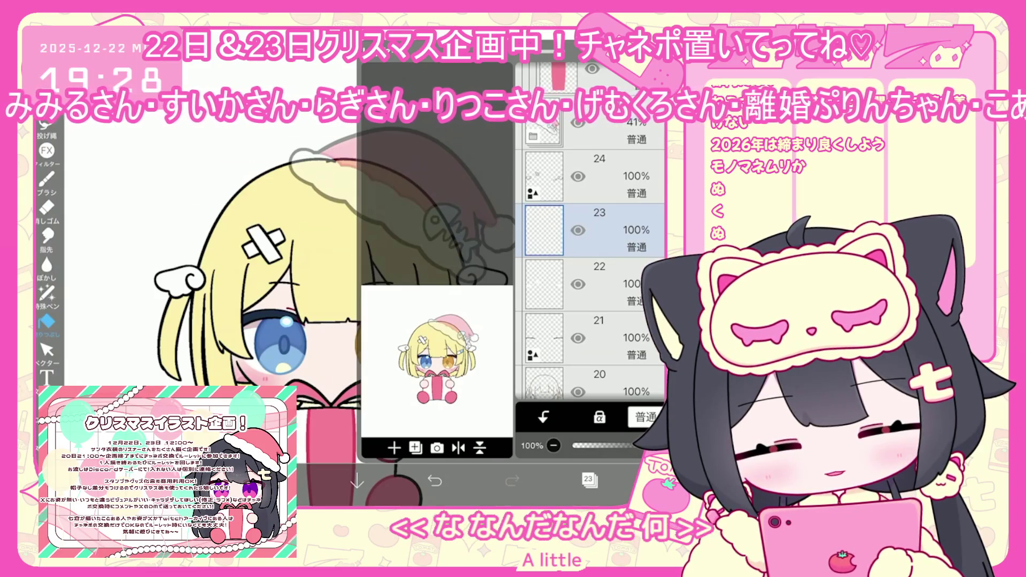
pyautogui.moveTo(588, 231); pyautogui.dragTo(588, 351)
pyautogui.scroll(-2, 588, 268)
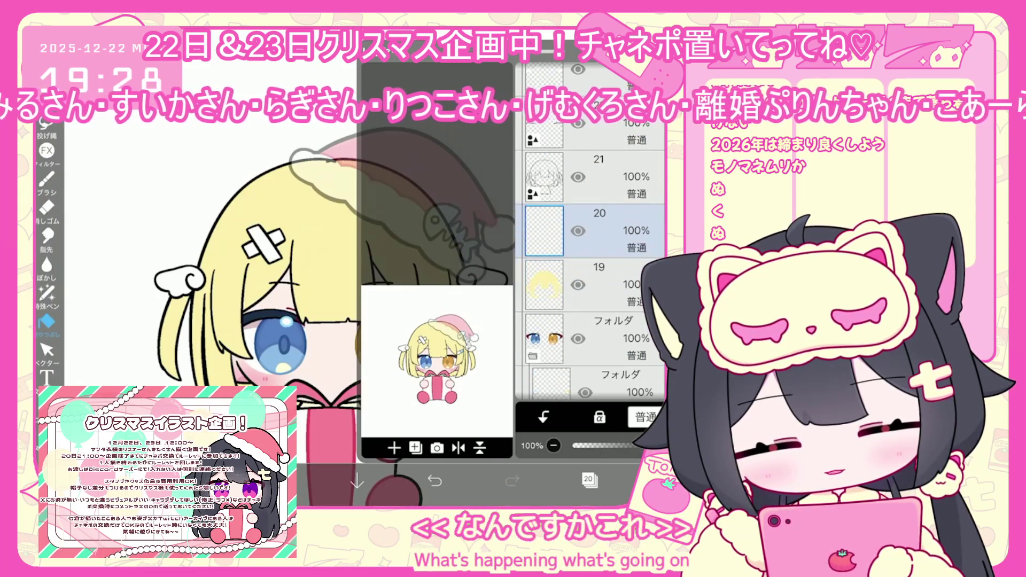
pyautogui.click(543, 417)
pyautogui.click(588, 480)
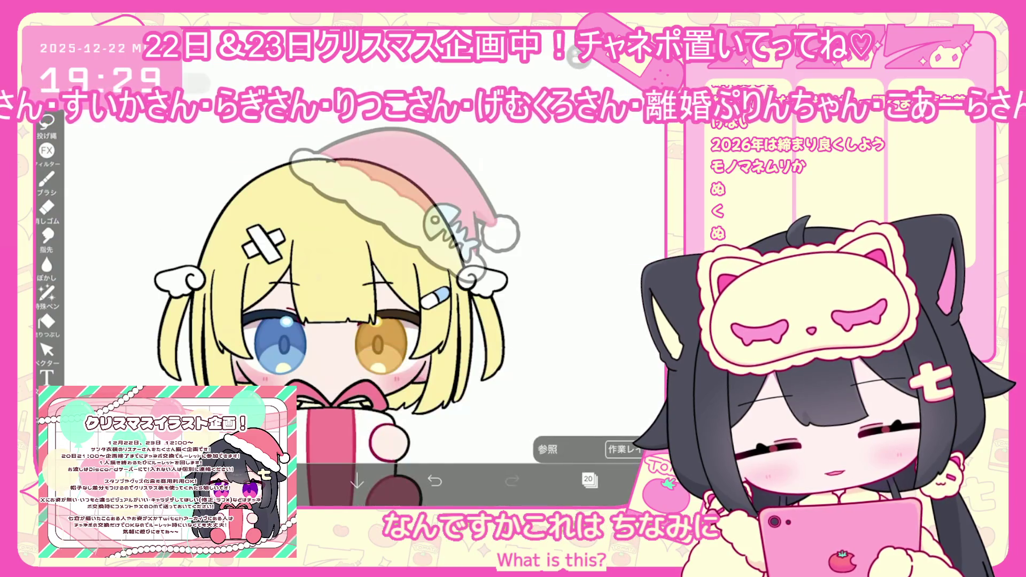
# Try several colours in the colour picker, then undo the last lasso fill
pyautogui.click(280, 481)
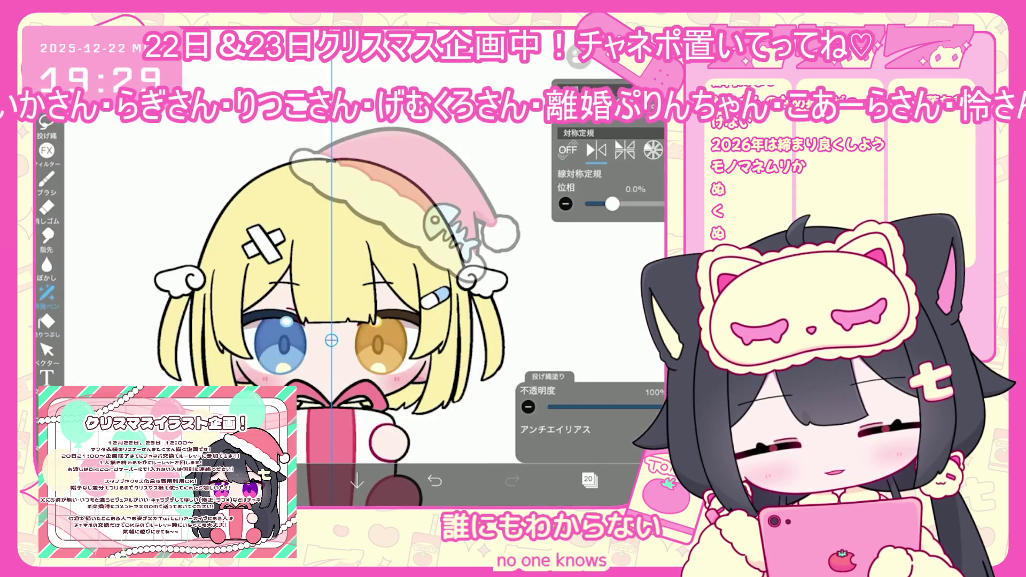
pyautogui.click(280, 481)
pyautogui.click(280, 481)
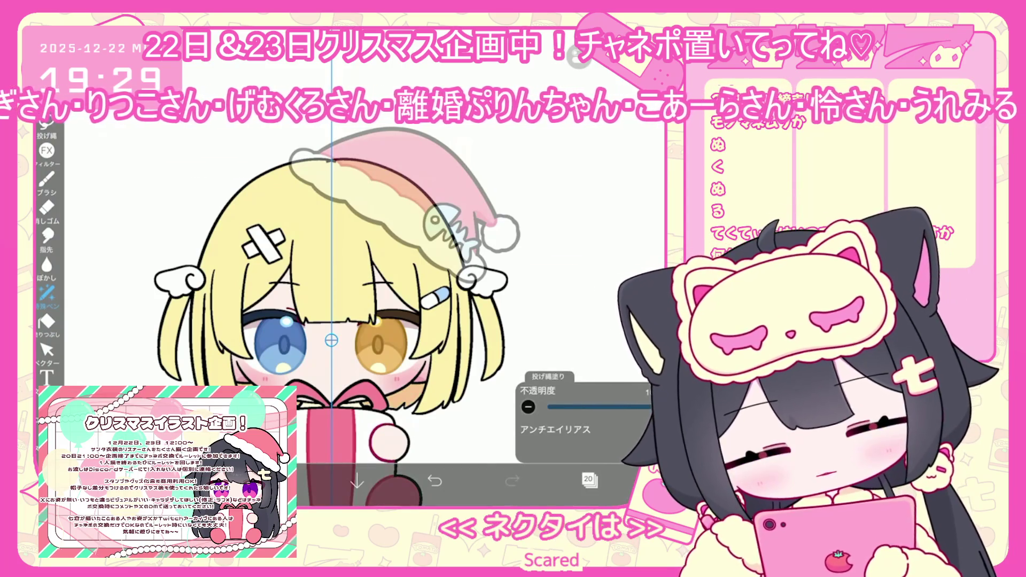
pyautogui.click(280, 481)
pyautogui.click(280, 481)
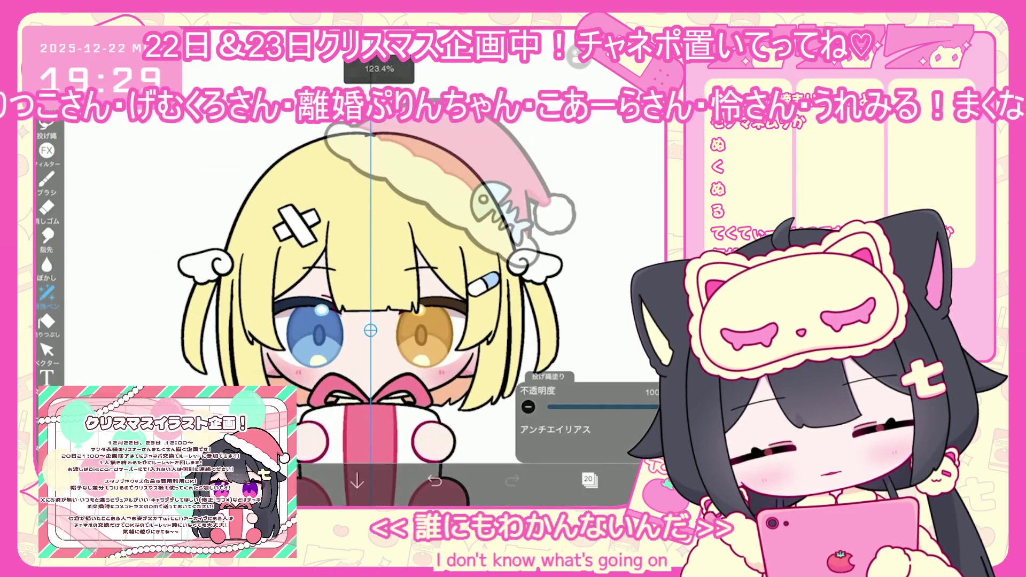
pyautogui.click(279, 482)
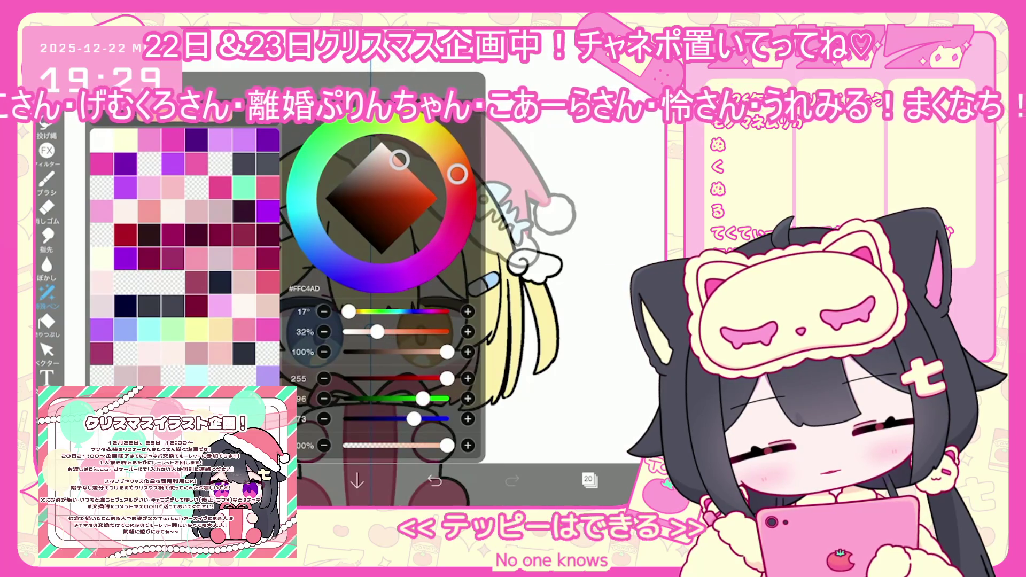
pyautogui.click(279, 481)
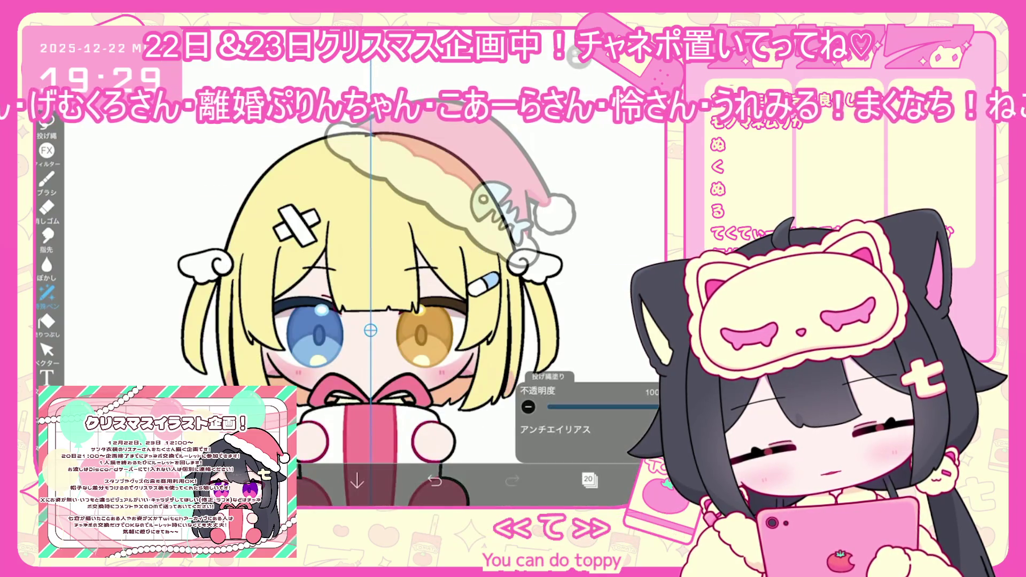
pyautogui.click(434, 480)
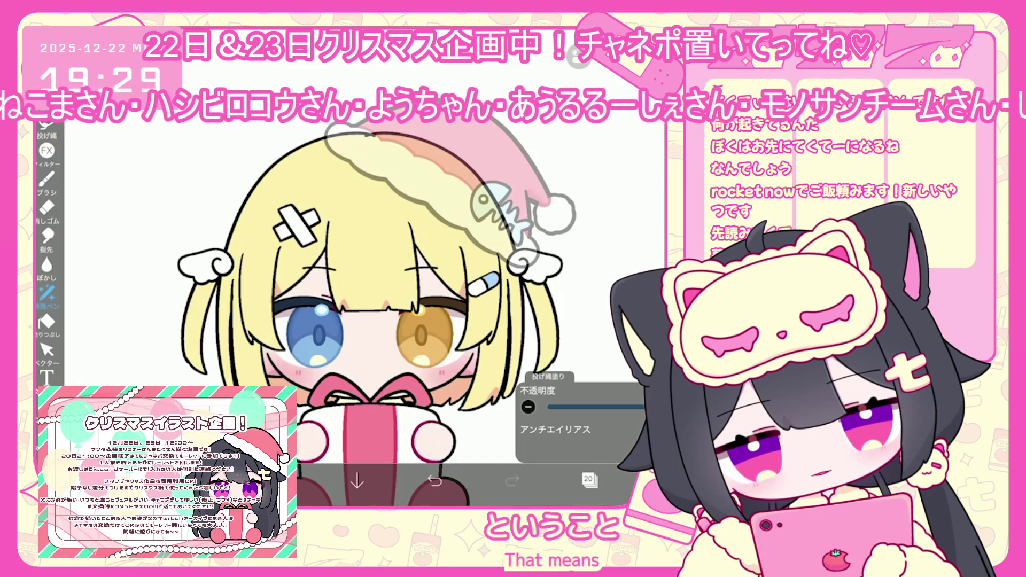
# Turn on vertical mirror symmetry and make line art layer 21 active
pyautogui.click(597, 150)
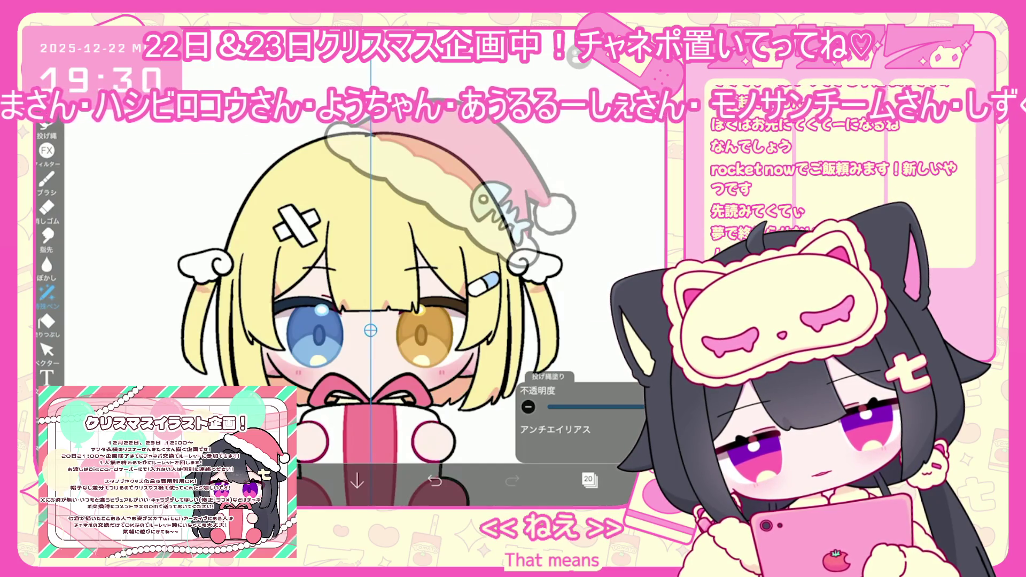
pyautogui.scroll(2, 374, 321)
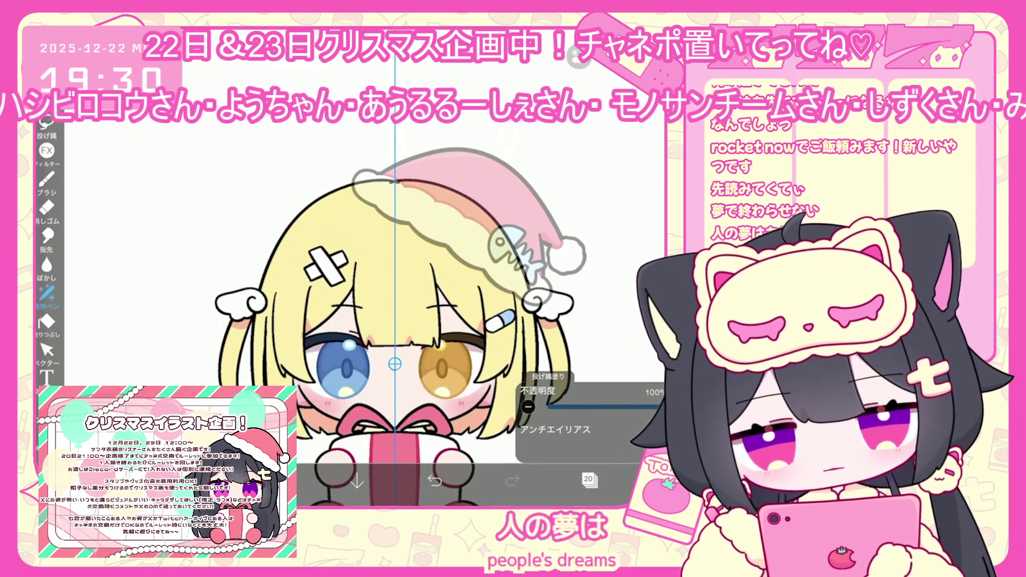
pyautogui.click(588, 479)
pyautogui.click(599, 177)
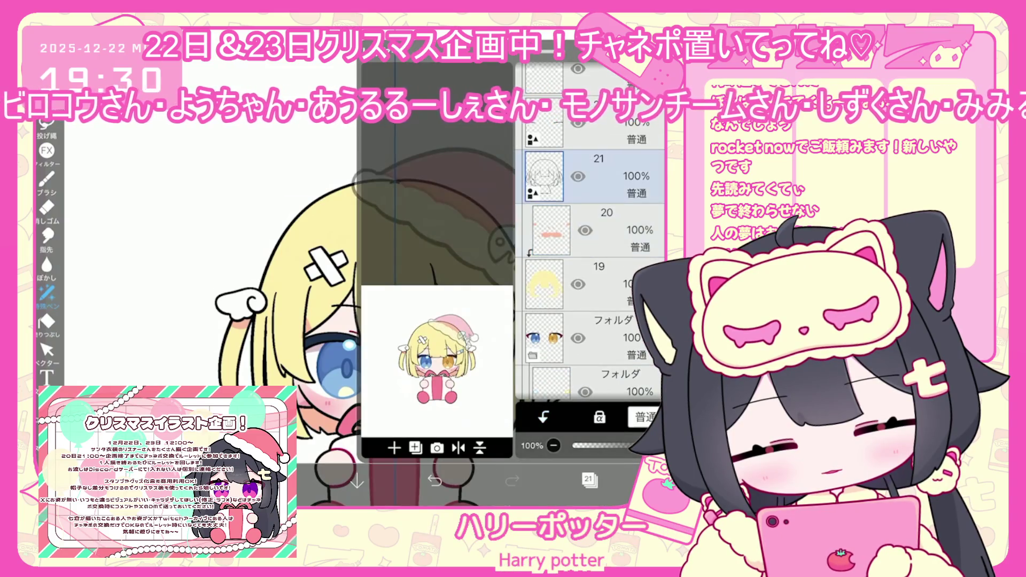
pyautogui.click(588, 480)
pyautogui.scroll(5, 374, 267)
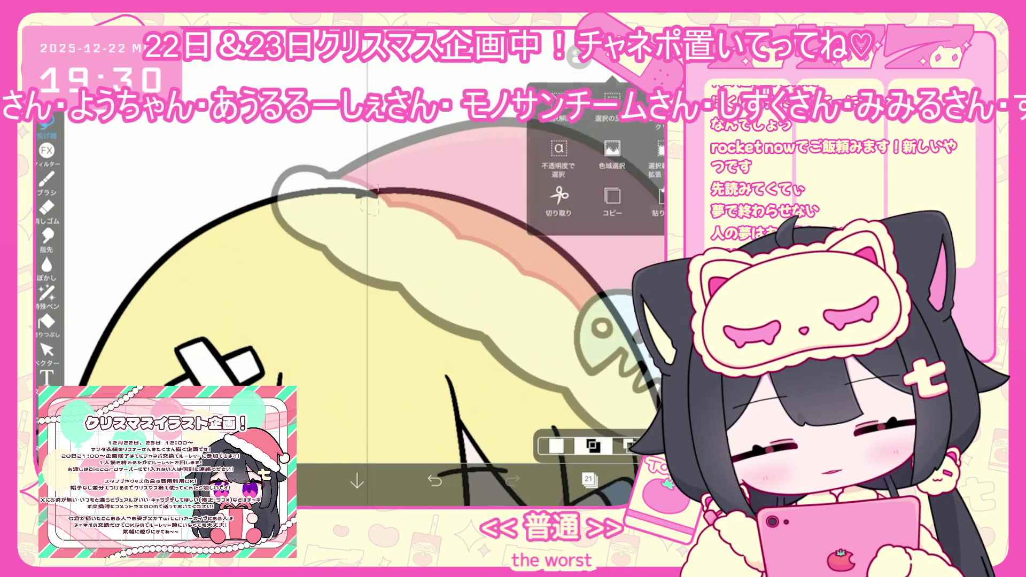
# Select blonde hair layer 19, undo the last brush shape, and switch to lasso filling
pyautogui.click(588, 479)
pyautogui.click(593, 271)
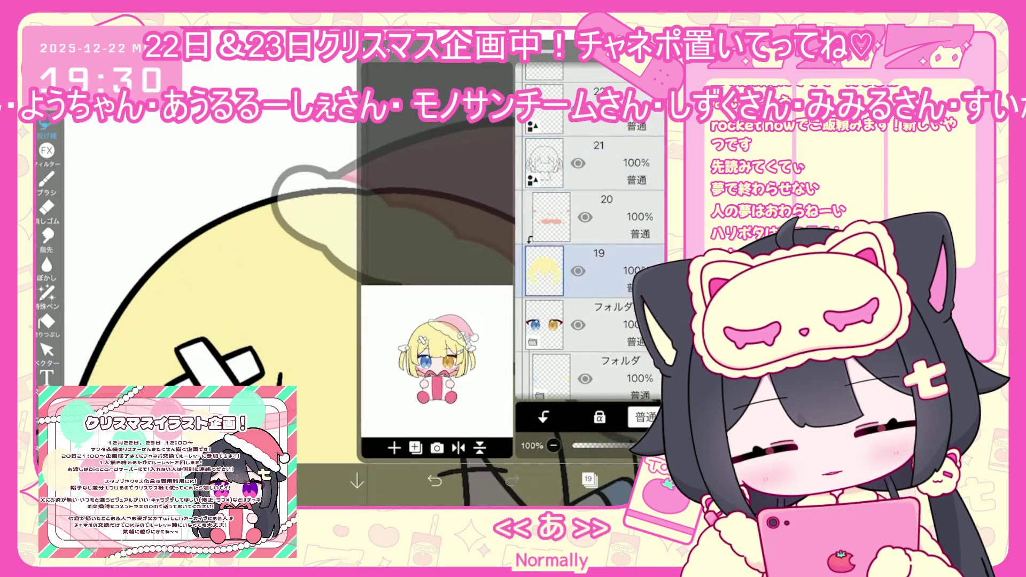
pyautogui.click(47, 179)
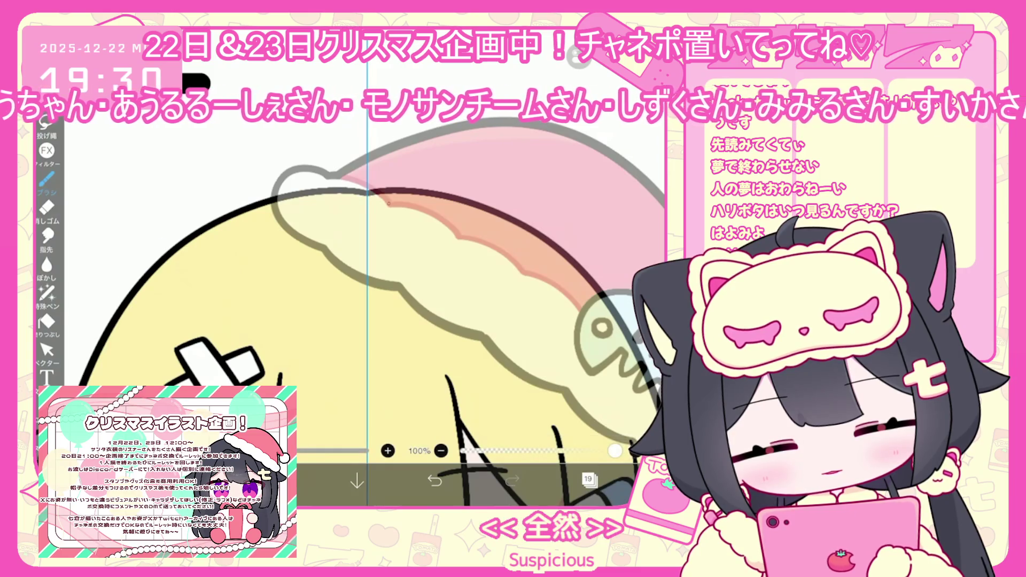
pyautogui.click(434, 479)
pyautogui.click(46, 293)
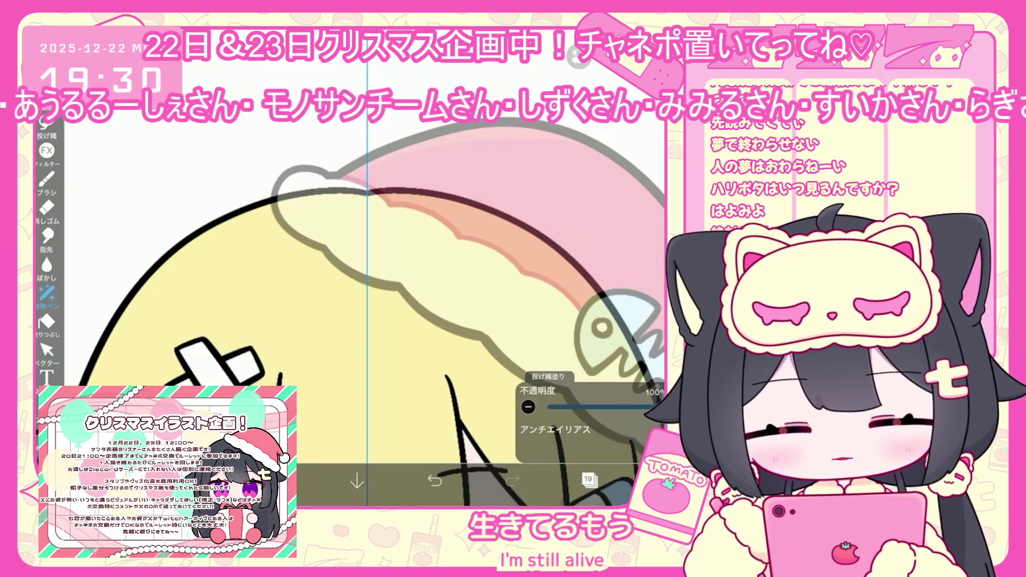
pyautogui.scroll(-10, 374, 294)
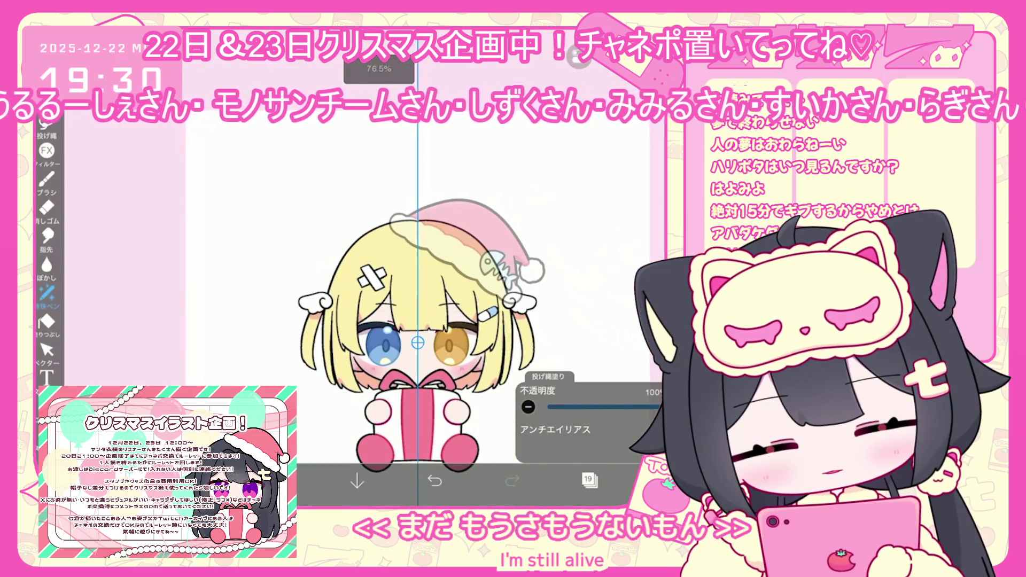
pyautogui.click(589, 479)
# Add a new layer above the hair and pick pale peach #FFE2CA
pyautogui.click(394, 448)
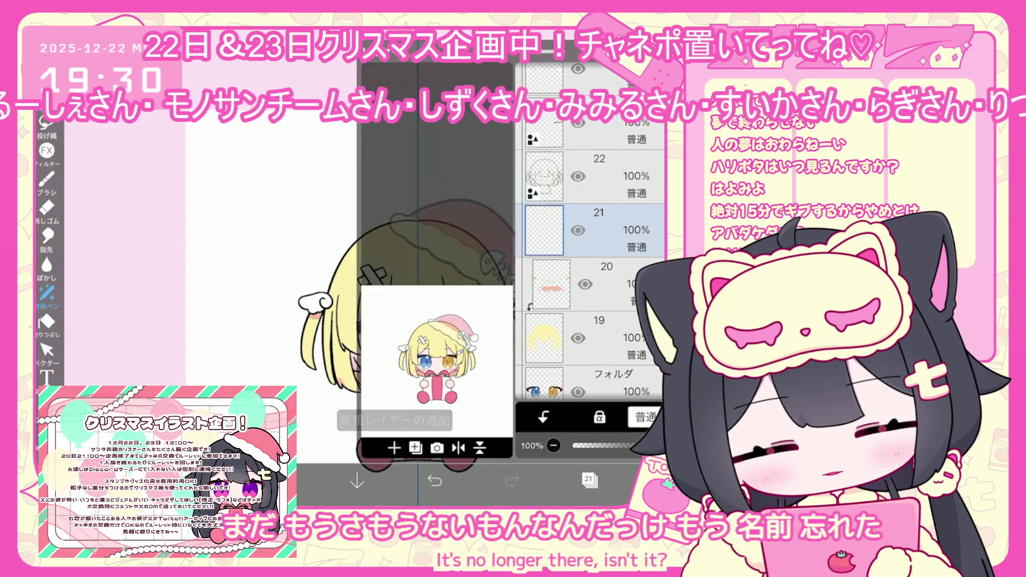
pyautogui.click(588, 479)
pyautogui.click(279, 481)
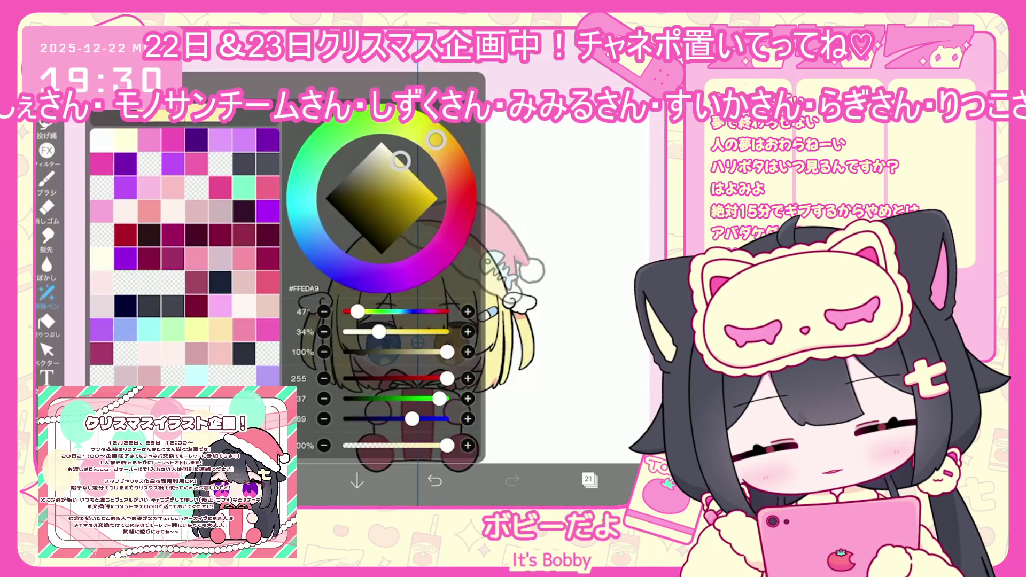
pyautogui.click(174, 187)
pyautogui.moveTo(461, 193); pyautogui.dragTo(459, 183)
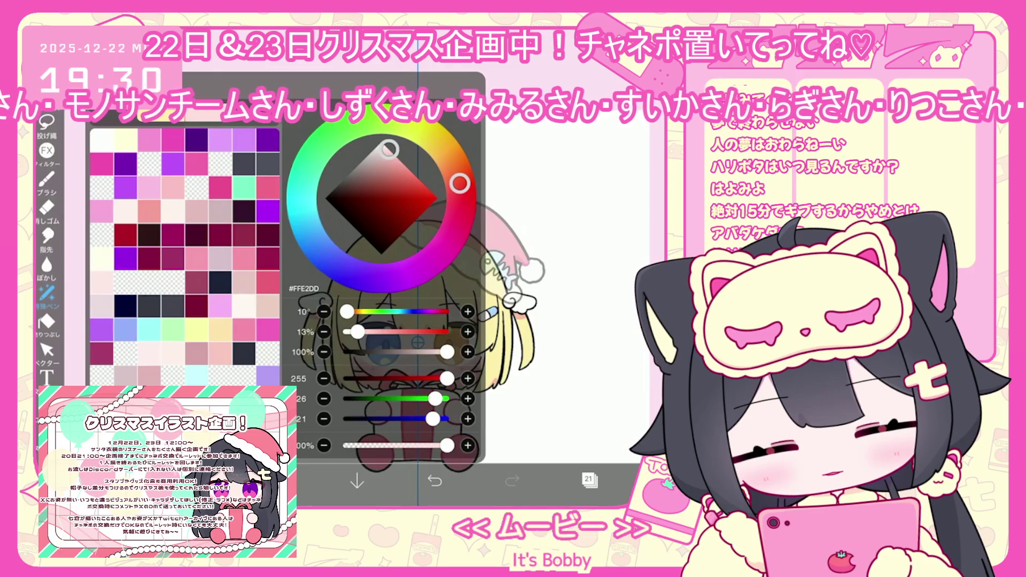
pyautogui.click(46, 178)
# Undo two test brush strokes and switch to lasso filling
pyautogui.click(534, 213)
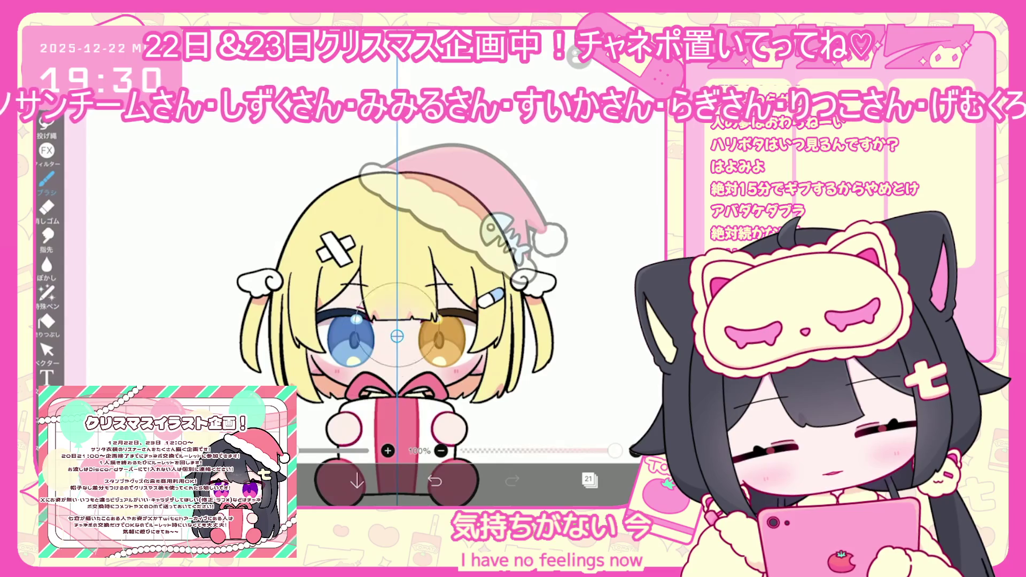
pyautogui.hotkey('ctrl', 'z')
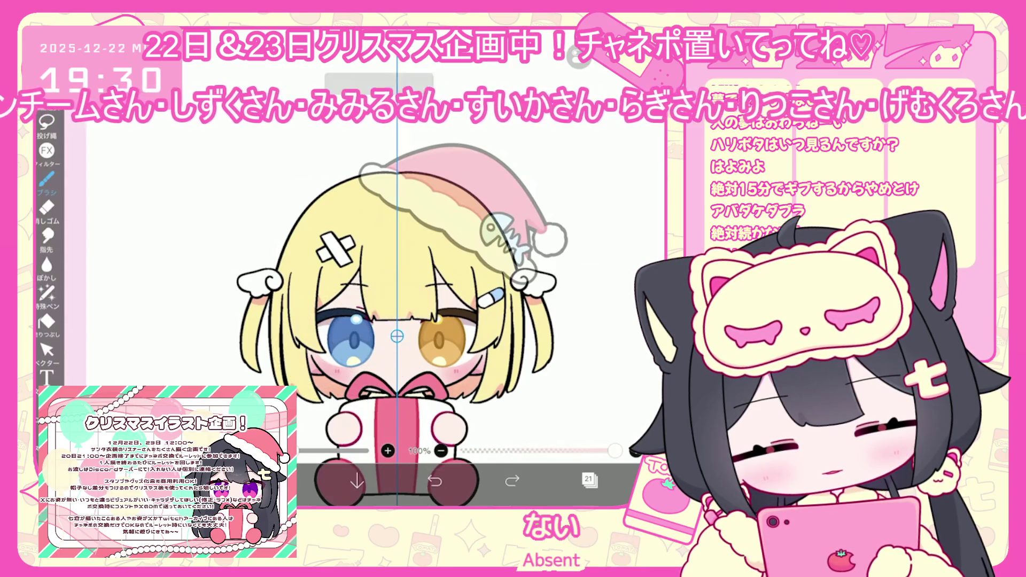
pyautogui.click(279, 480)
pyautogui.click(326, 363)
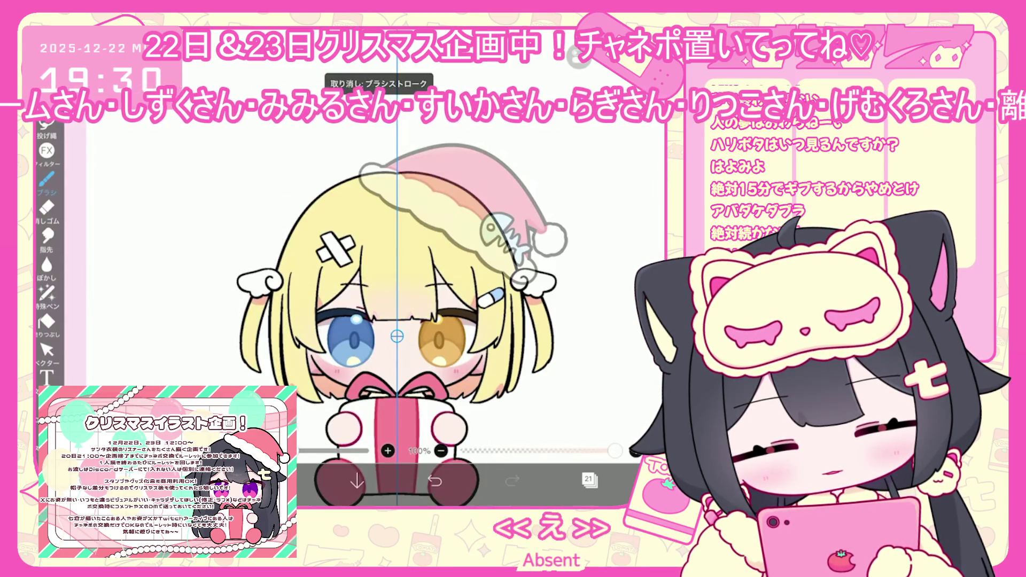
pyautogui.hotkey('ctrl', 'z')
pyautogui.click(279, 480)
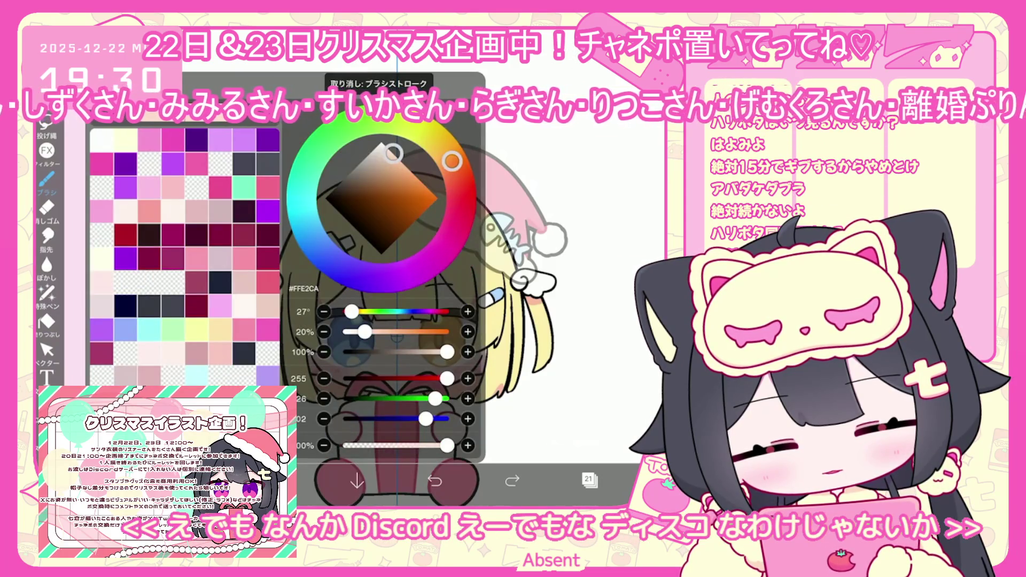
pyautogui.click(47, 293)
pyautogui.scroll(5, 374, 294)
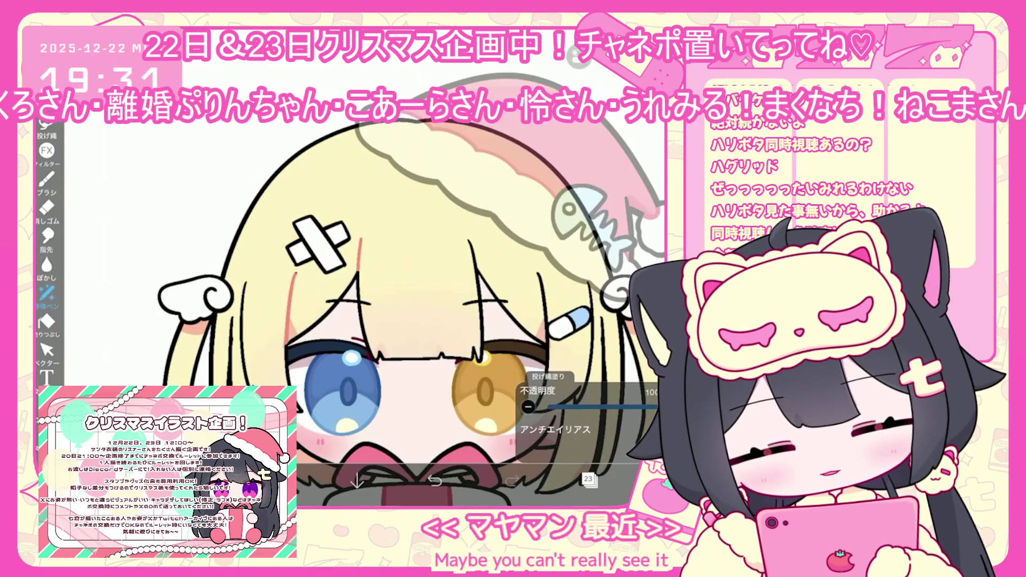
# Restore the orange hair shading and lasso a thin shade along the hair's left edge
pyautogui.hotkey('ctrl', 'z')
pyautogui.hotkey('ctrl', 'shift', 'z')
pyautogui.moveTo(241, 281); pyautogui.dragTo(241, 361)
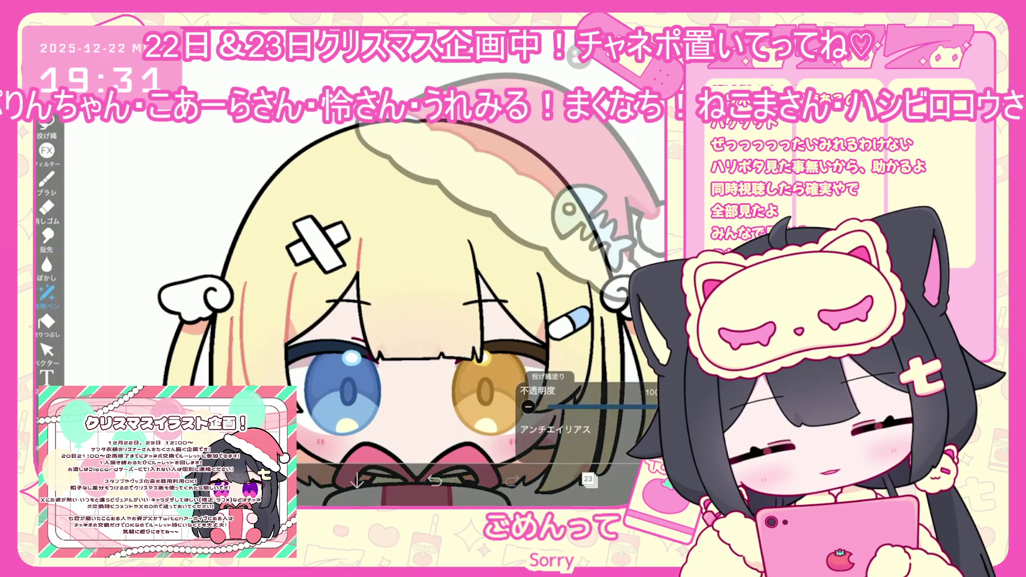
pyautogui.scroll(-5, 374, 294)
pyautogui.scroll(5, 545, 358)
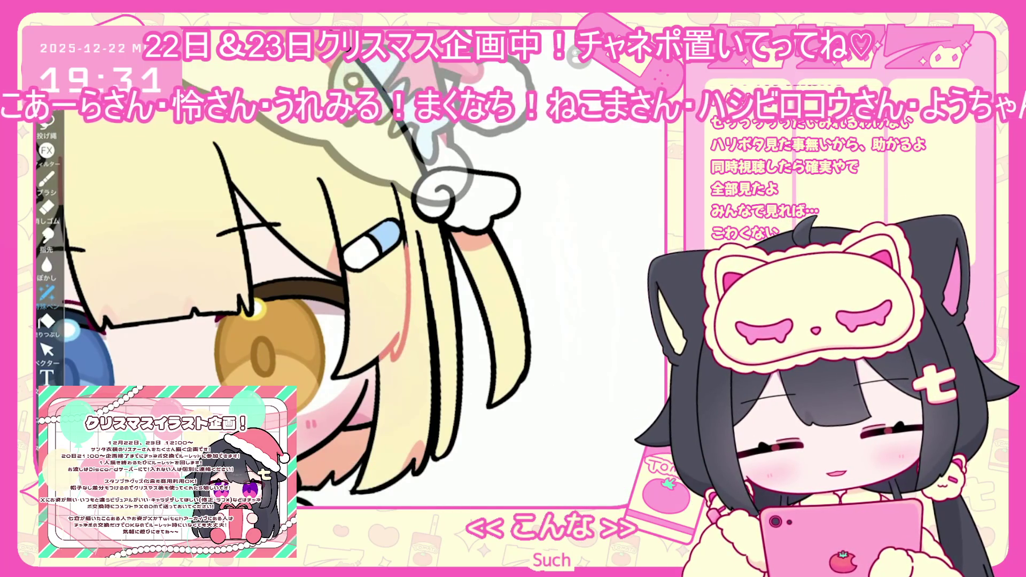
pyautogui.scroll(3, 427, 267)
# Lasso a thin pink shade down a hair strand, undoing one fill while inspecting
pyautogui.moveTo(386, 172); pyautogui.dragTo(401, 274)
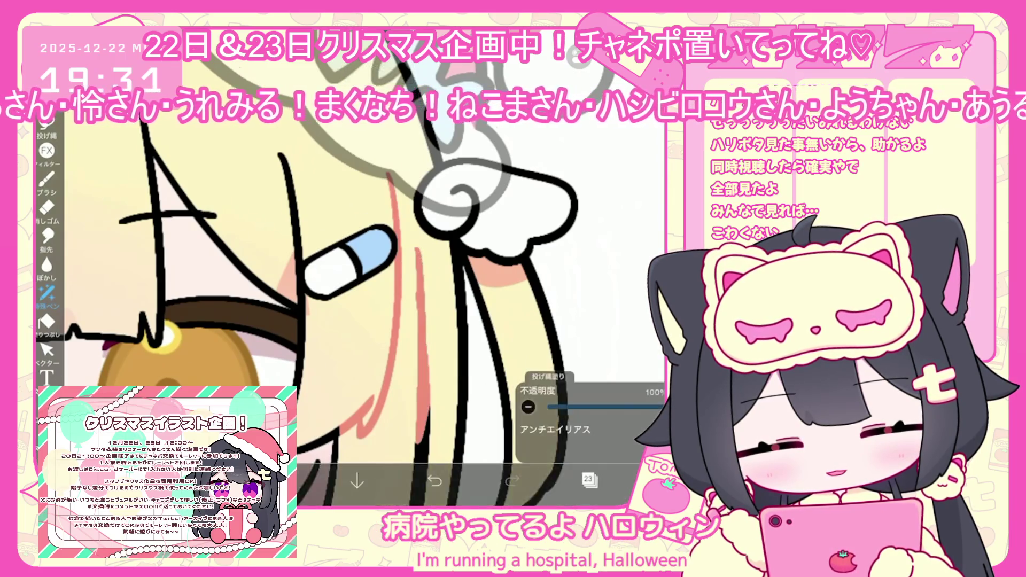
pyautogui.scroll(-1, 348, 268)
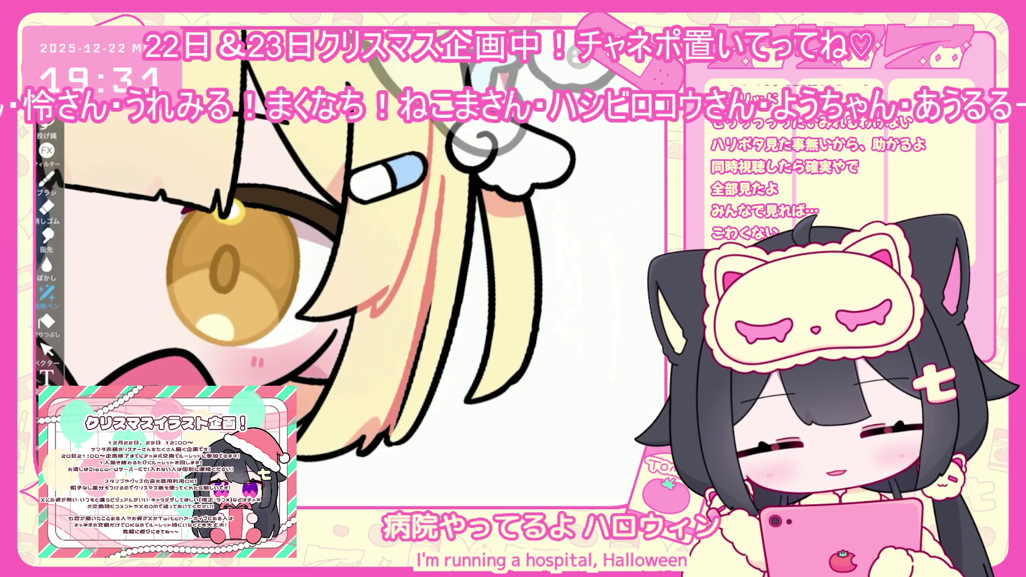
pyautogui.scroll(-2, 320, 267)
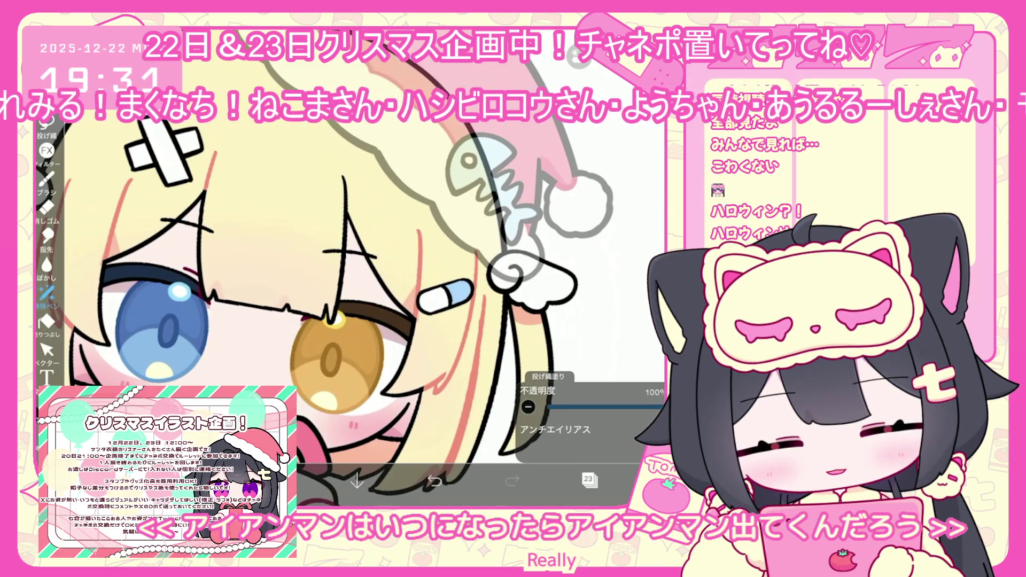
pyautogui.scroll(-1, 348, 267)
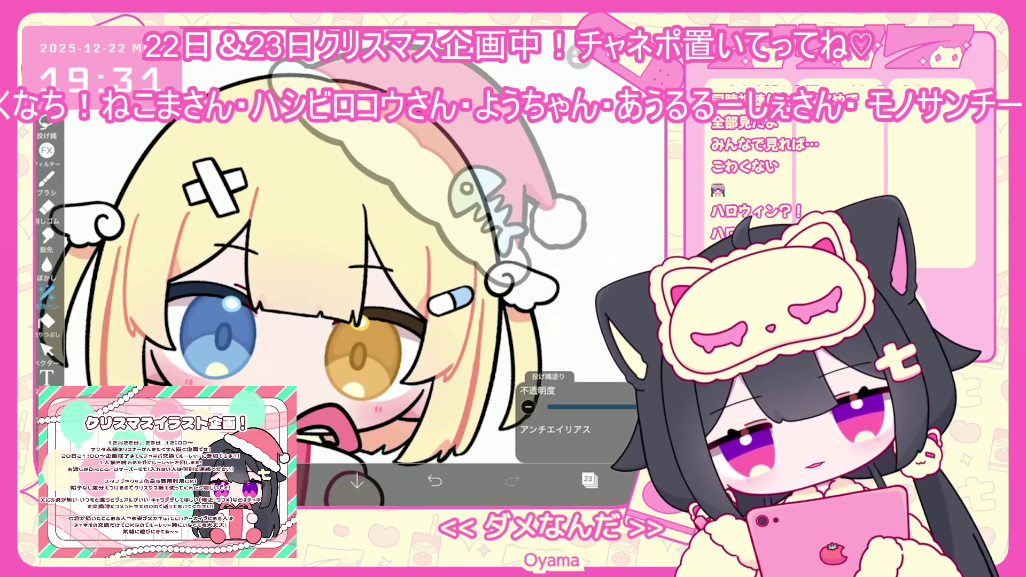
pyautogui.scroll(2, 274, 208)
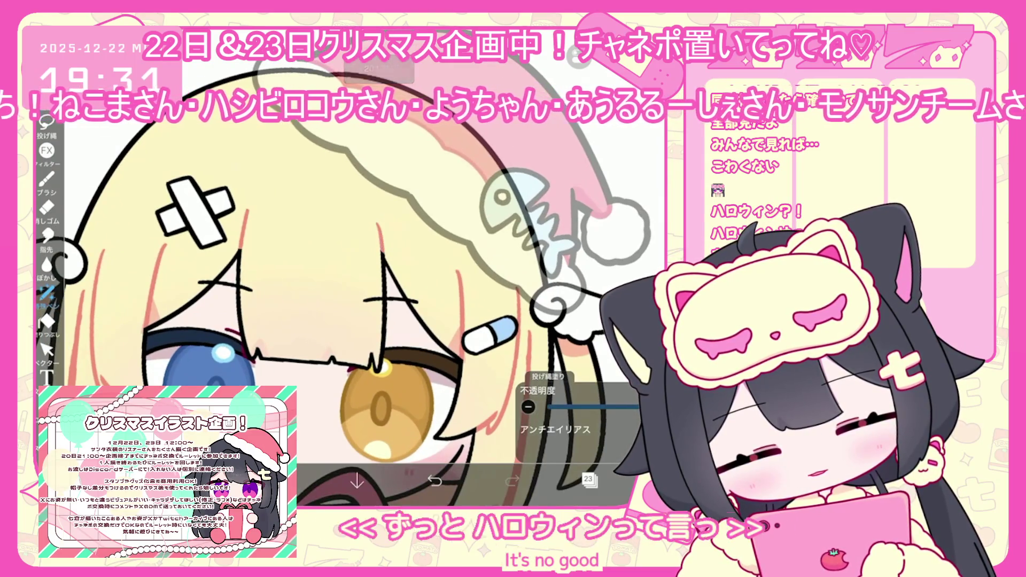
pyautogui.scroll(-2, 348, 267)
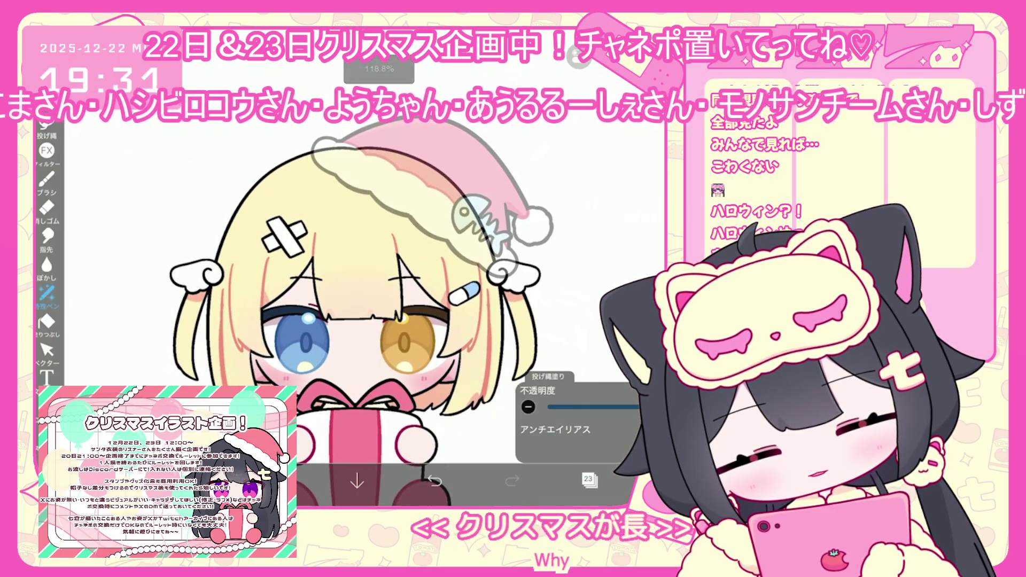
pyautogui.scroll(2, 615, 535)
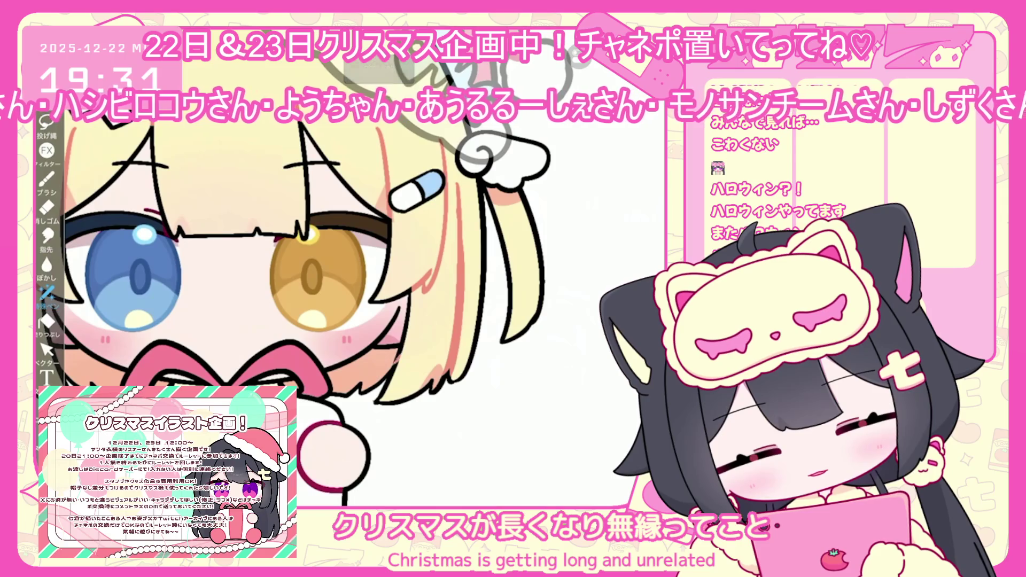
pyautogui.scroll(1, 374, 267)
pyautogui.scroll(1, 342, 267)
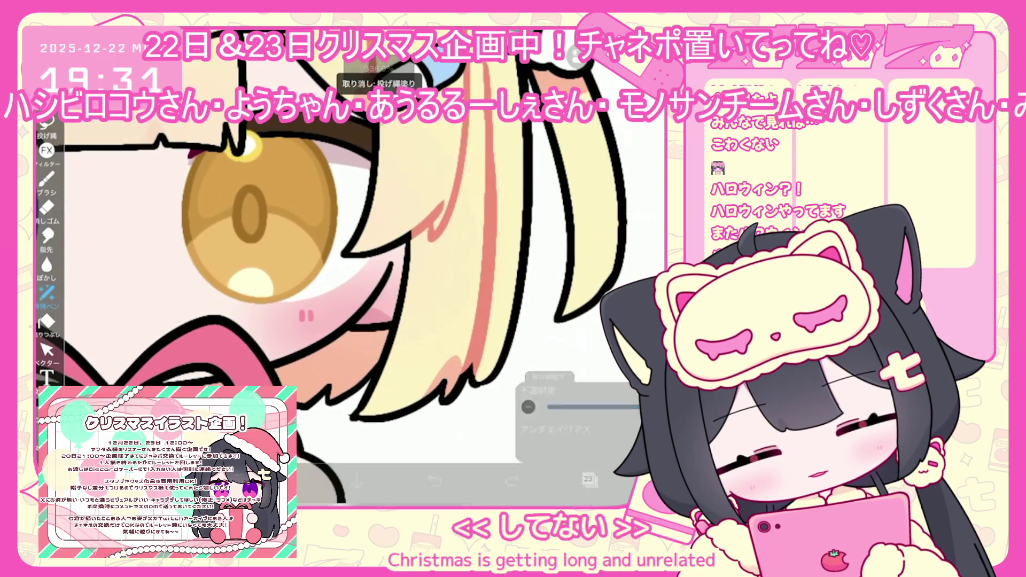
pyautogui.hotkey('ctrl', 'z')
pyautogui.scroll(-3, 342, 267)
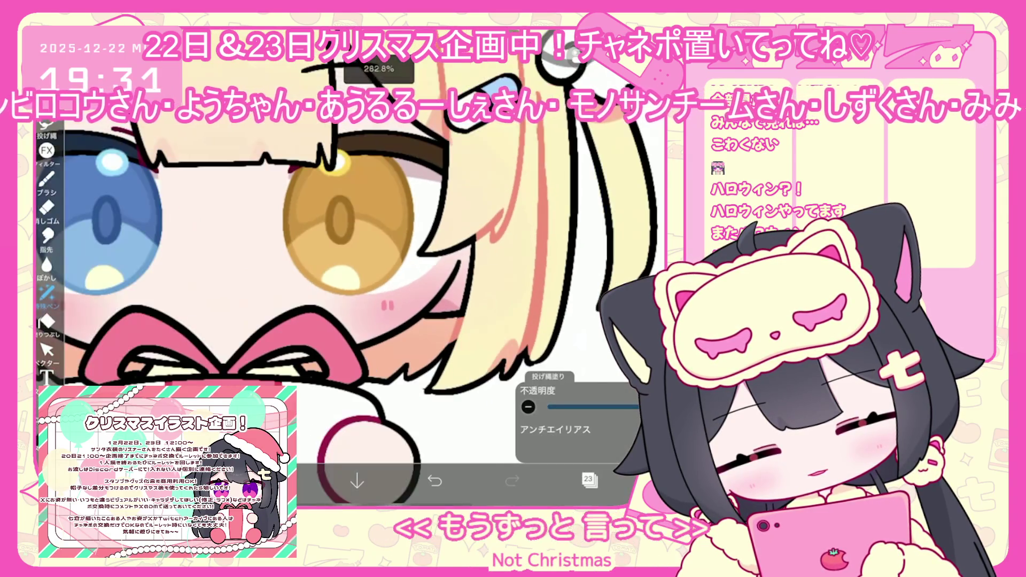
pyautogui.scroll(5, 454, 240)
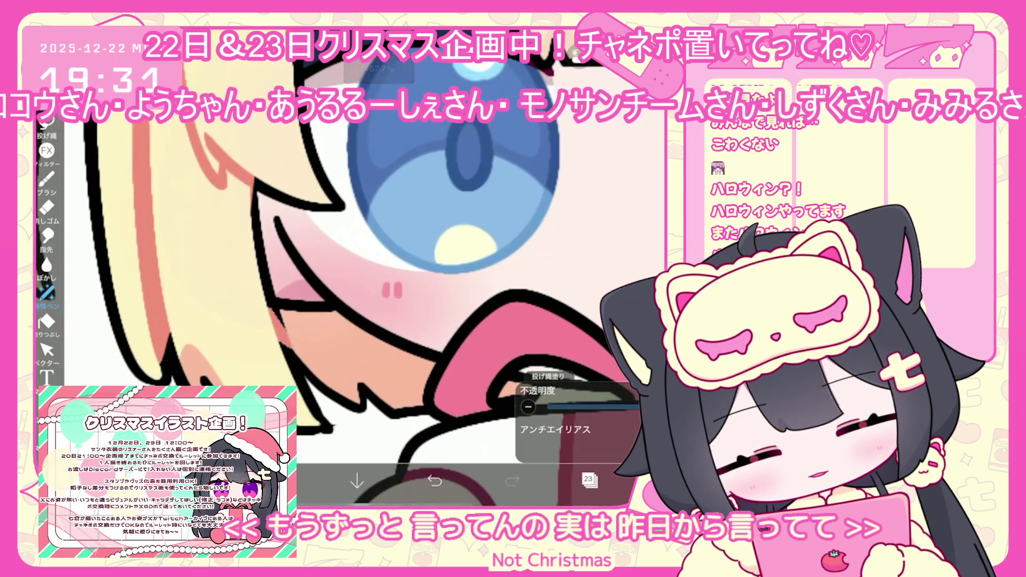
pyautogui.scroll(-3, 374, 267)
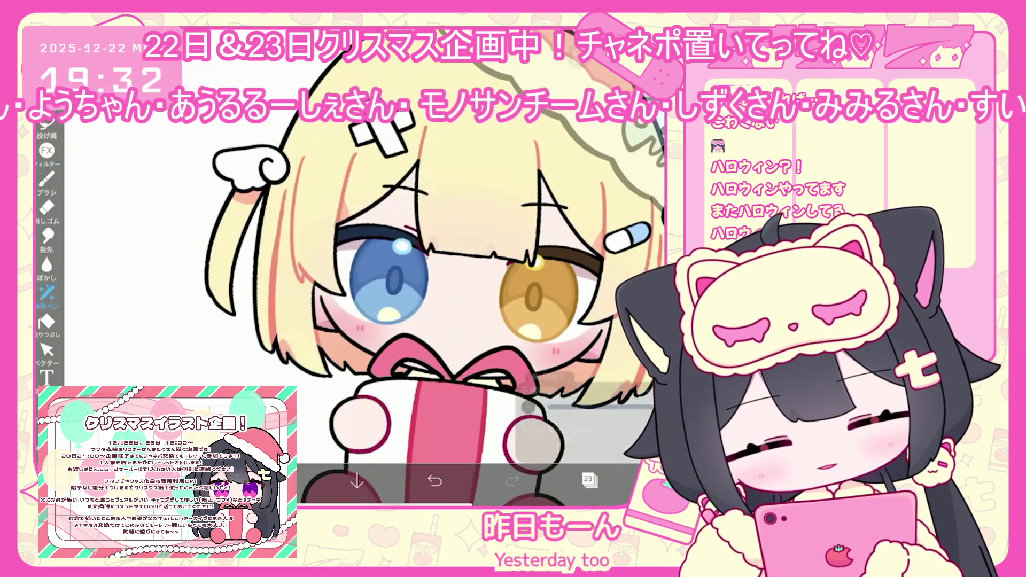
pyautogui.scroll(5, 465, 267)
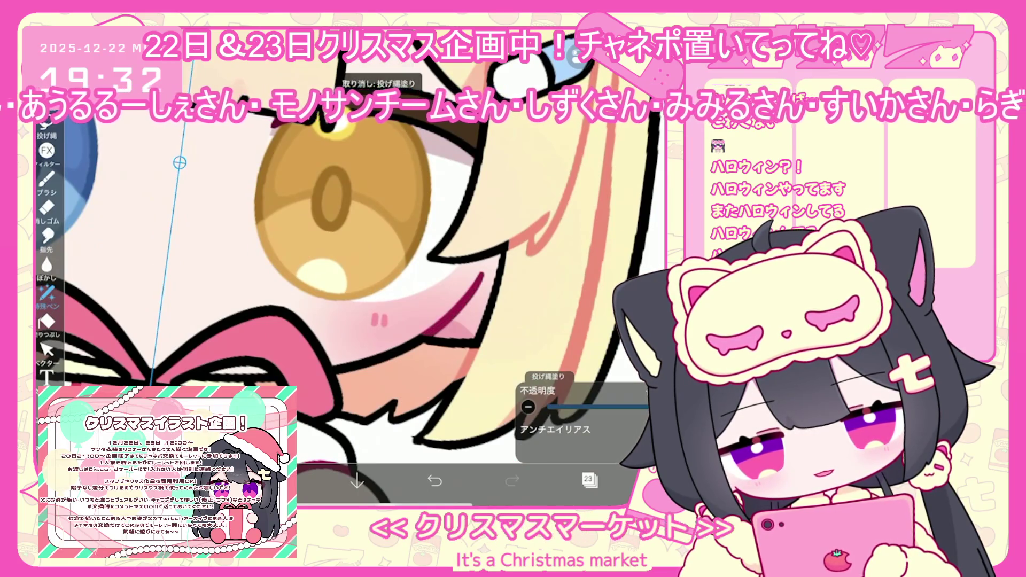
pyautogui.scroll(-5, 385, 278)
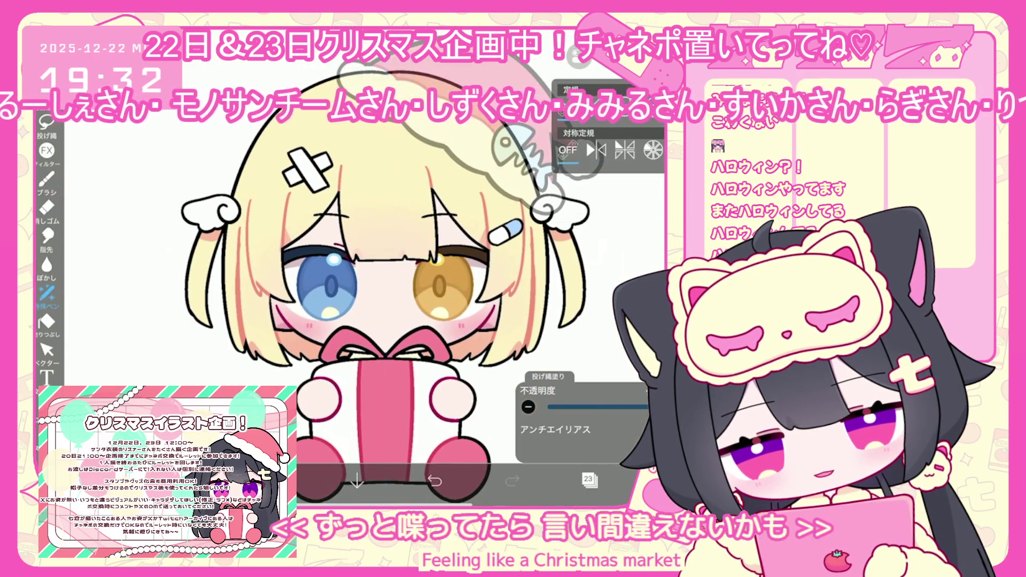
# Select layer 21 and shift the drawing colour toward pale yellow
pyautogui.click(589, 479)
pyautogui.scroll(-4, 590, 277)
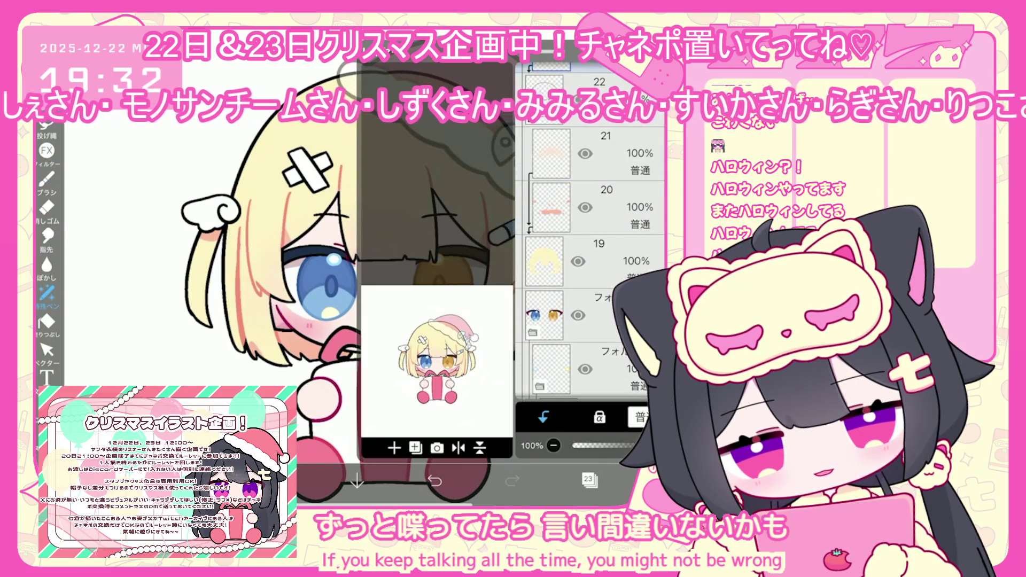
pyautogui.click(588, 479)
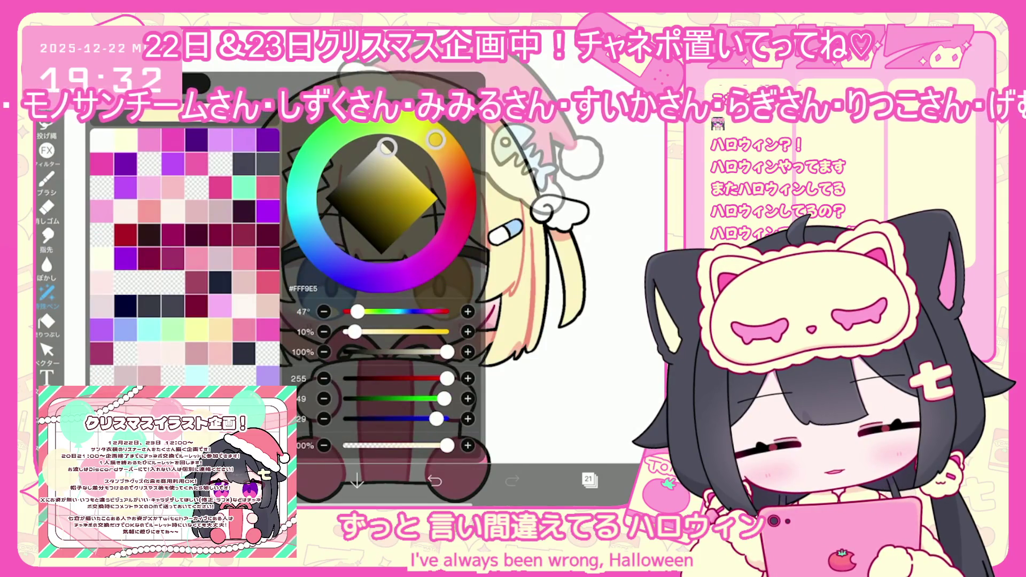
pyautogui.moveTo(436, 140); pyautogui.dragTo(424, 130)
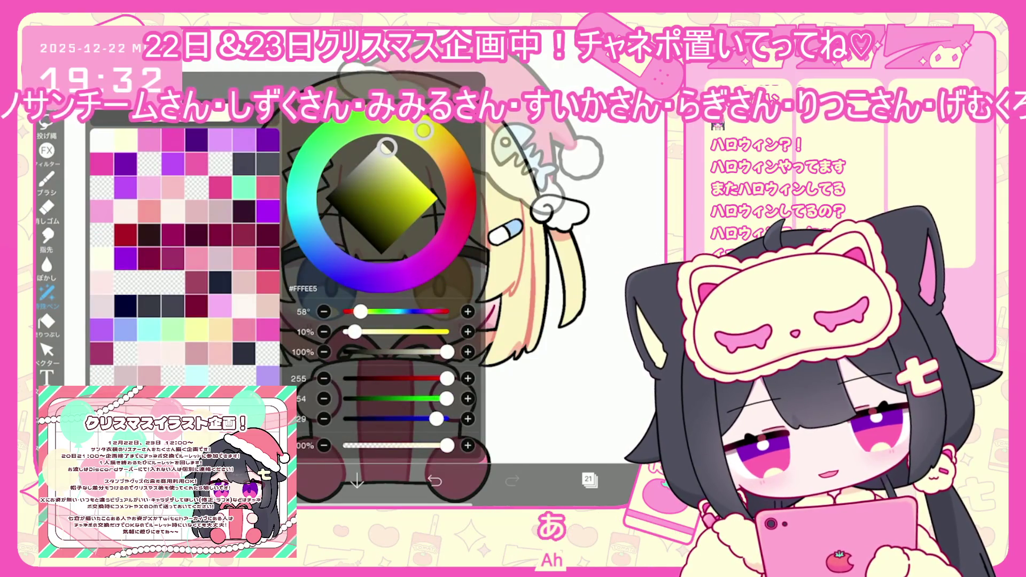
pyautogui.click(47, 179)
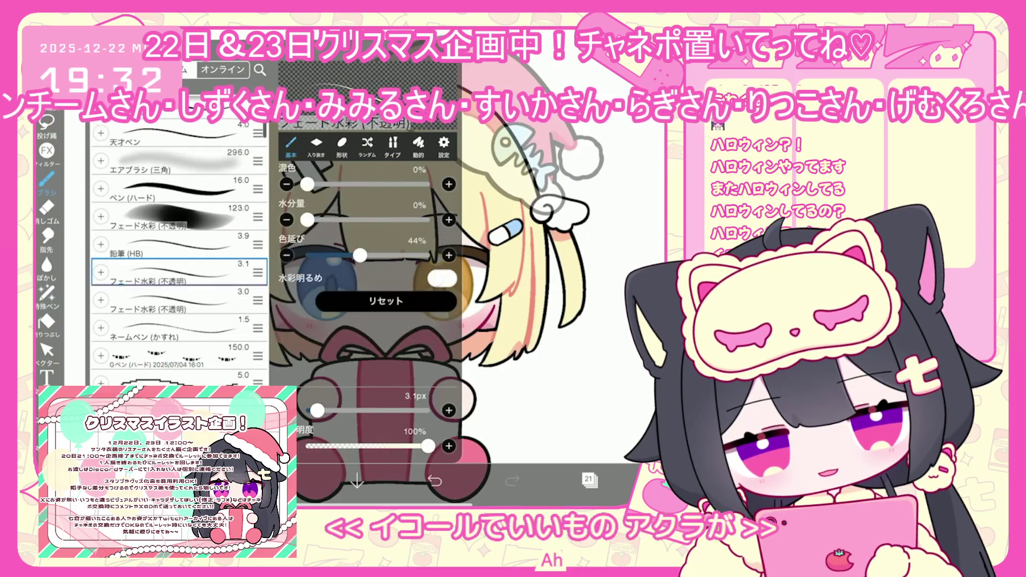
pyautogui.click(47, 179)
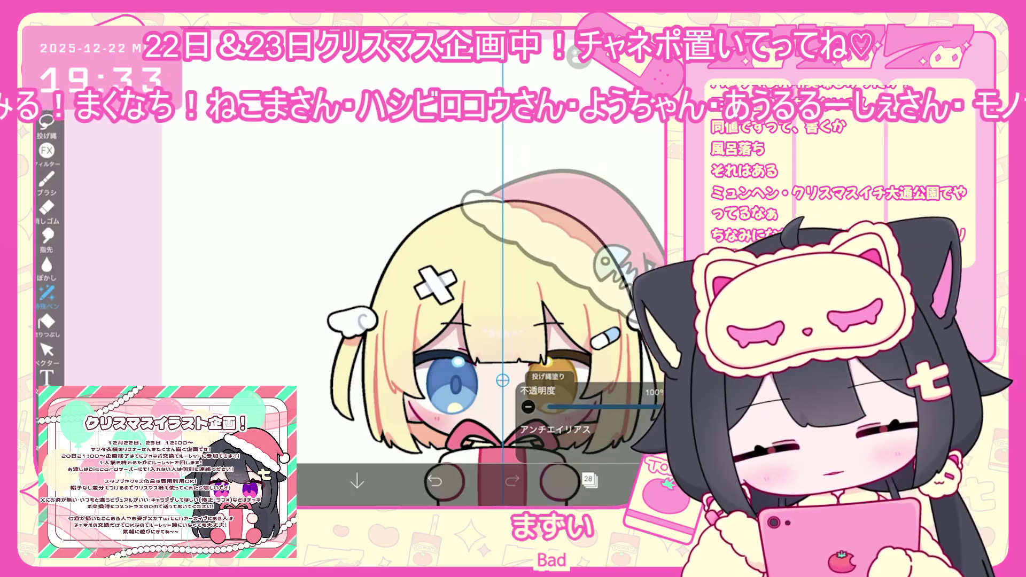
pyautogui.scroll(5, 375, 294)
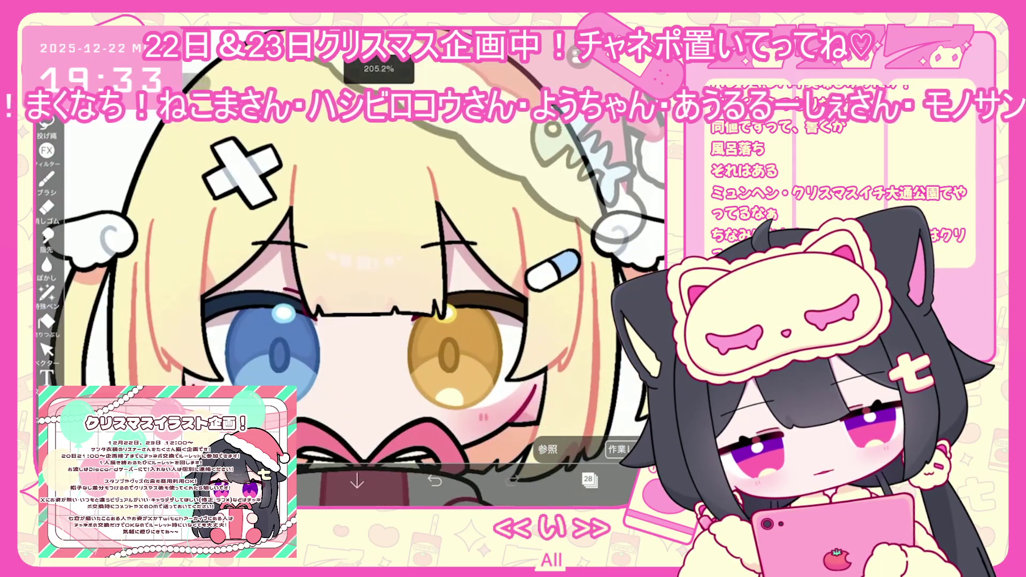
pyautogui.scroll(5, 348, 283)
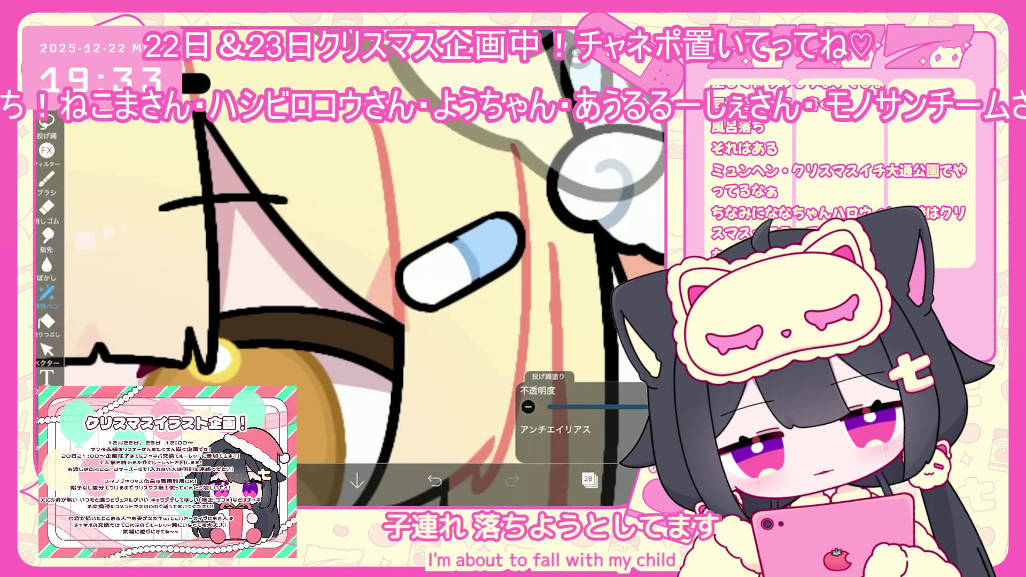
pyautogui.scroll(-2, 347, 294)
pyautogui.click(102, 357)
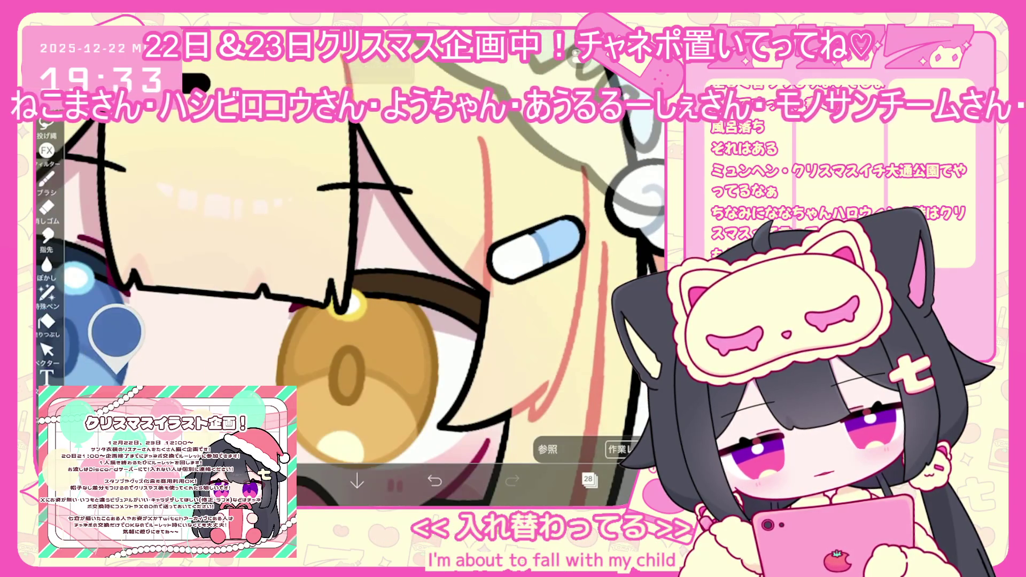
pyautogui.scroll(3, 583, 224)
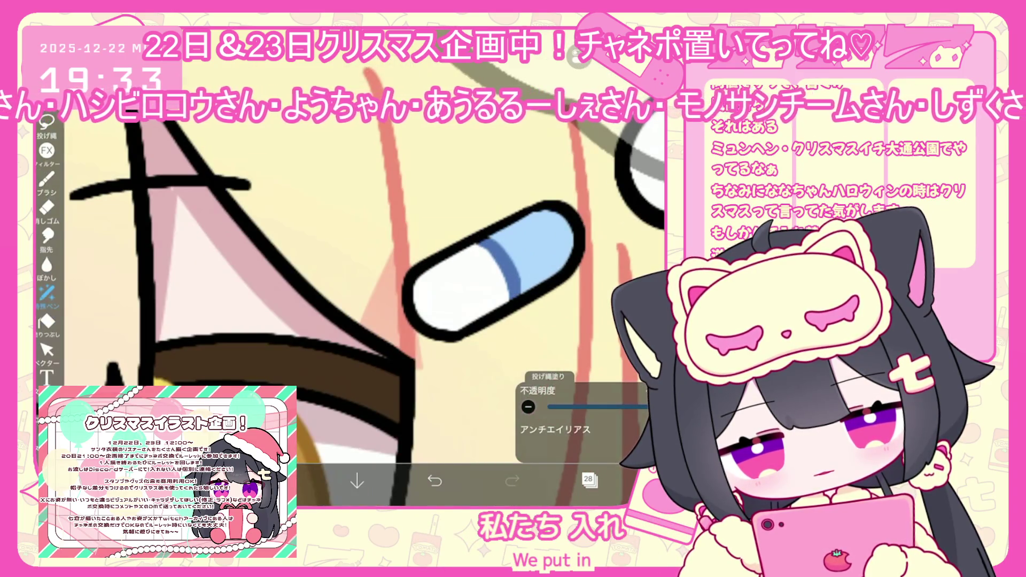
pyautogui.scroll(-5, 350, 278)
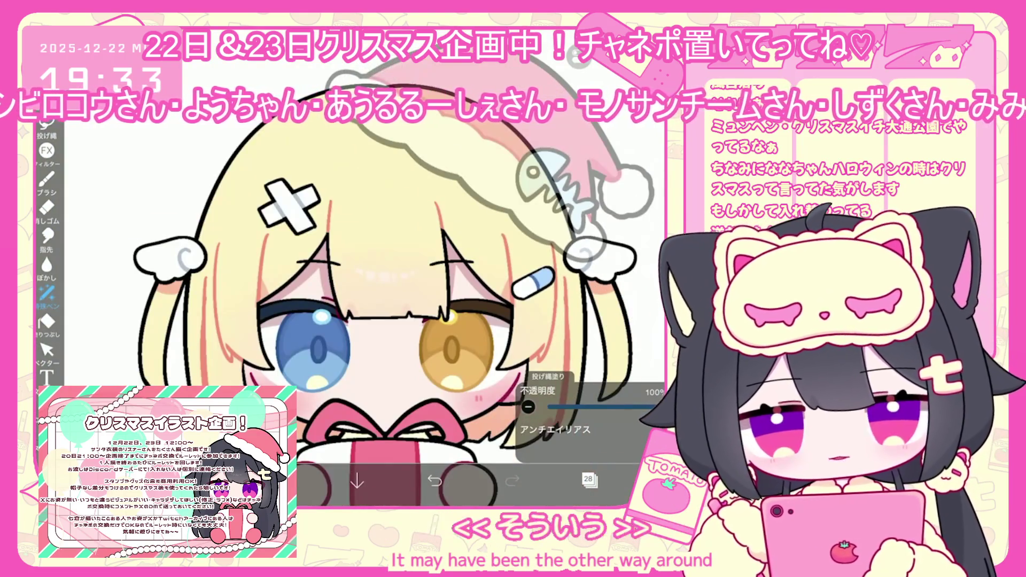
pyautogui.scroll(-5, 406, 278)
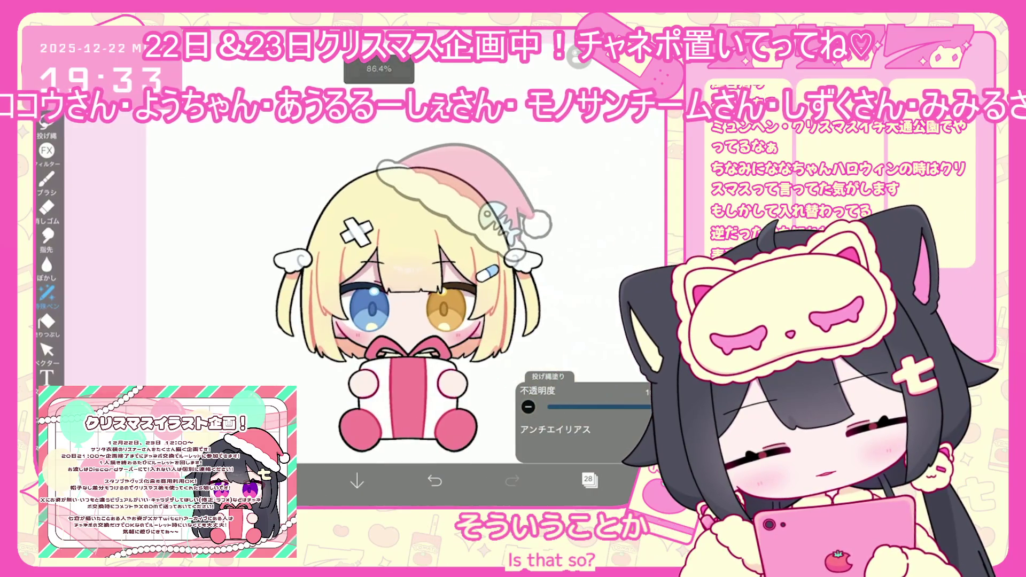
pyautogui.click(589, 479)
# Select the faded Santa hat folder and expand it to reach layer 34
pyautogui.scroll(2, 591, 230)
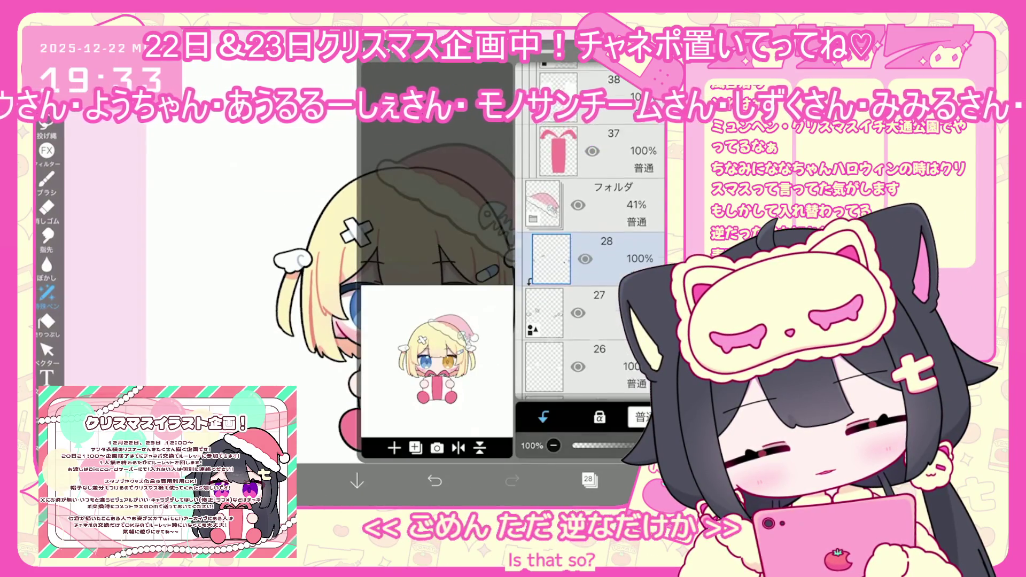
pyautogui.click(614, 230)
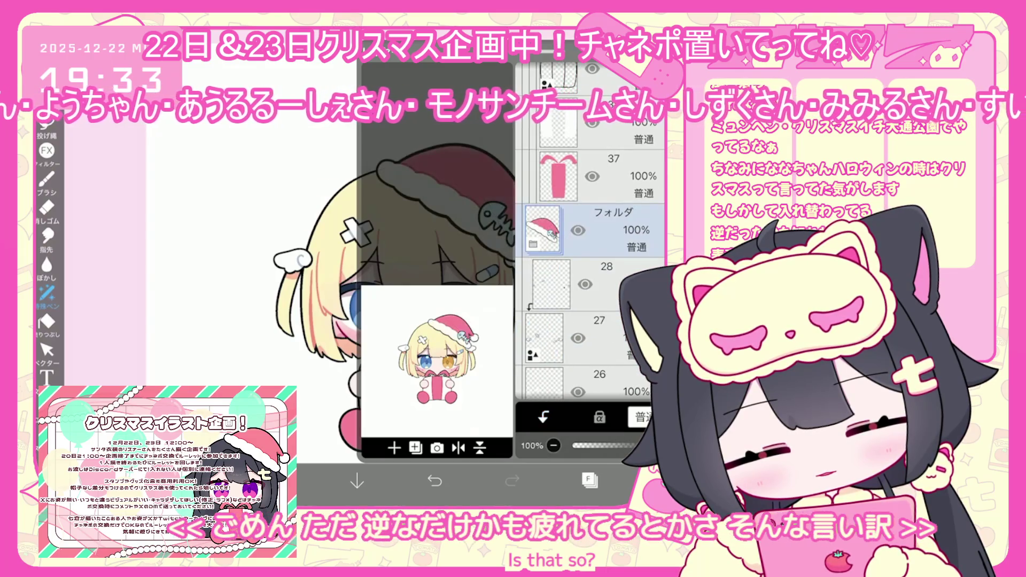
pyautogui.click(589, 480)
pyautogui.scroll(-2, 422, 300)
pyautogui.click(590, 480)
pyautogui.scroll(-2, 591, 267)
pyautogui.click(559, 305)
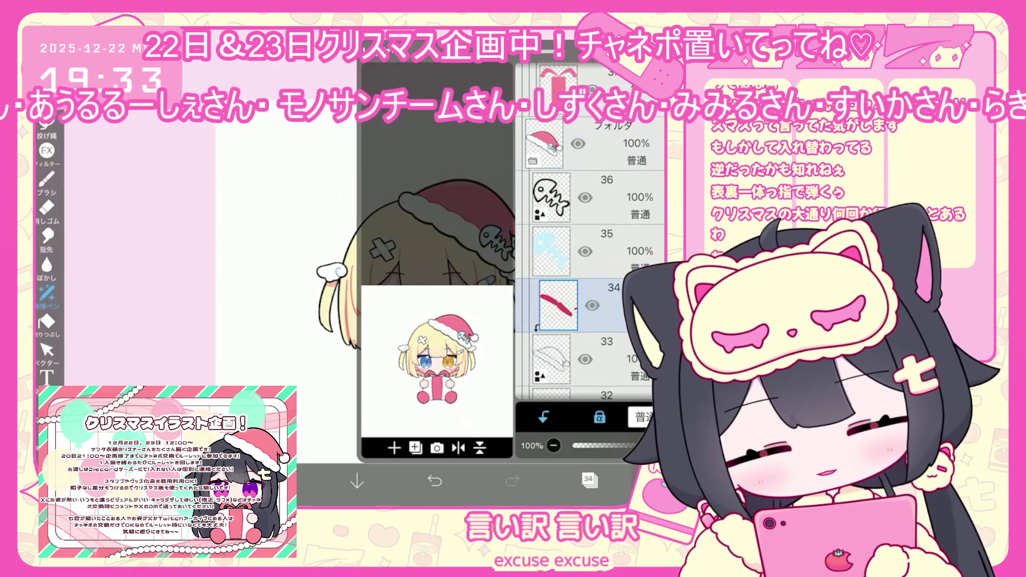
pyautogui.scroll(-4, 591, 267)
# Tune the hat reds: layer 30 to #FD626A and layer 31 to #FD6E61
pyautogui.click(552, 296)
pyautogui.click(591, 479)
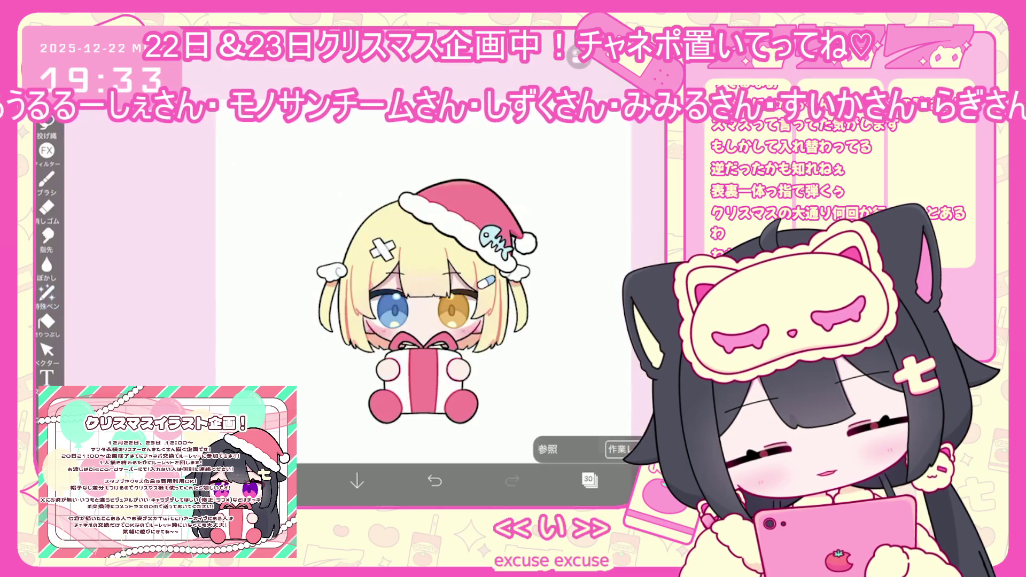
pyautogui.moveTo(461, 196); pyautogui.dragTo(461, 202)
pyautogui.moveTo(408, 168); pyautogui.dragTo(416, 176)
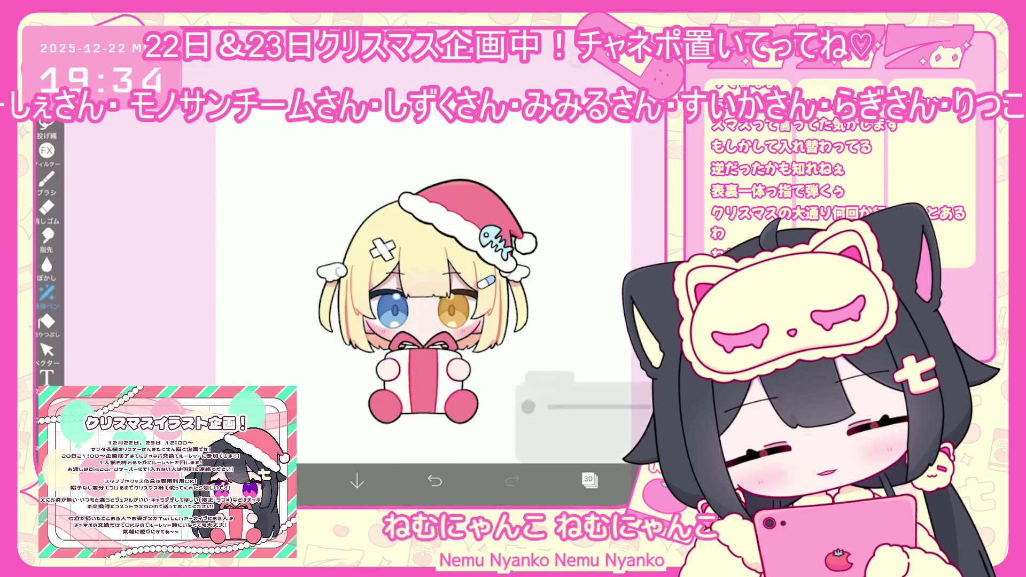
pyautogui.click(590, 480)
pyautogui.click(556, 176)
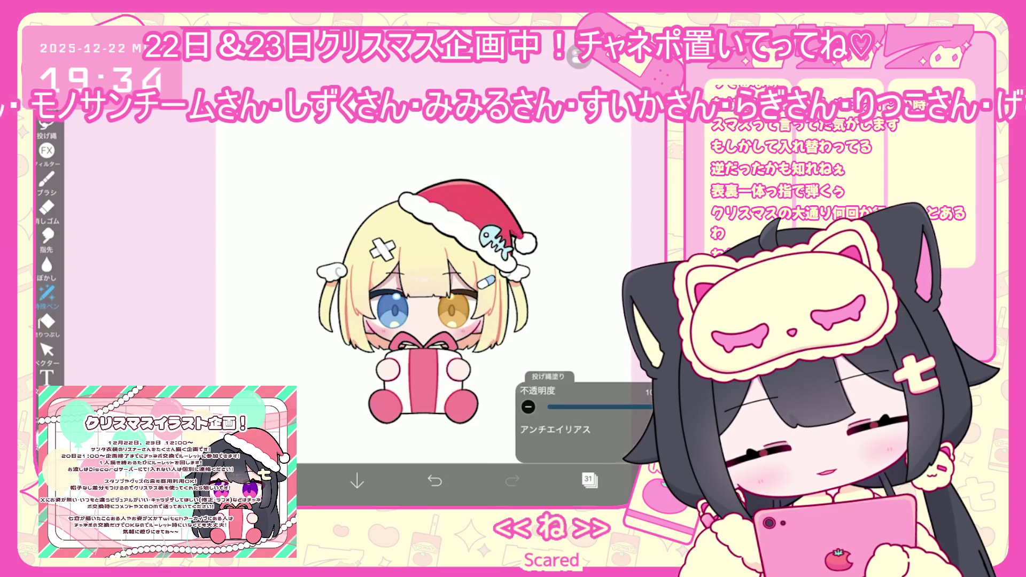
pyautogui.click(278, 481)
pyautogui.moveTo(462, 201); pyautogui.dragTo(460, 190)
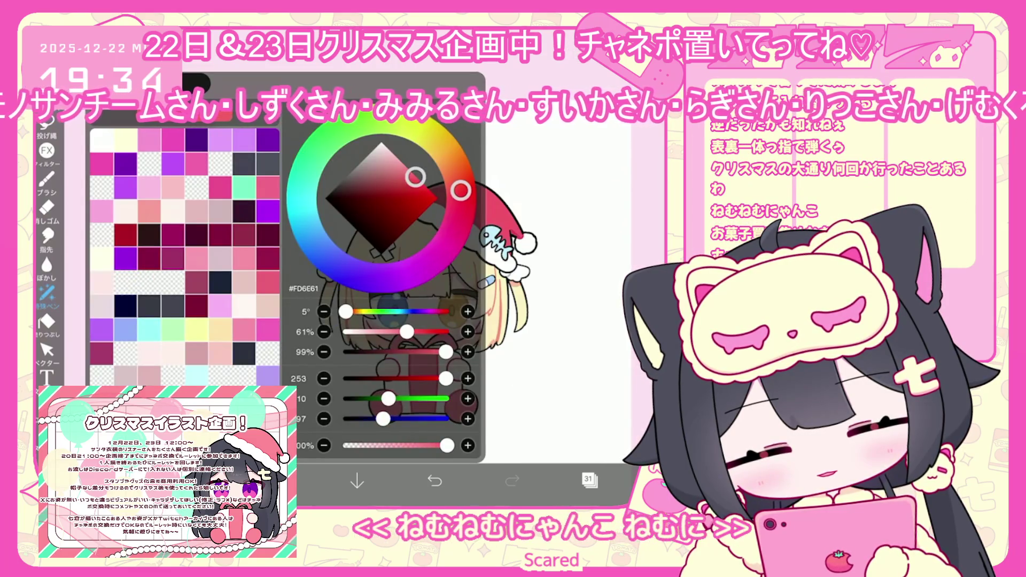
# Select layer 34, switch to lasso filling, and sample the hat's deep red #C02E33
pyautogui.click(588, 479)
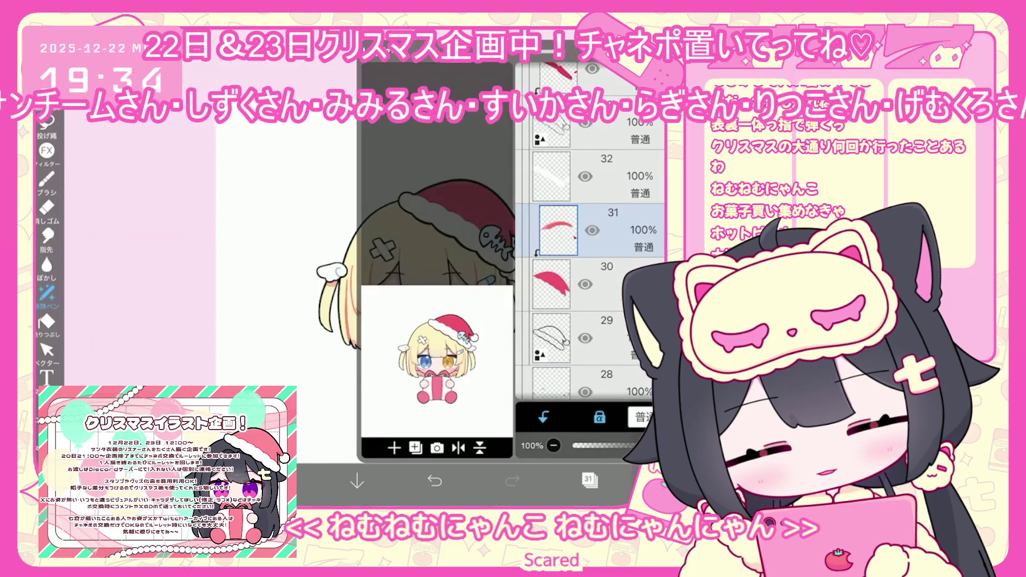
pyautogui.scroll(1, 588, 278)
pyautogui.click(588, 203)
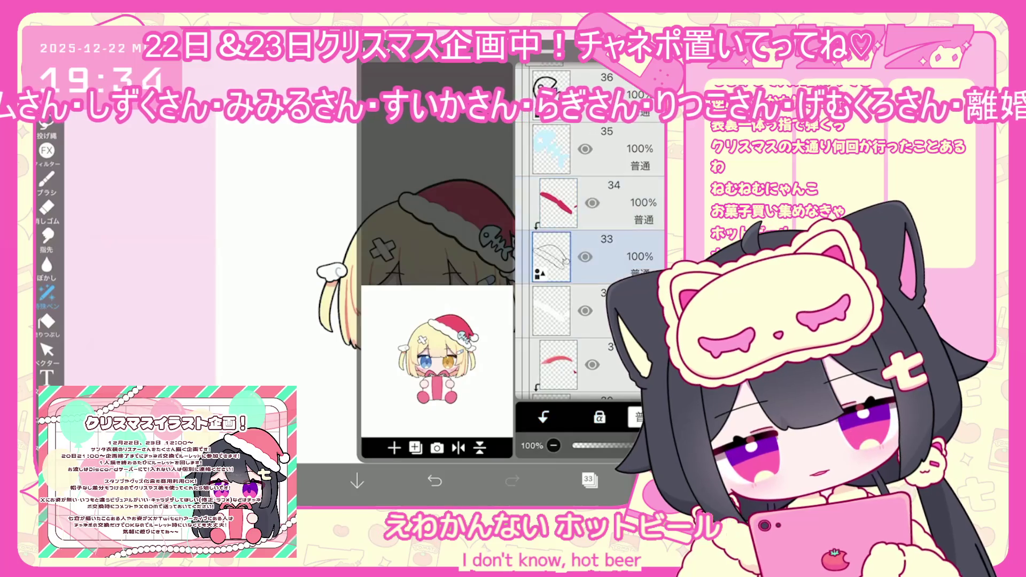
pyautogui.click(588, 480)
pyautogui.scroll(2, 505, 226)
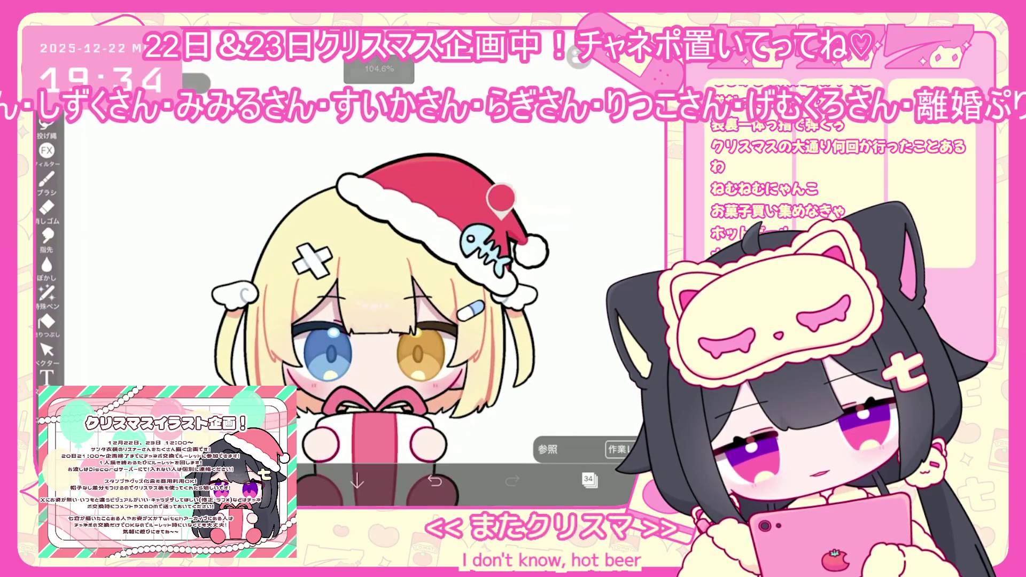
pyautogui.click(47, 293)
pyautogui.click(279, 481)
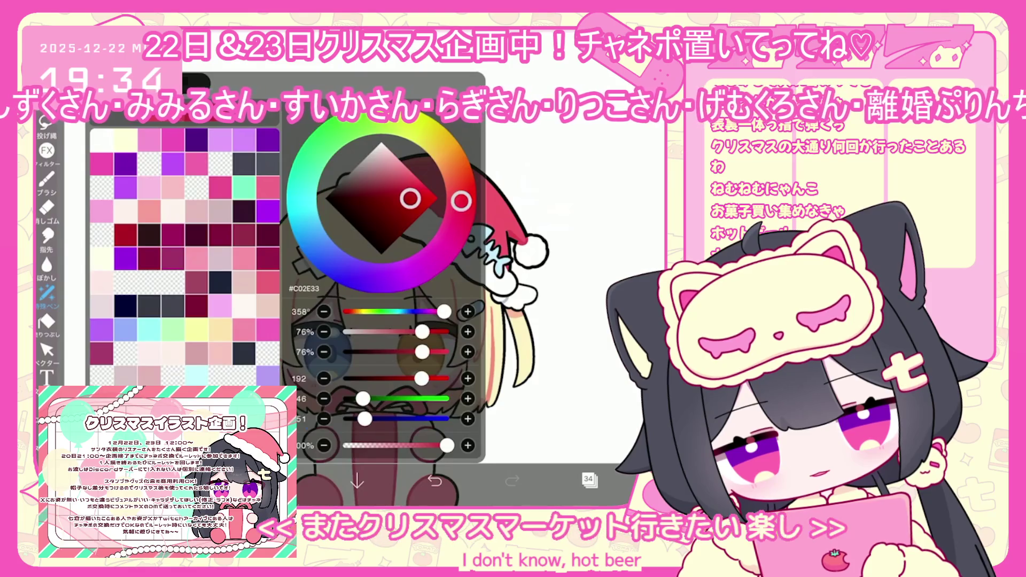
pyautogui.click(280, 482)
# Select layer 40 holding the gift's ribbon stripes
pyautogui.scroll(-2, 374, 294)
pyautogui.click(588, 480)
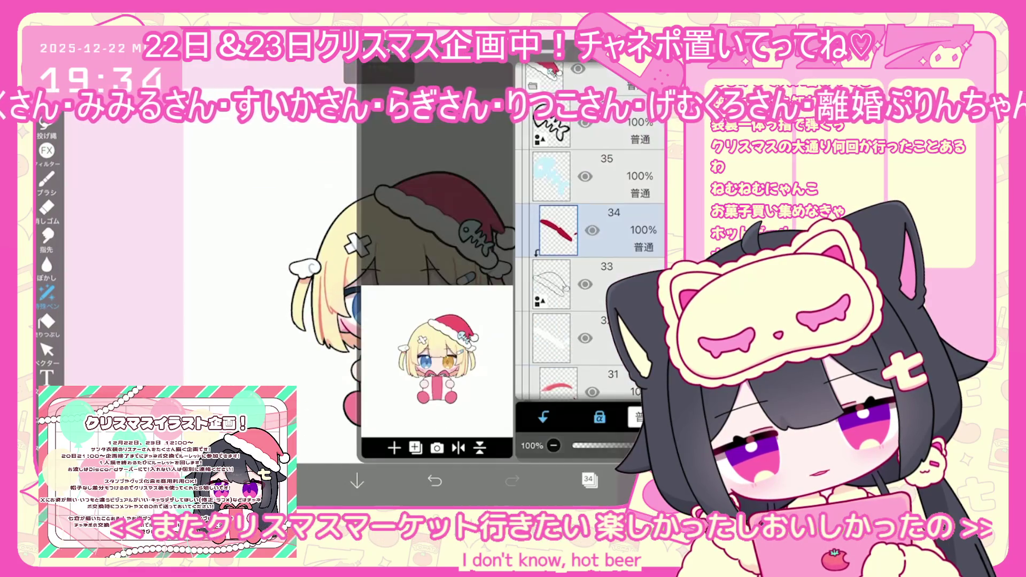
pyautogui.click(588, 480)
pyautogui.click(588, 480)
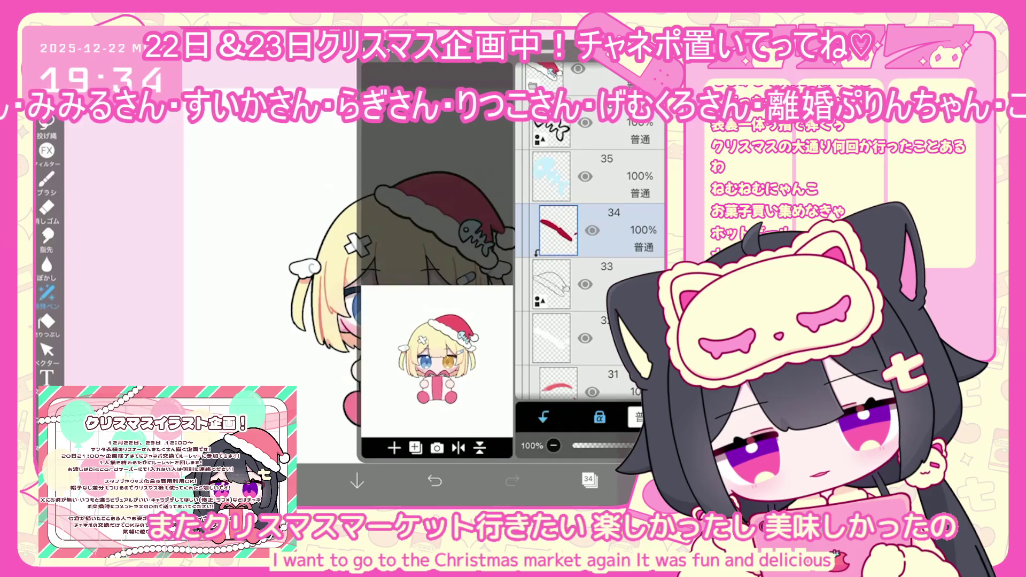
pyautogui.click(588, 210)
pyautogui.scroll(-10, 588, 240)
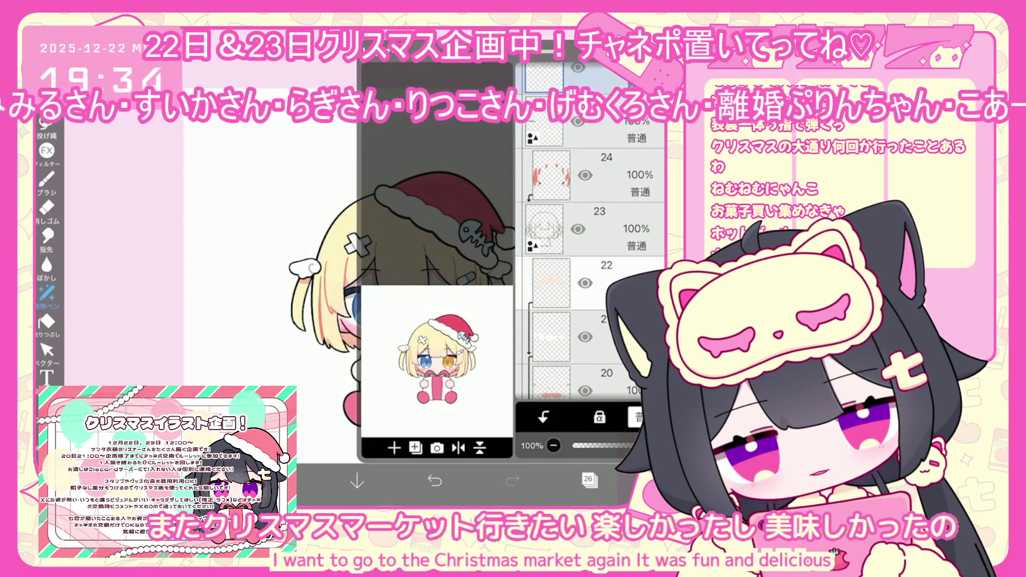
pyautogui.scroll(10, 588, 241)
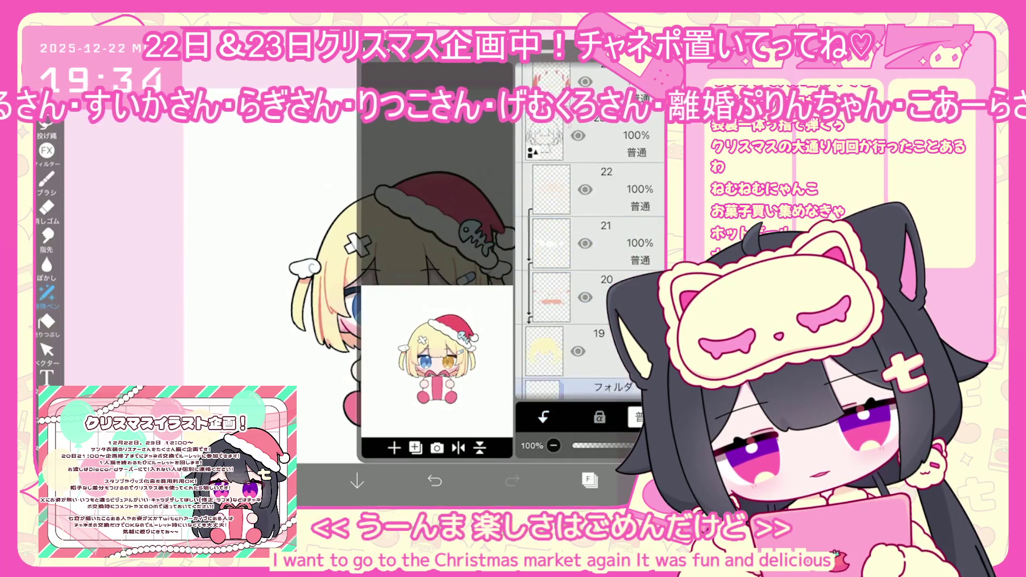
pyautogui.click(559, 274)
pyautogui.click(562, 165)
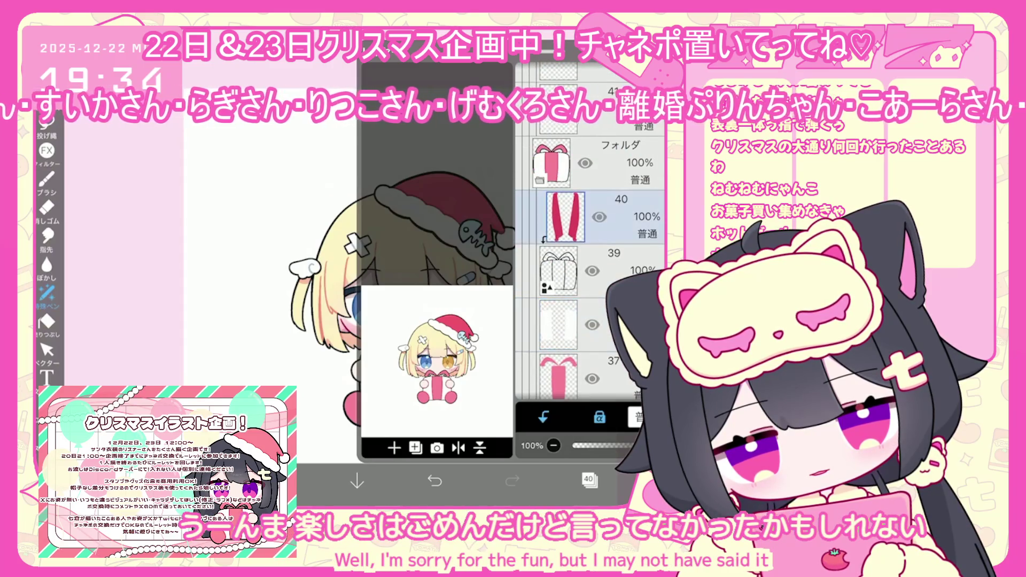
pyautogui.click(589, 480)
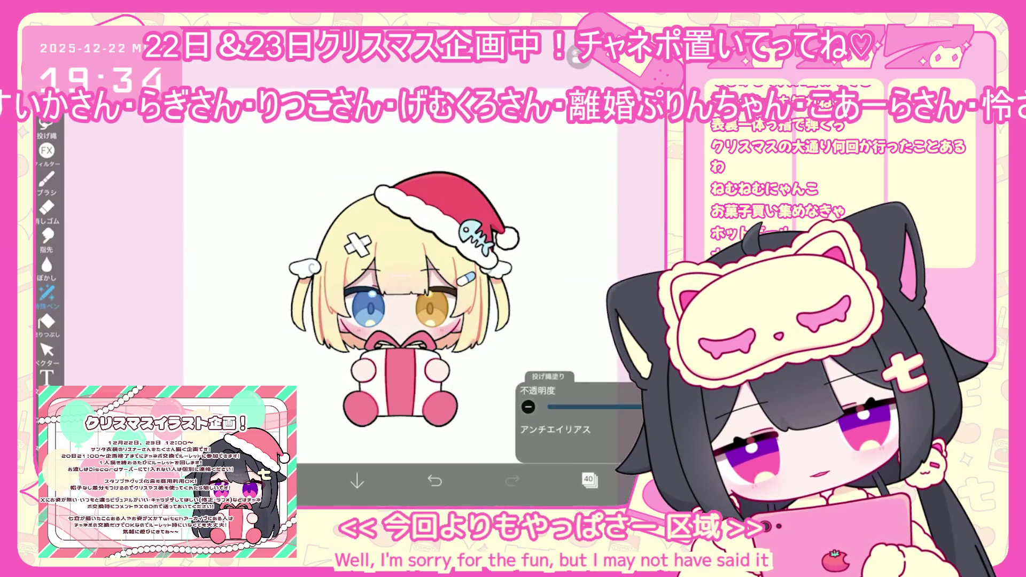
# Select gift box layer 37, then layer 43 with the two round shapes
pyautogui.click(589, 479)
pyautogui.click(559, 372)
pyautogui.click(588, 480)
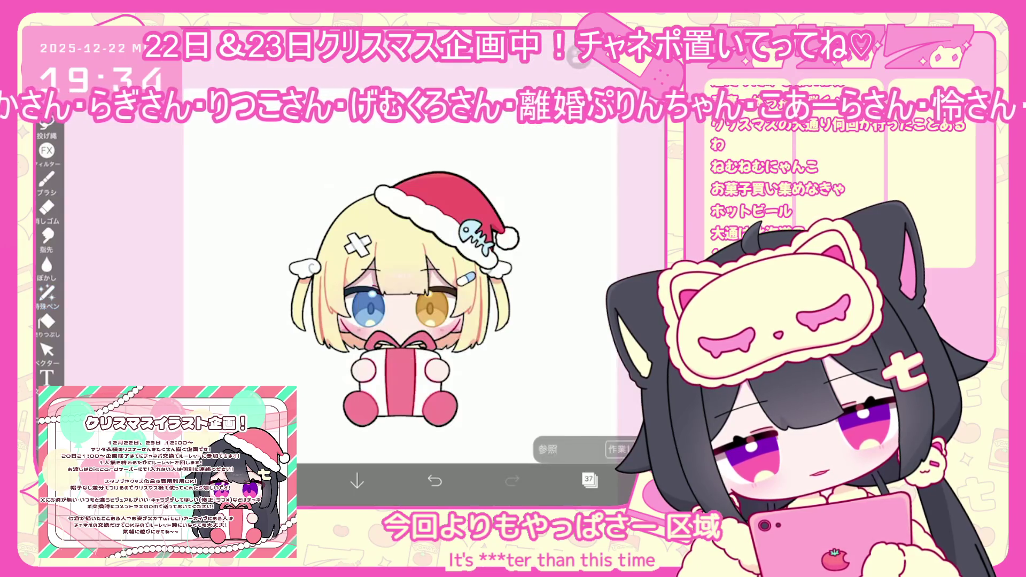
pyautogui.click(588, 479)
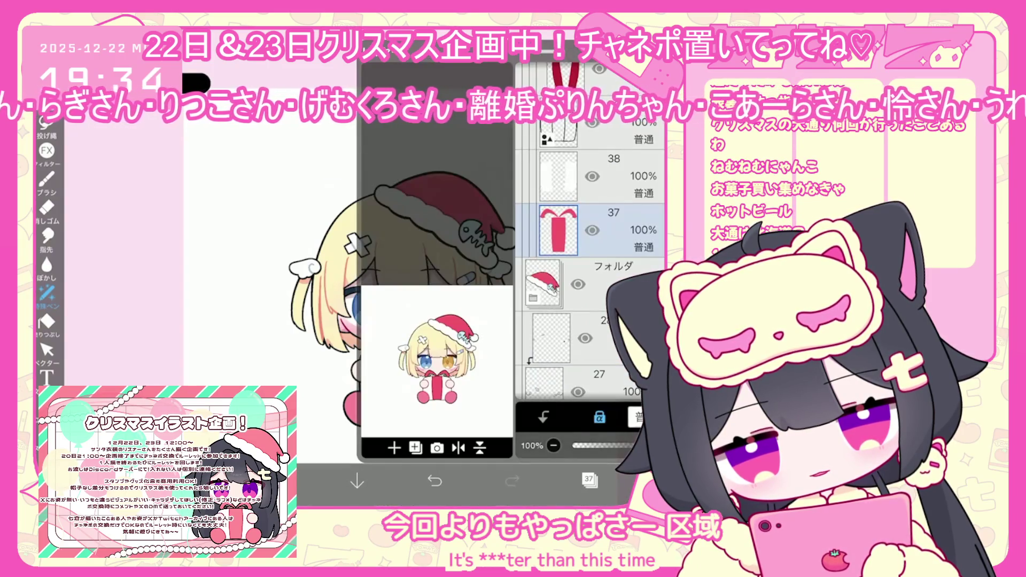
pyautogui.scroll(5, 590, 244)
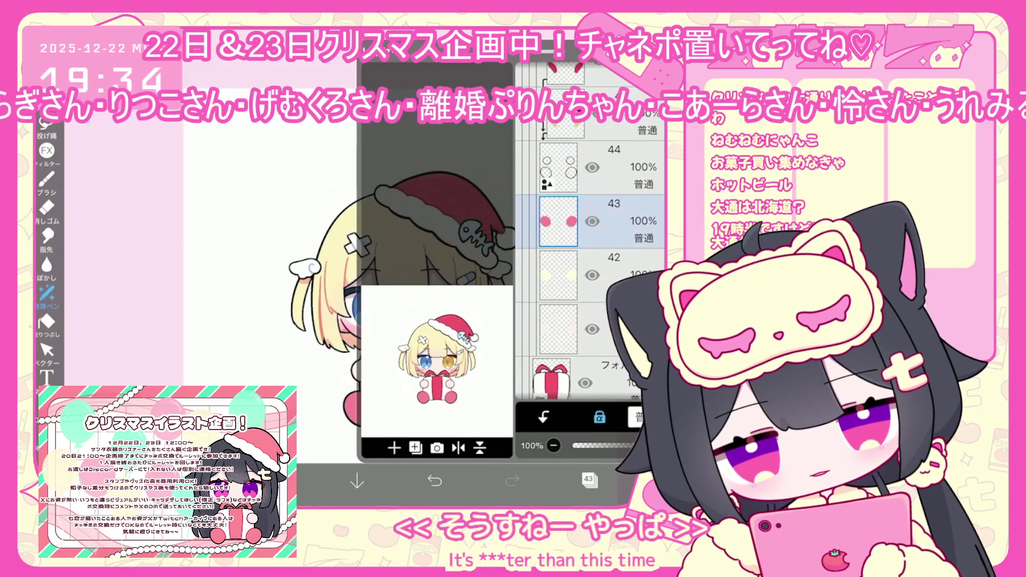
pyautogui.click(588, 480)
pyautogui.click(588, 480)
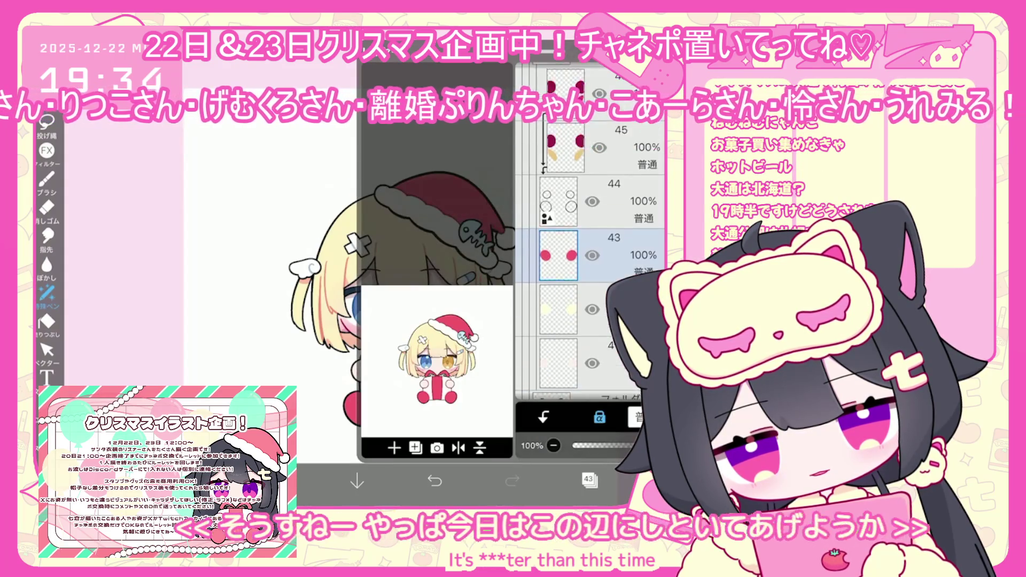
pyautogui.click(588, 480)
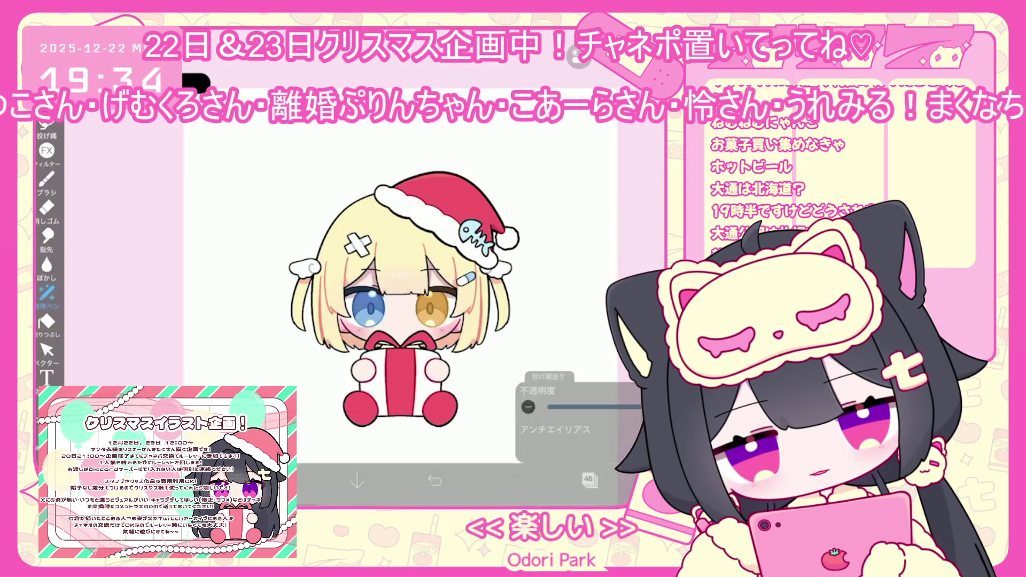
# Select bottom layer 1 and bring up the save and gallery menu
pyautogui.scroll(-1, 407, 295)
pyautogui.click(588, 479)
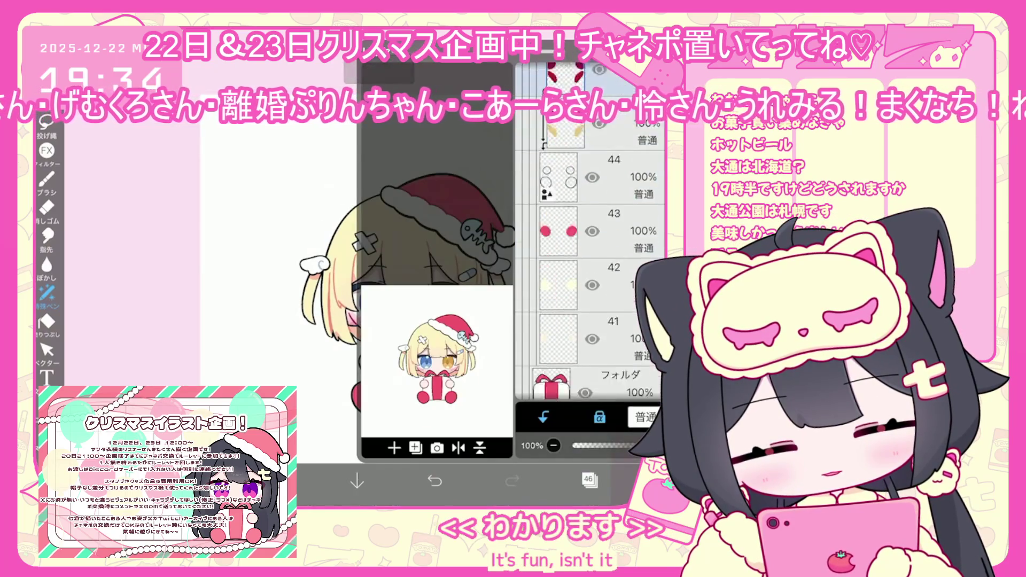
pyautogui.scroll(-10, 588, 268)
pyautogui.scroll(-10, 588, 268)
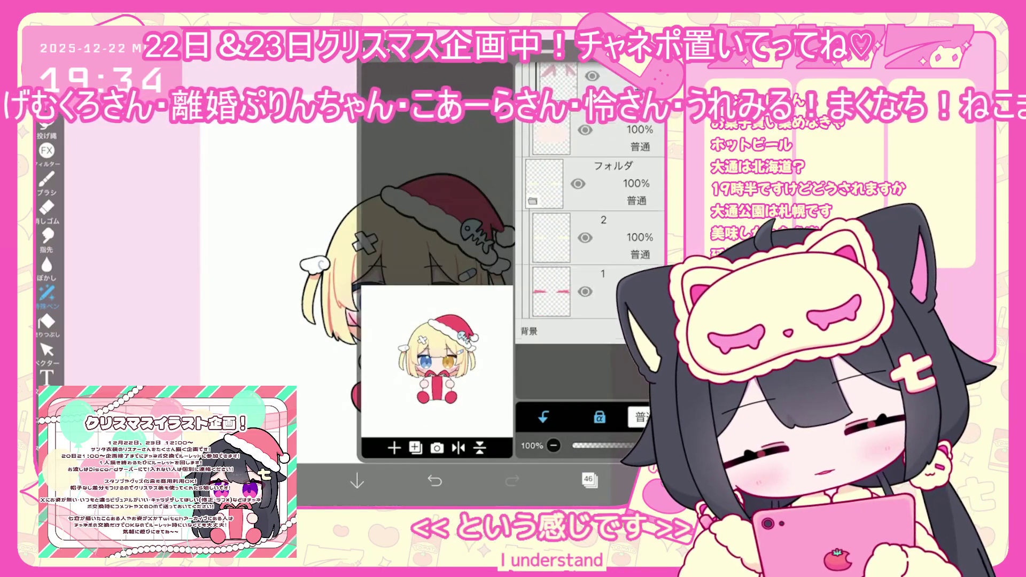
pyautogui.click(552, 347)
pyautogui.click(588, 480)
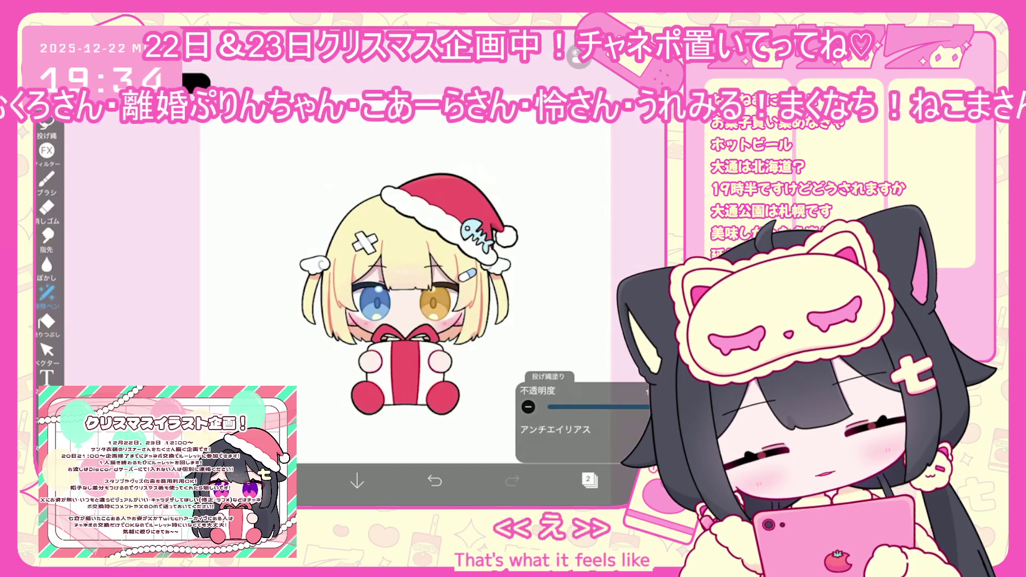
pyautogui.click(665, 479)
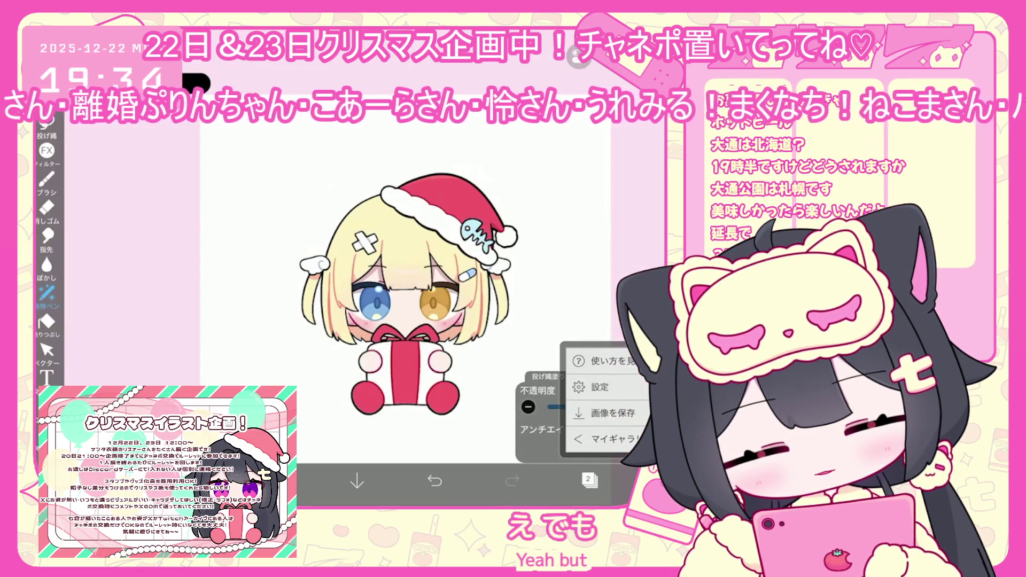
# Drag the 46% eye layer above the blush layer, then reopen the save/gallery menu
pyautogui.scroll(3, 395, 267)
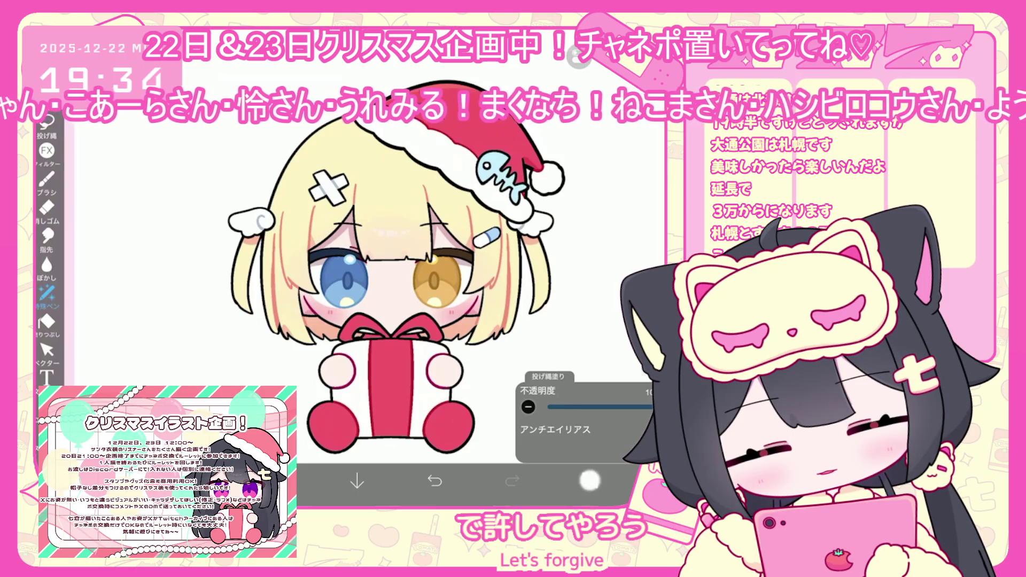
pyautogui.click(590, 480)
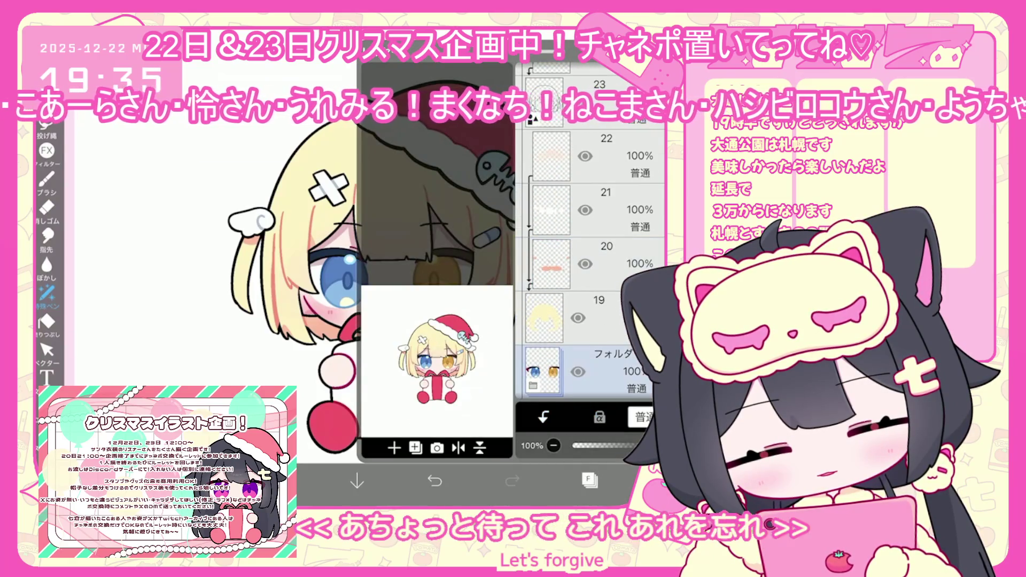
pyautogui.click(394, 448)
pyautogui.click(406, 394)
pyautogui.moveTo(544, 80)
pyautogui.mouseDown()
pyautogui.moveTo(544, 284)
pyautogui.moveTo(544, 258)
pyautogui.mouseUp()
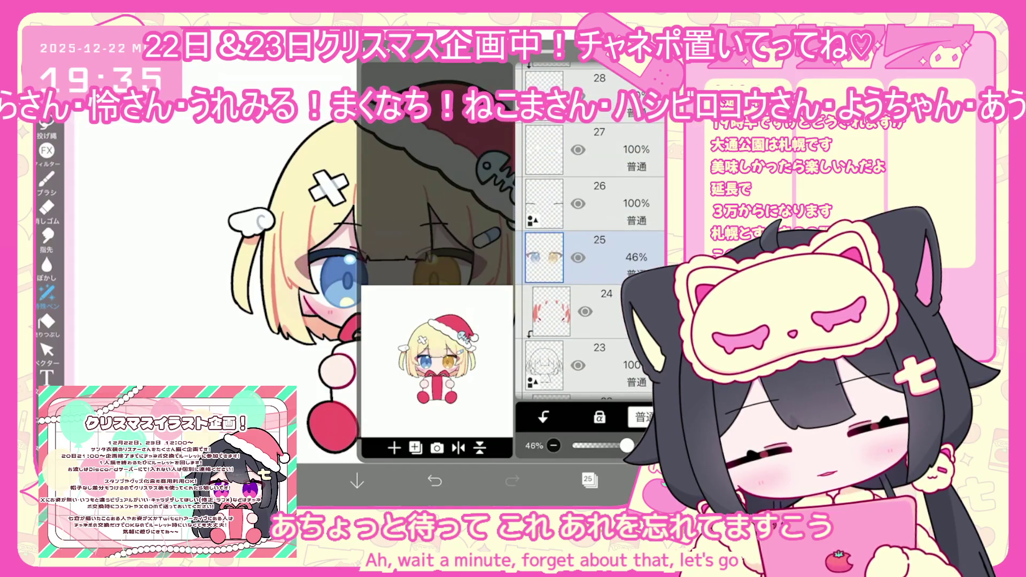
pyautogui.click(590, 480)
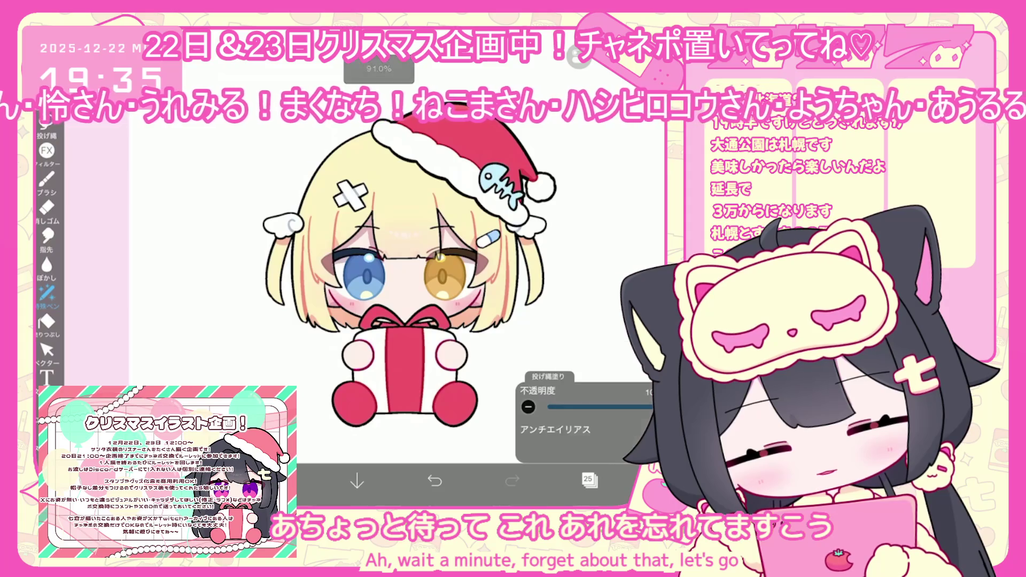
pyautogui.click(668, 480)
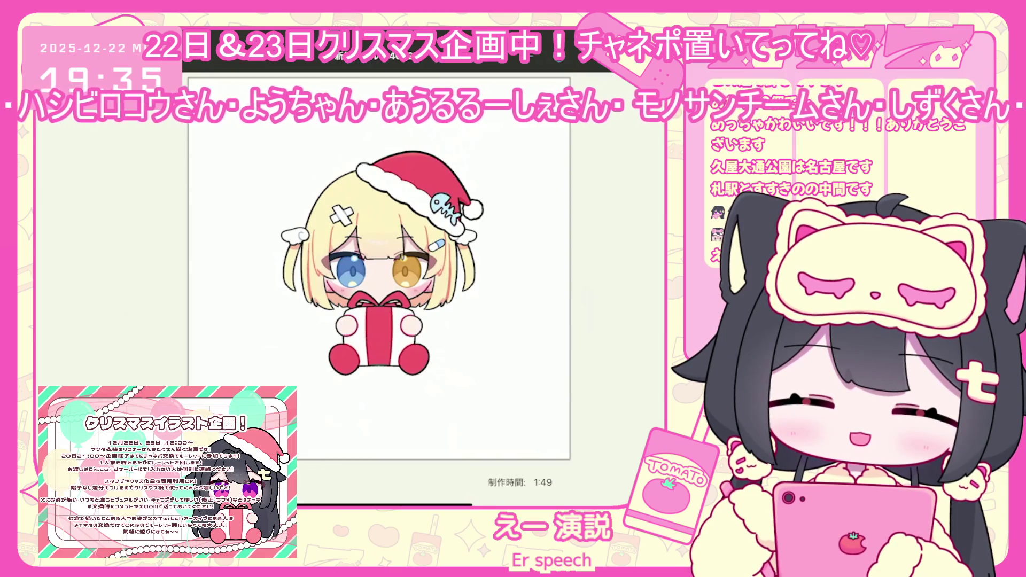
# Scroll through the gallery view of the saved blonde Santa girl drawing
pyautogui.scroll(-10, 351, 313)
pyautogui.scroll(5, 350, 283)
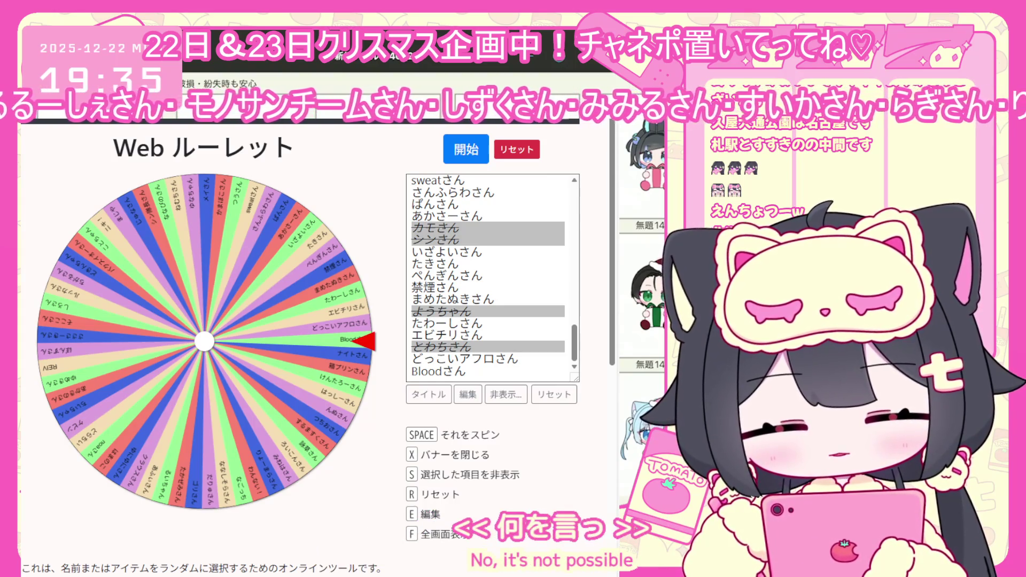
# Spin the Web ルーレット wheel with 開始 to draw a random requester name, then dismiss the result banner
pyautogui.scroll(-5, 444, 313)
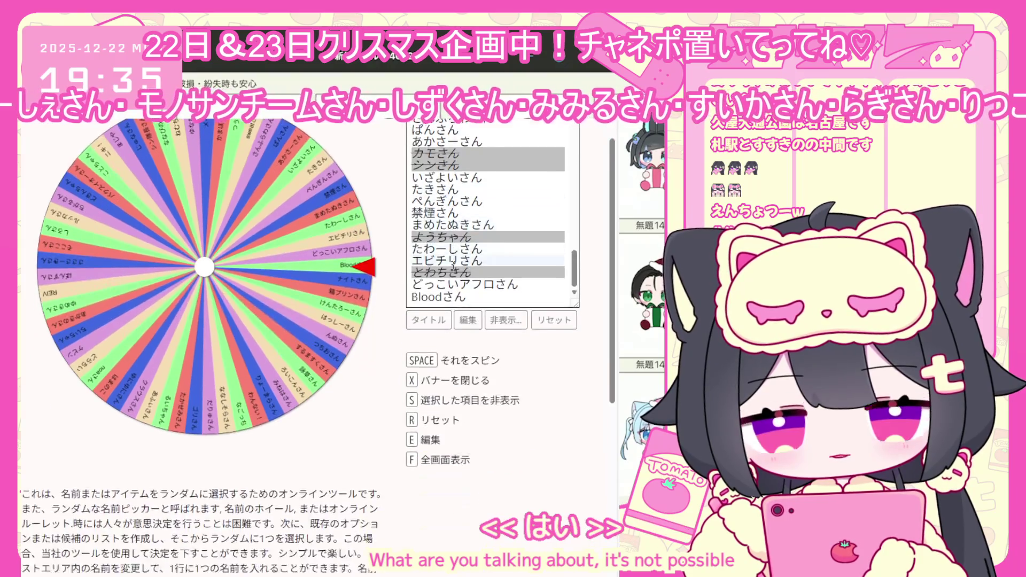
pyautogui.scroll(5, 465, 318)
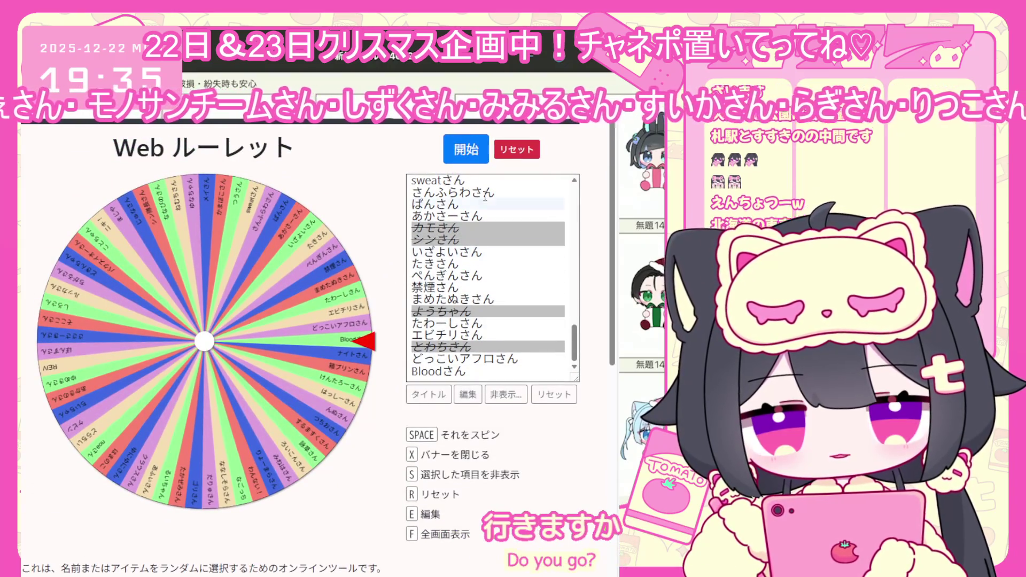
pyautogui.click(475, 153)
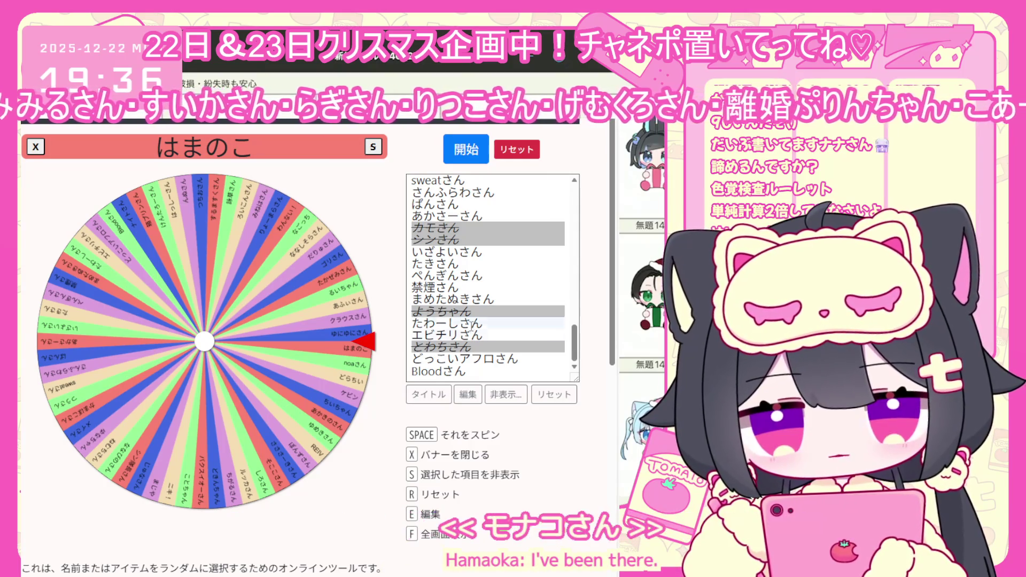
pyautogui.click(506, 395)
# Find the just-picked name in the entry list and tick its hide checkbox
pyautogui.scroll(3, 469, 273)
pyautogui.scroll(5, 469, 273)
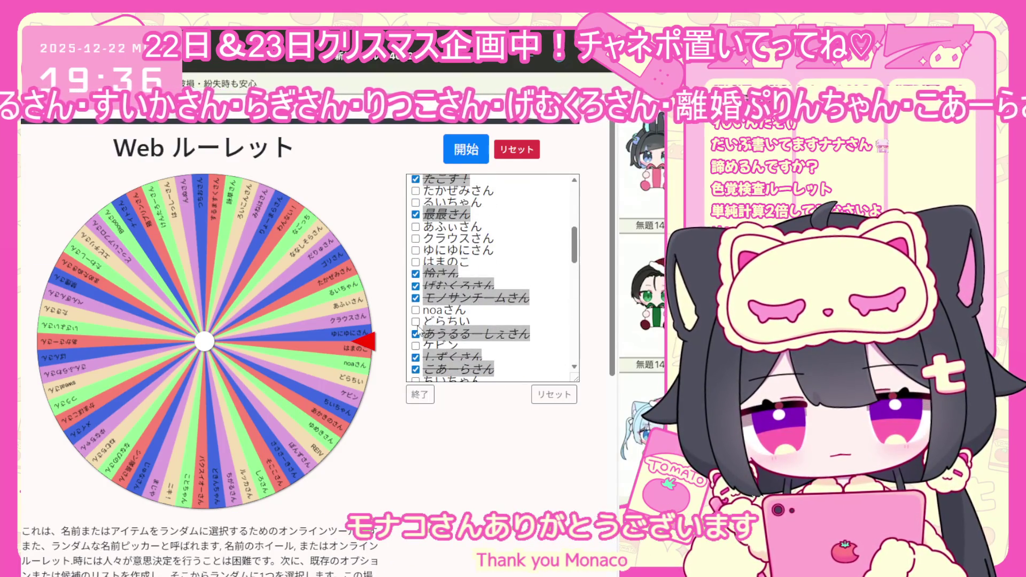
pyautogui.scroll(5, 464, 266)
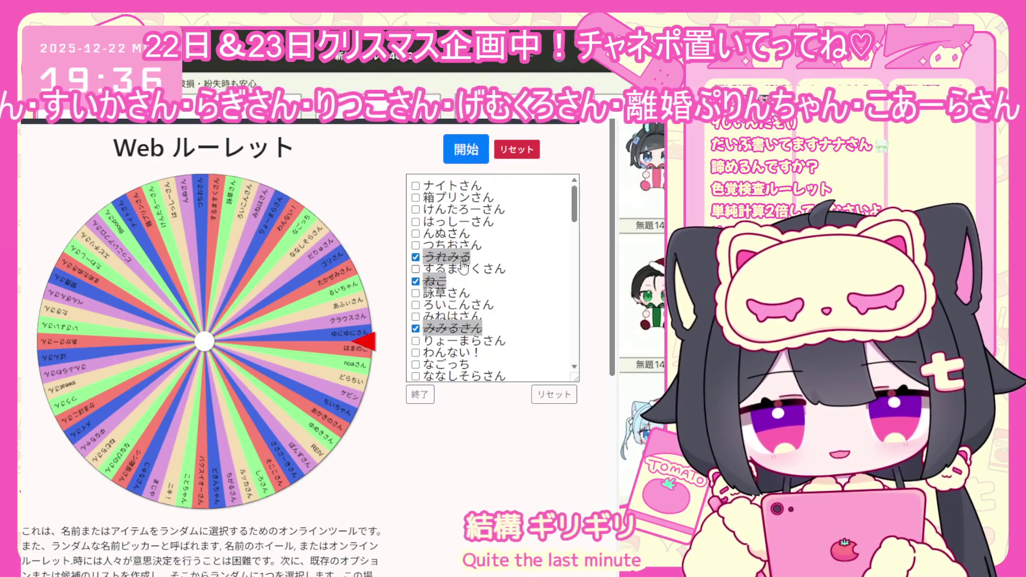
pyautogui.scroll(-8, 456, 290)
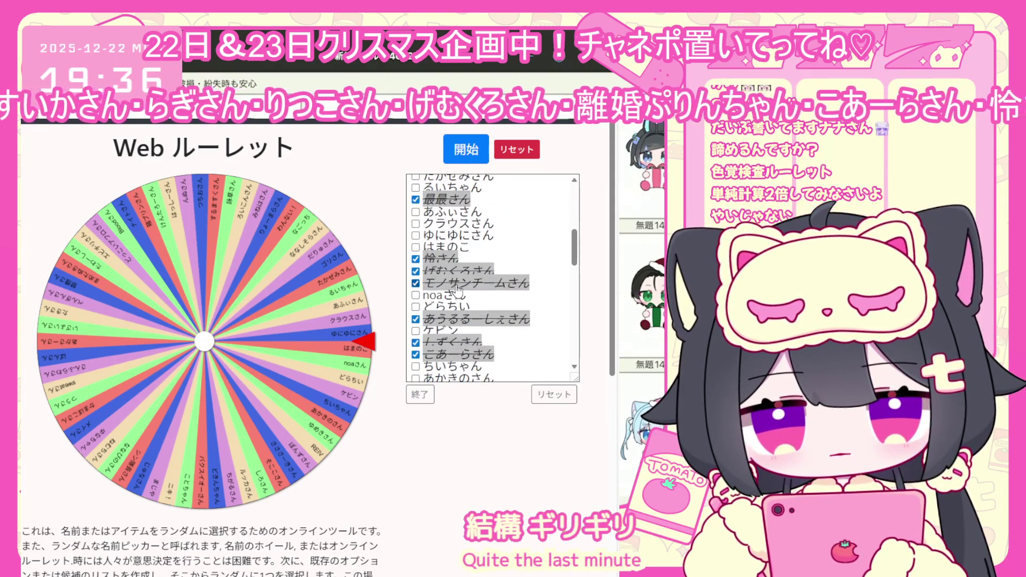
pyautogui.scroll(-3, 456, 290)
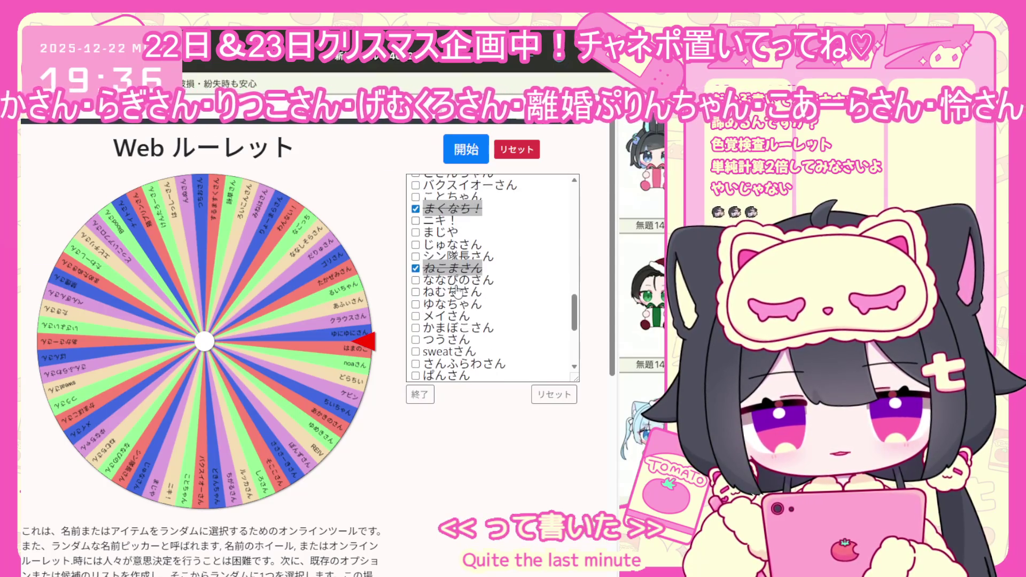
pyautogui.scroll(-2, 457, 290)
pyautogui.scroll(-2, 458, 291)
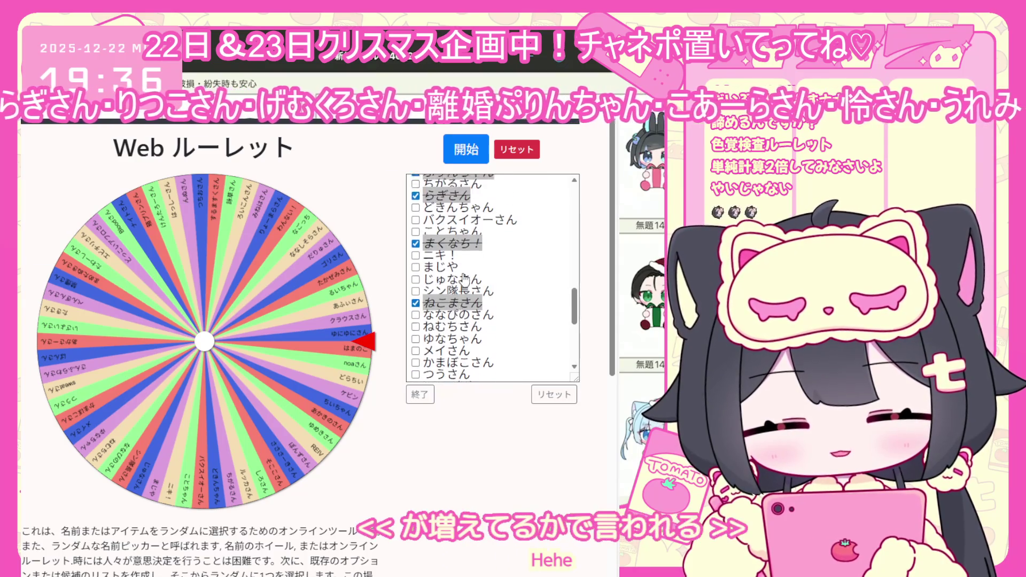
pyautogui.scroll(5, 460, 286)
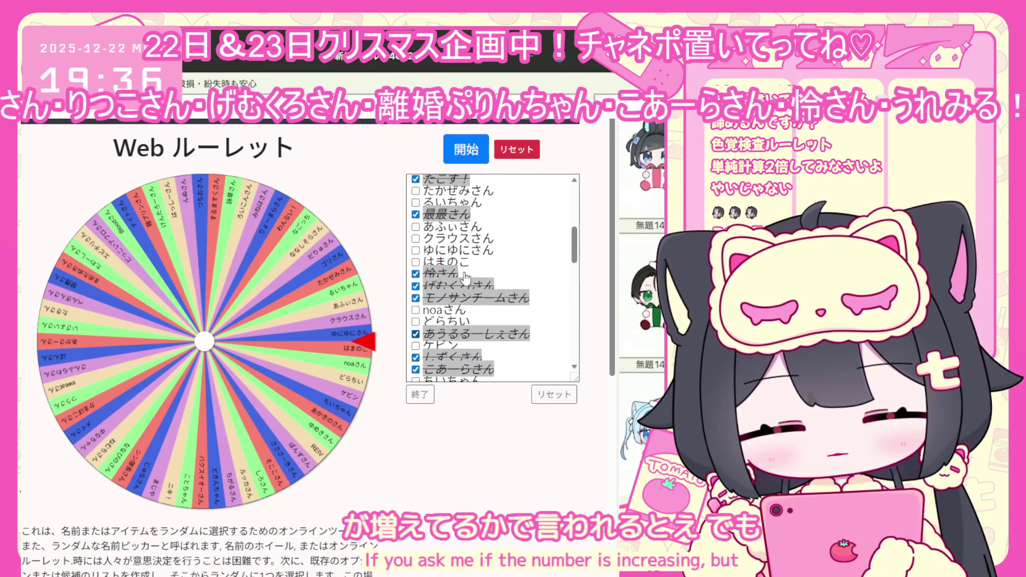
pyautogui.scroll(2, 465, 275)
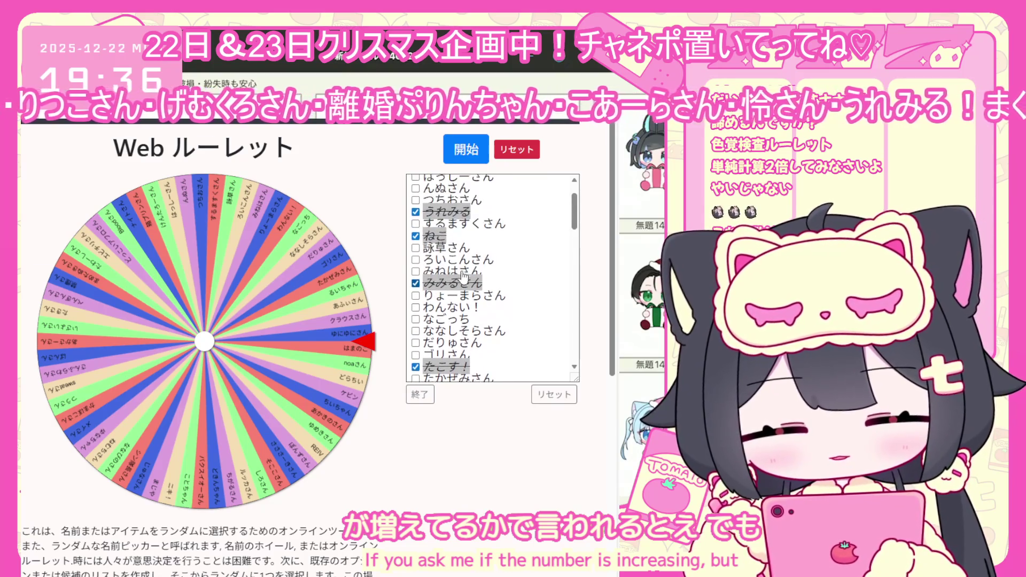
pyautogui.scroll(1, 463, 277)
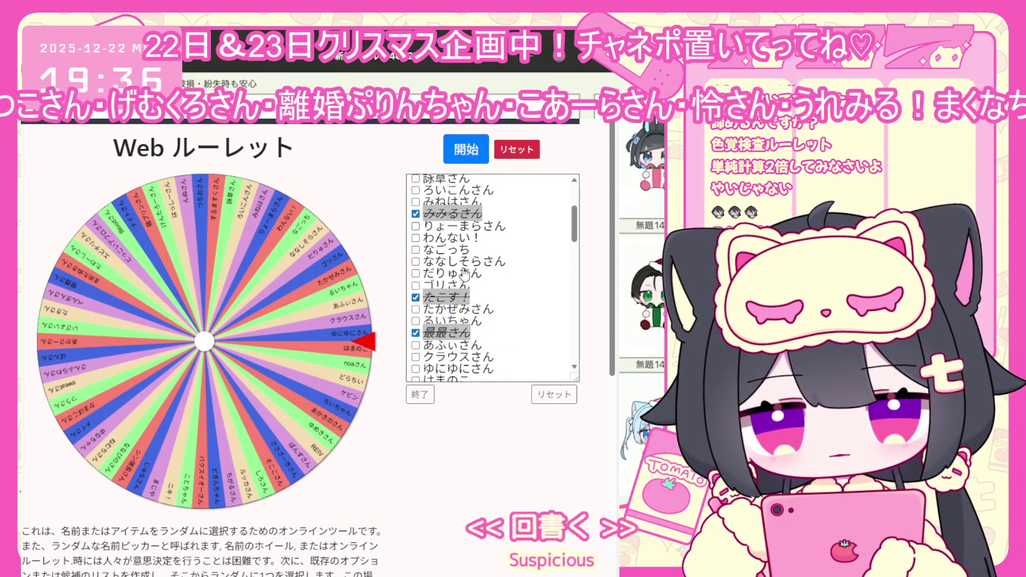
pyautogui.scroll(-3, 464, 276)
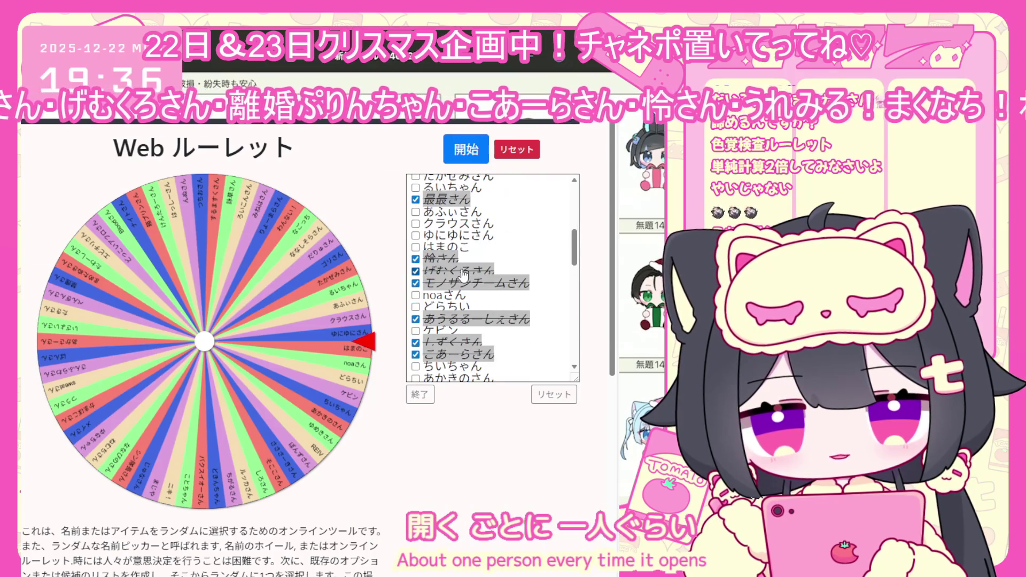
pyautogui.click(416, 248)
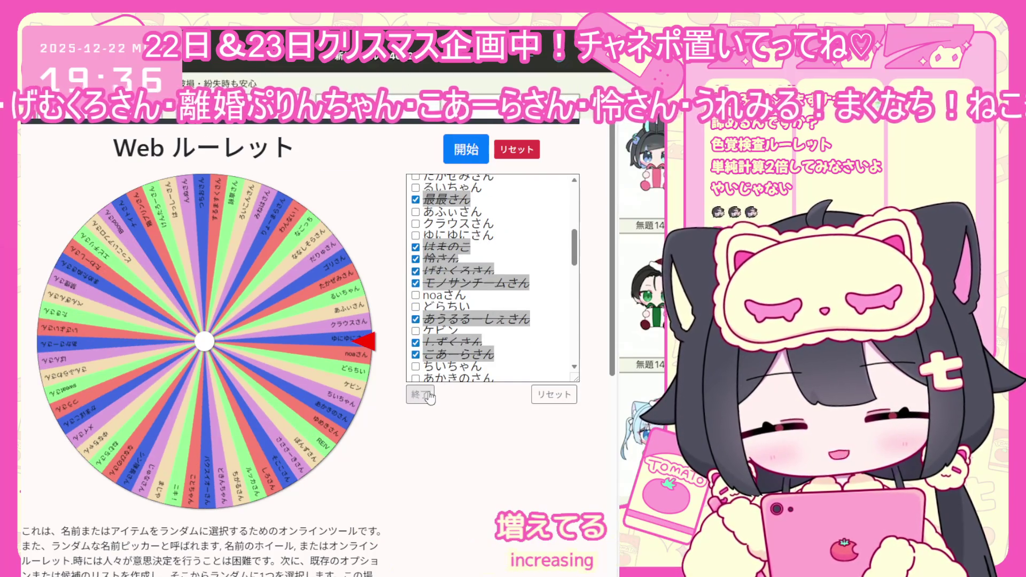
# Leave hide mode with 終了, leaving the drawn names off the wheel
pyautogui.click(431, 396)
pyautogui.scroll(-5, 458, 284)
pyautogui.scroll(3, 458, 285)
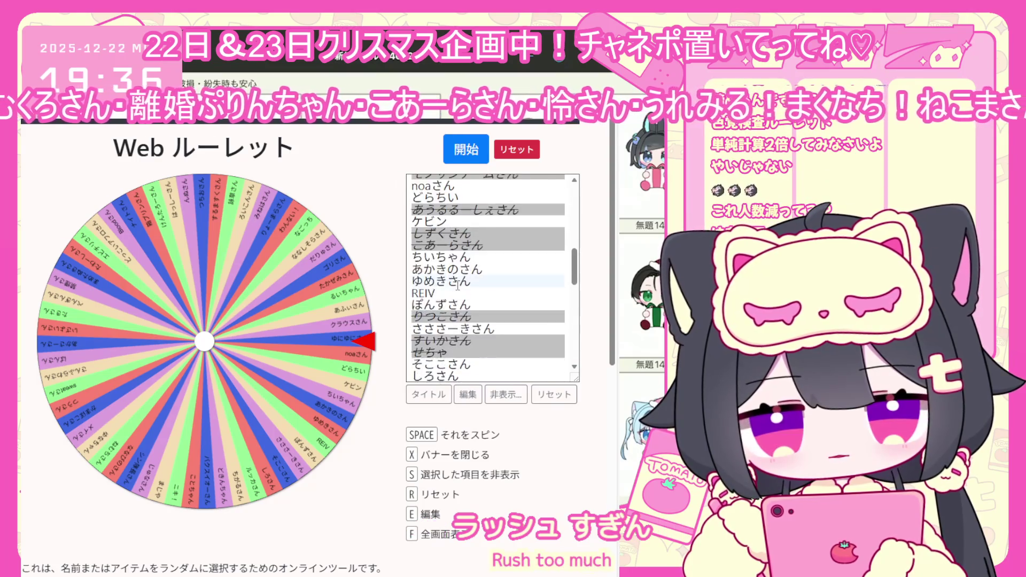
pyautogui.scroll(5, 458, 285)
pyautogui.scroll(-2, 503, 310)
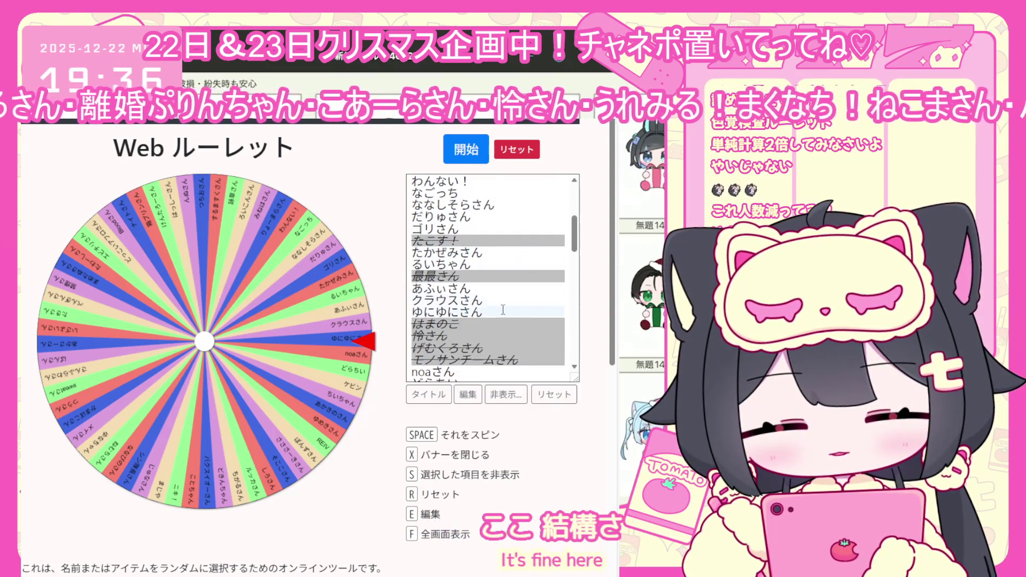
pyautogui.scroll(-2, 484, 325)
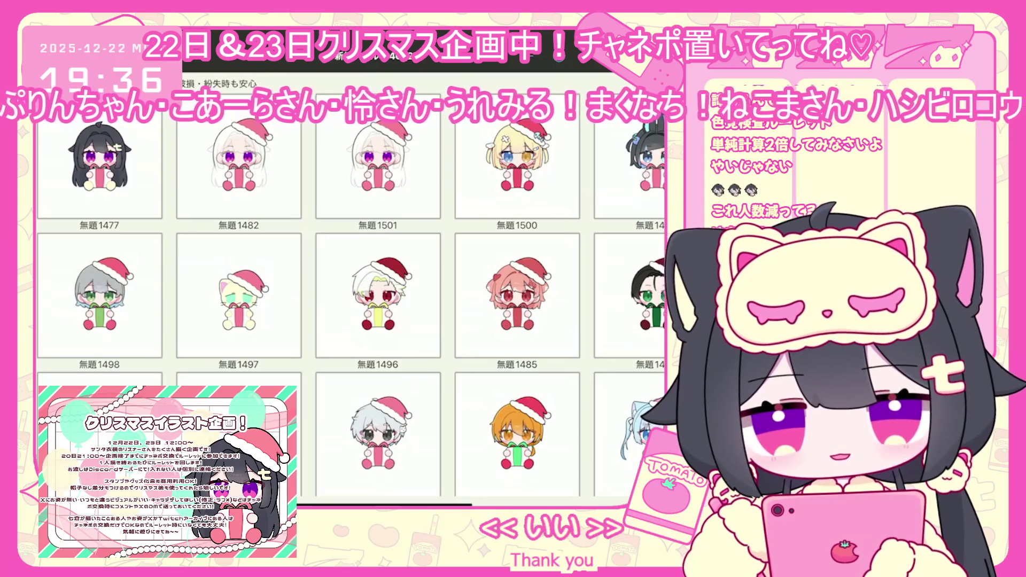
# Open the white-haired Santa girl illustration from My Gallery in full view
pyautogui.click(378, 161)
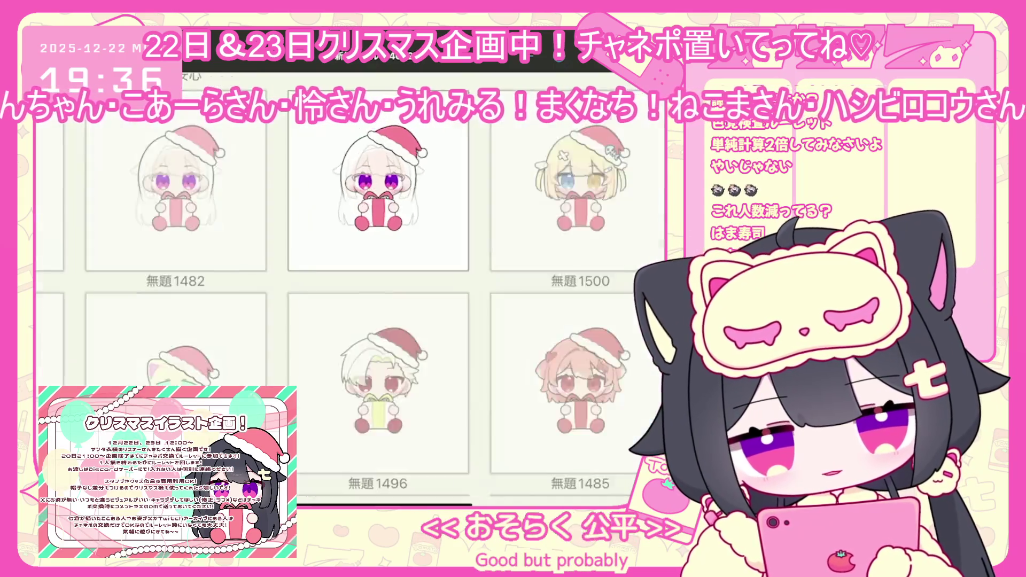
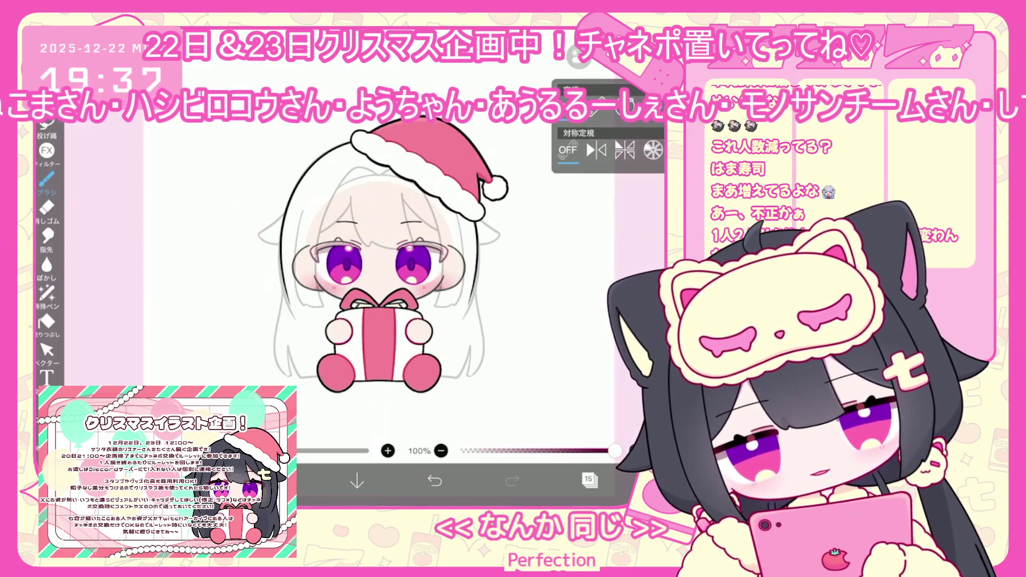
# Select layer 21 in the layer stack, below the Santa hat folder
pyautogui.scroll(5, 591, 278)
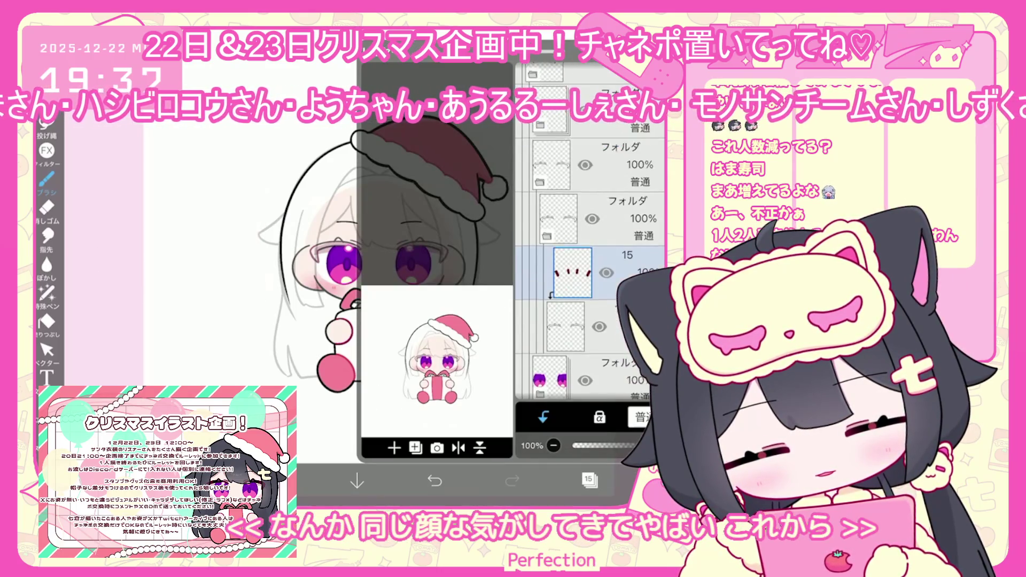
pyautogui.scroll(2, 591, 278)
pyautogui.click(588, 299)
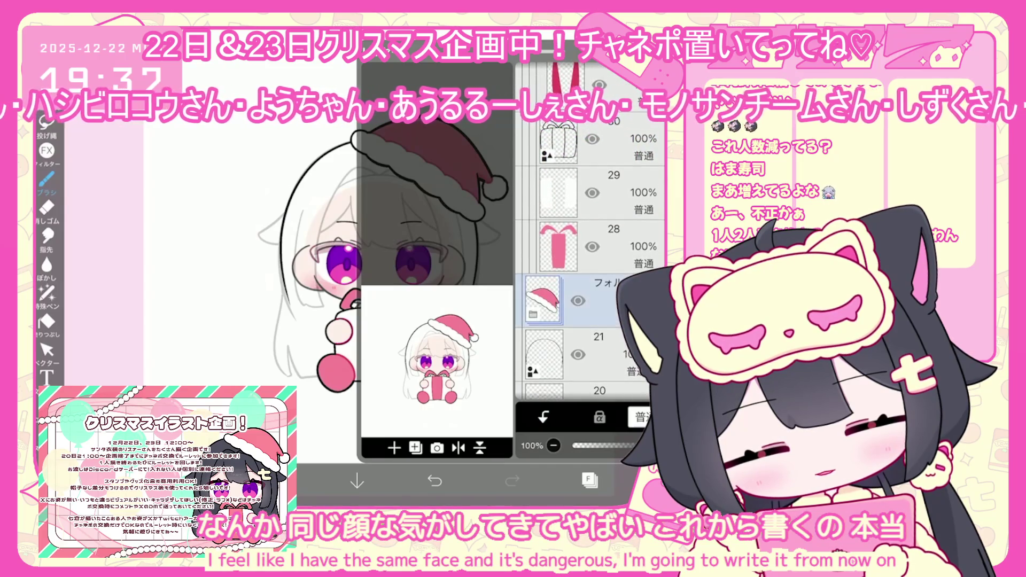
pyautogui.scroll(-2, 590, 278)
pyautogui.click(588, 230)
pyautogui.click(416, 448)
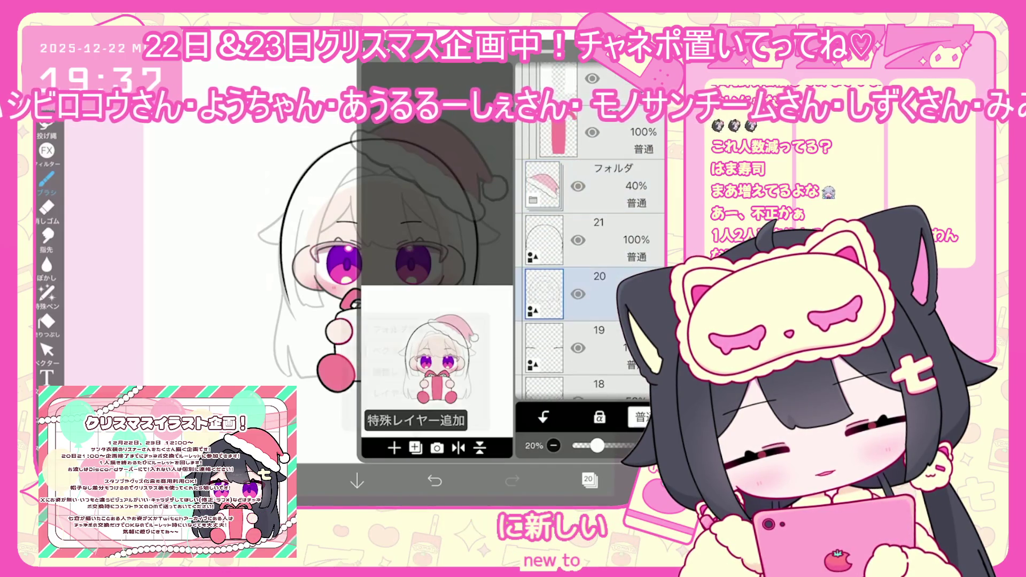
# Choose the G-pen (hard) brush and return to the canvas
pyautogui.click(280, 481)
pyautogui.click(47, 181)
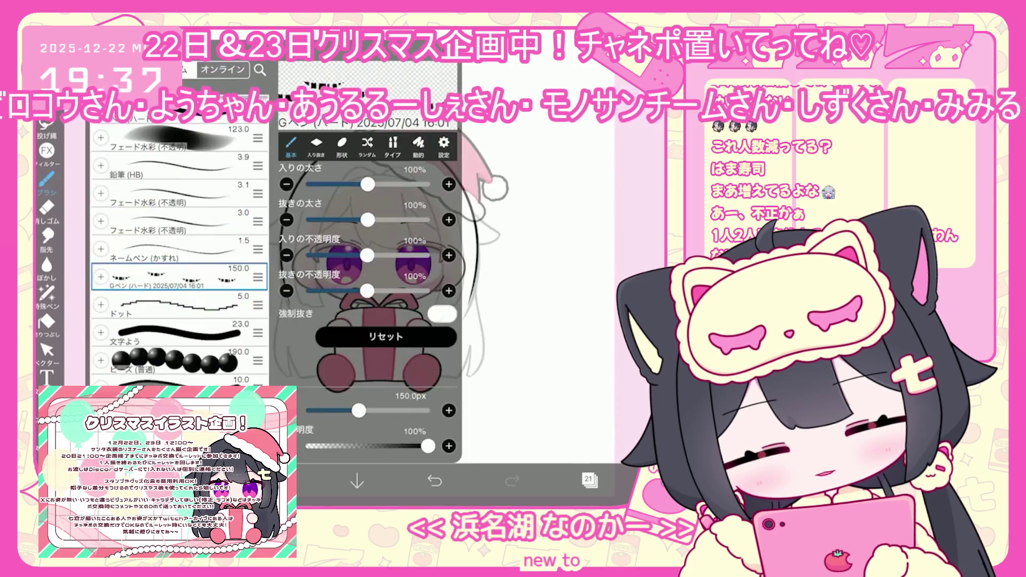
pyautogui.scroll(-2, 179, 257)
pyautogui.click(534, 267)
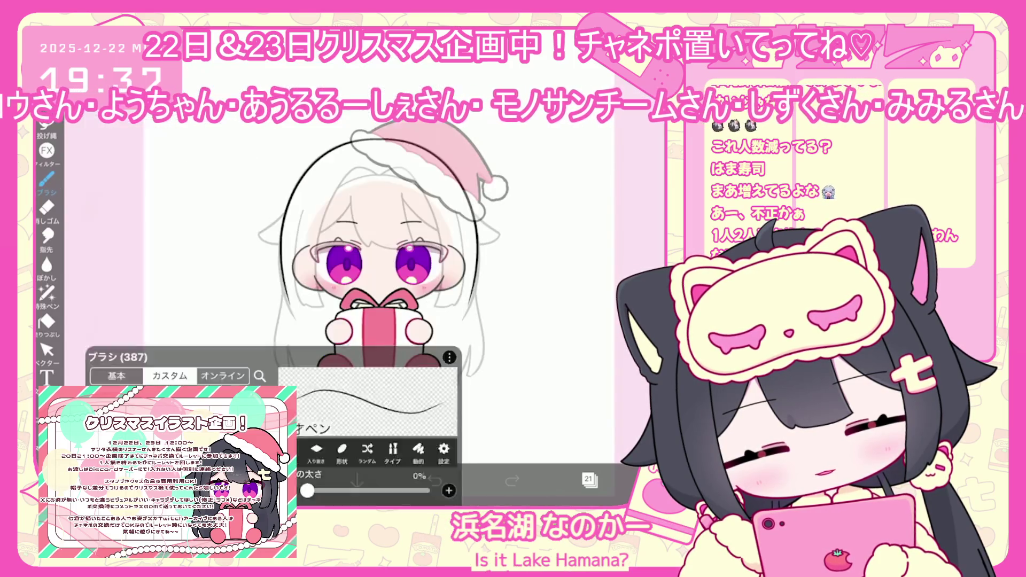
# Undo the last brush stroke, stay on layer 21, and centre the view on the face
pyautogui.scroll(3, 390, 299)
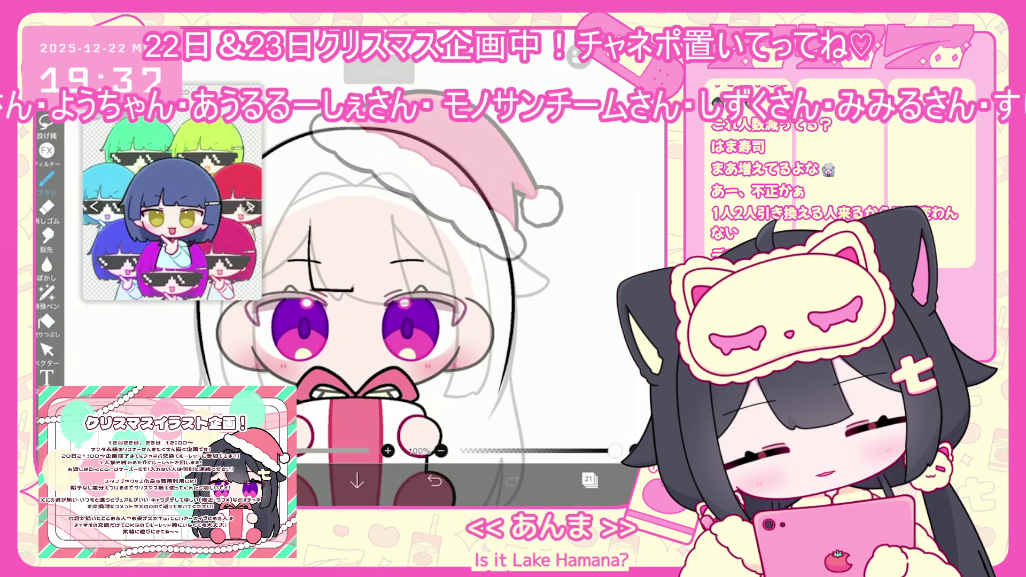
pyautogui.hotkey('ctrl', 'z')
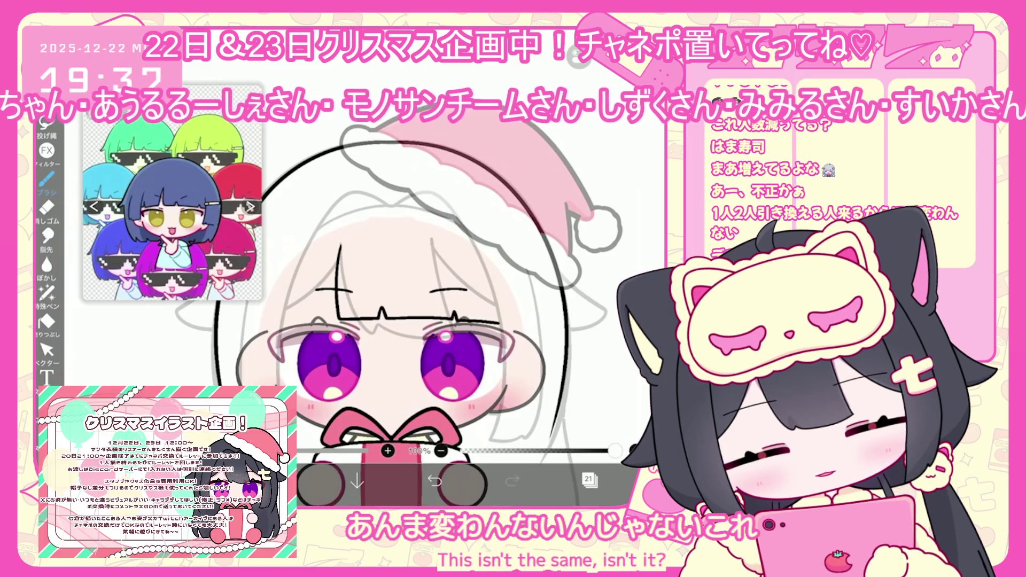
pyautogui.scroll(-1, 426, 331)
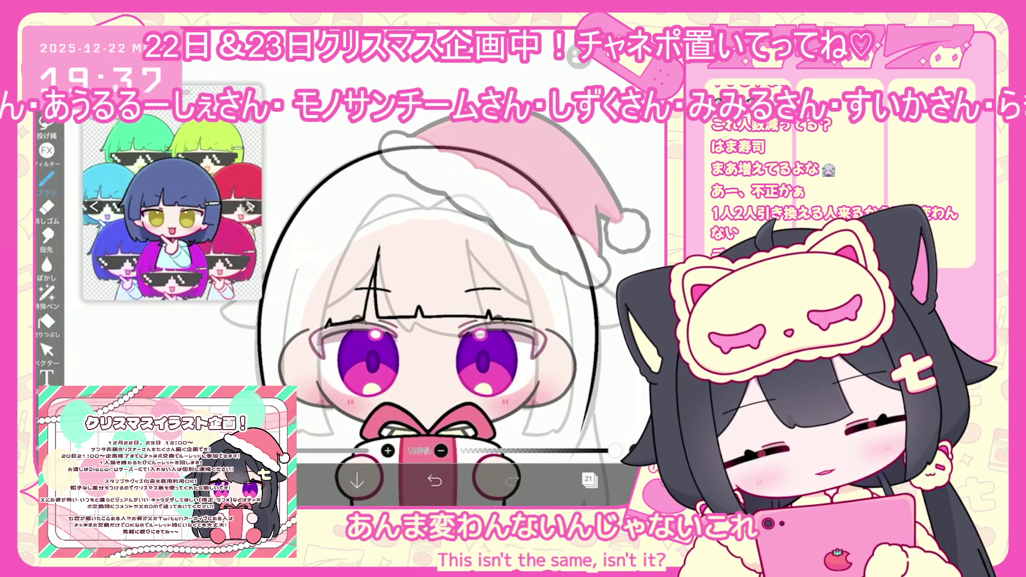
pyautogui.scroll(-1, 436, 300)
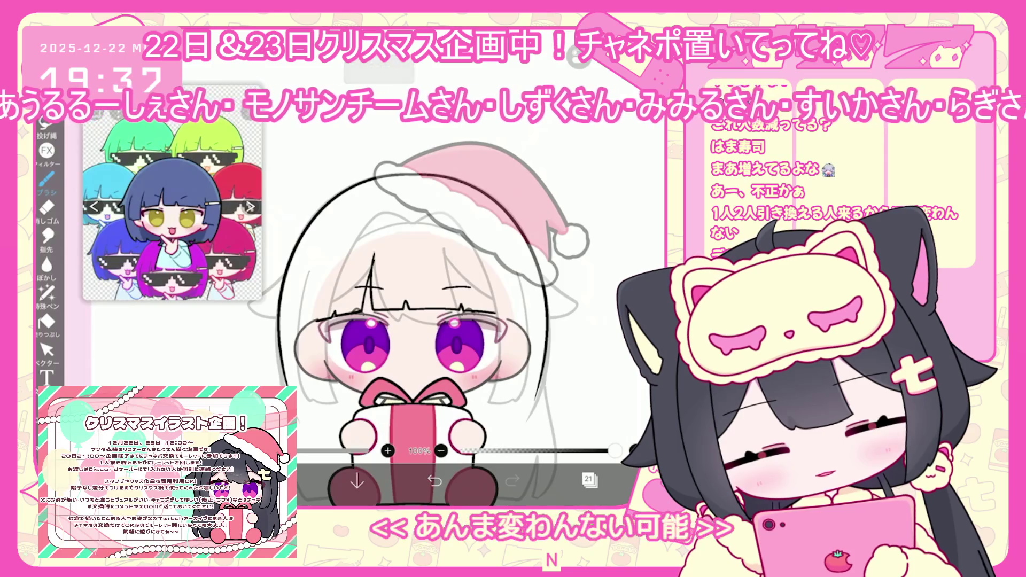
pyautogui.scroll(3, 447, 344)
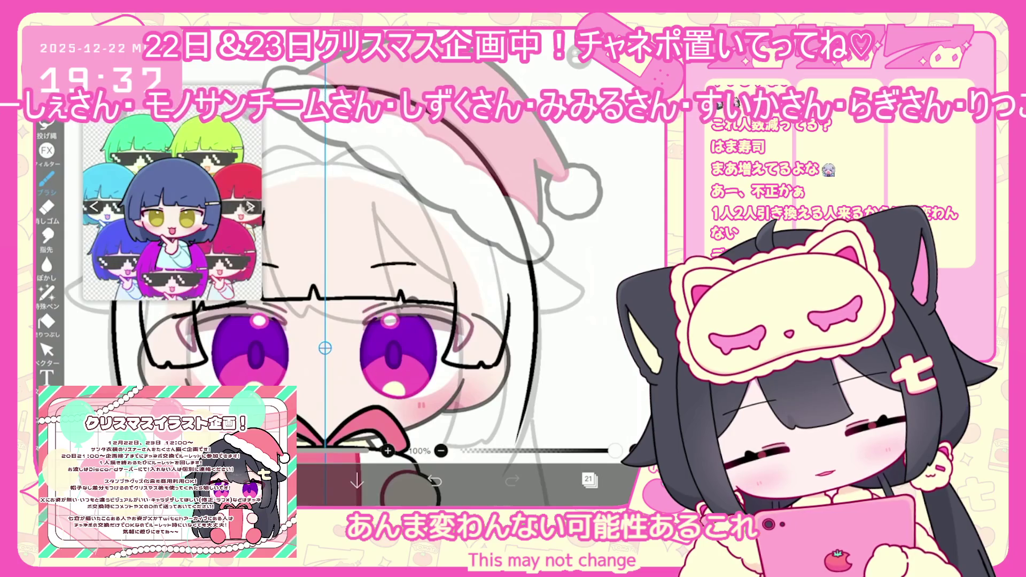
pyautogui.scroll(-3, 406, 331)
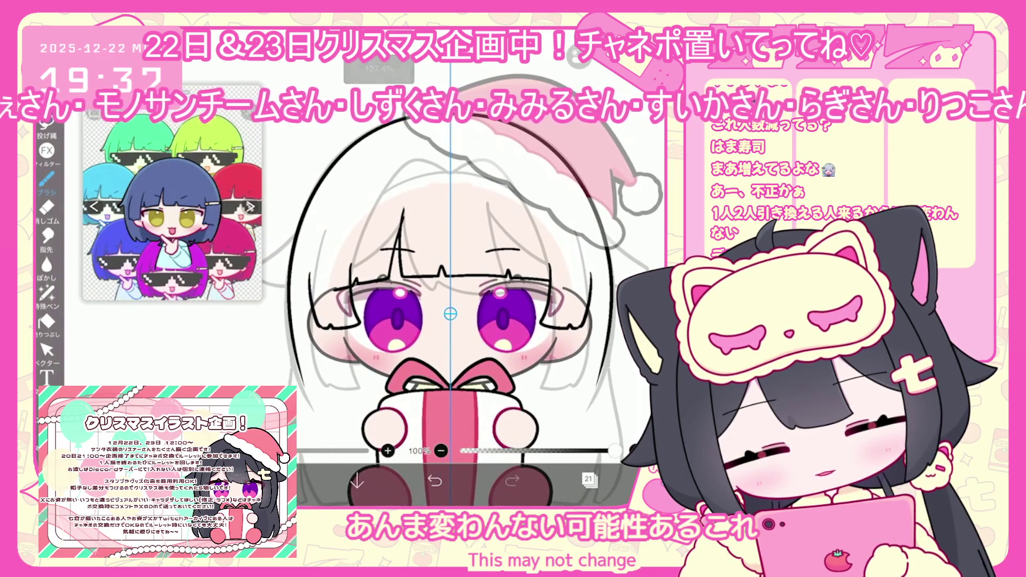
pyautogui.click(589, 479)
pyautogui.click(598, 176)
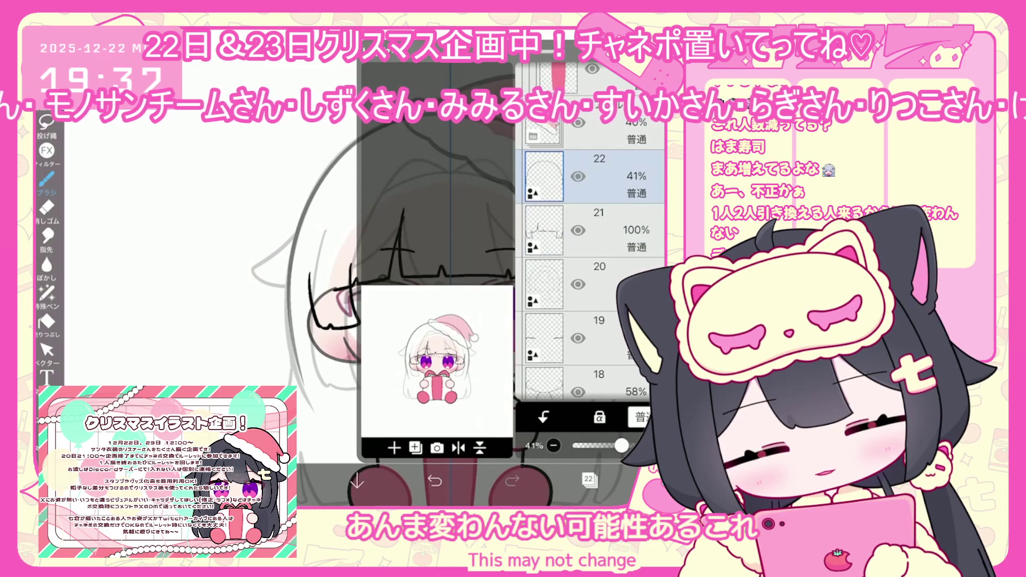
pyautogui.click(599, 229)
pyautogui.click(588, 480)
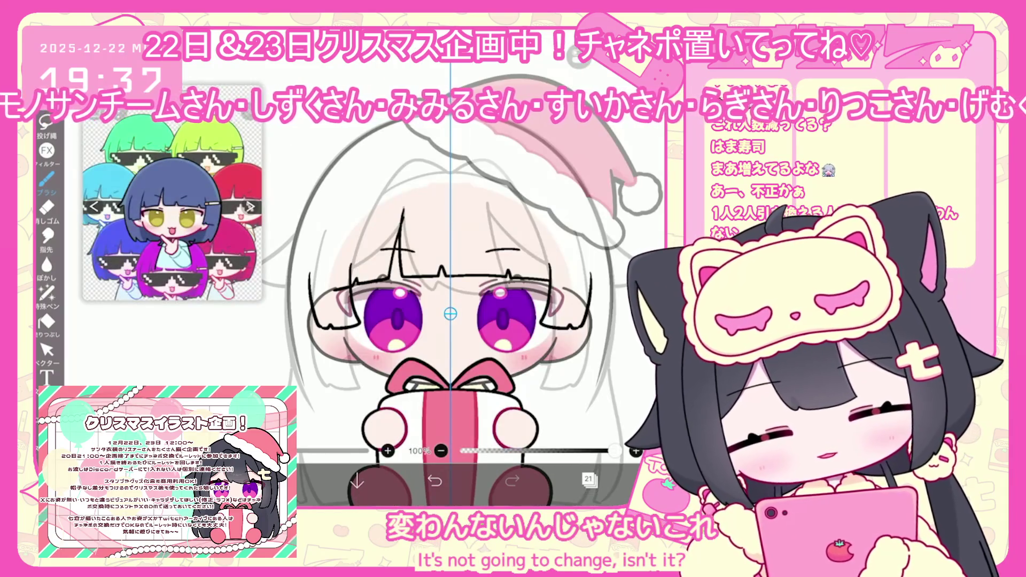
pyautogui.moveTo(451, 314); pyautogui.dragTo(476, 350)
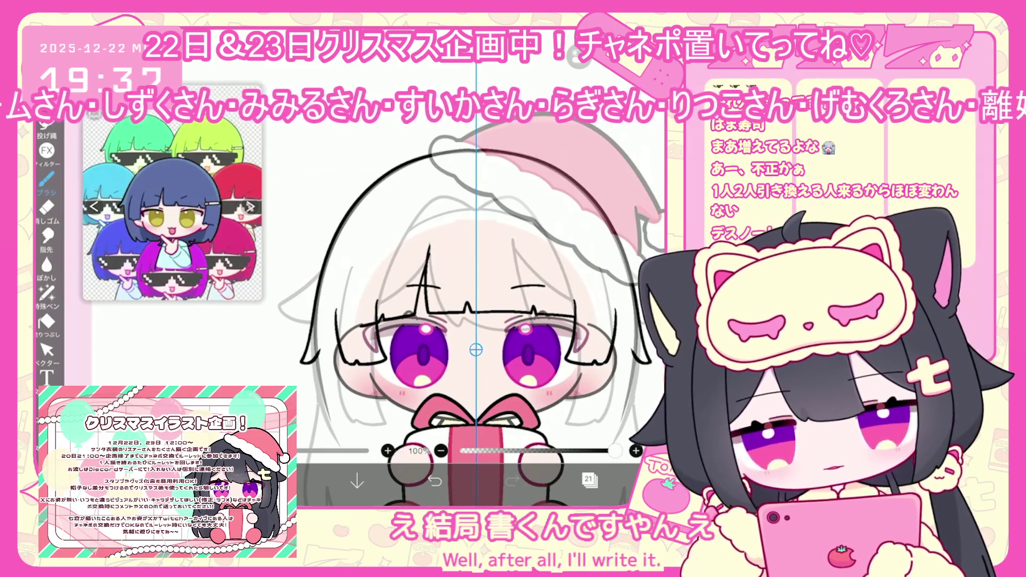
pyautogui.moveTo(476, 351); pyautogui.dragTo(476, 332)
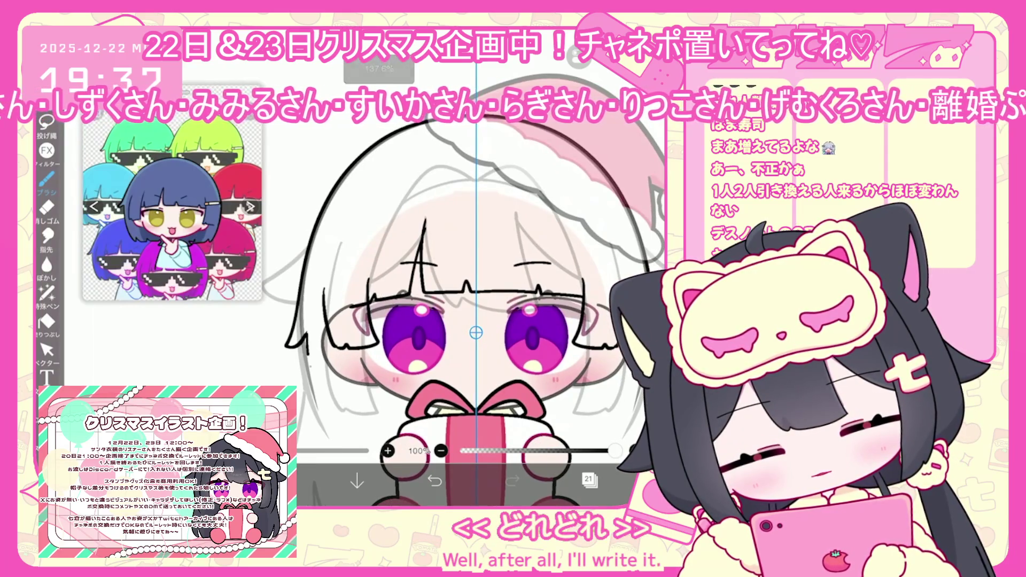
# Undo two left-hair strokes, then draw and undo a trial lower-left hair line
pyautogui.click(434, 481)
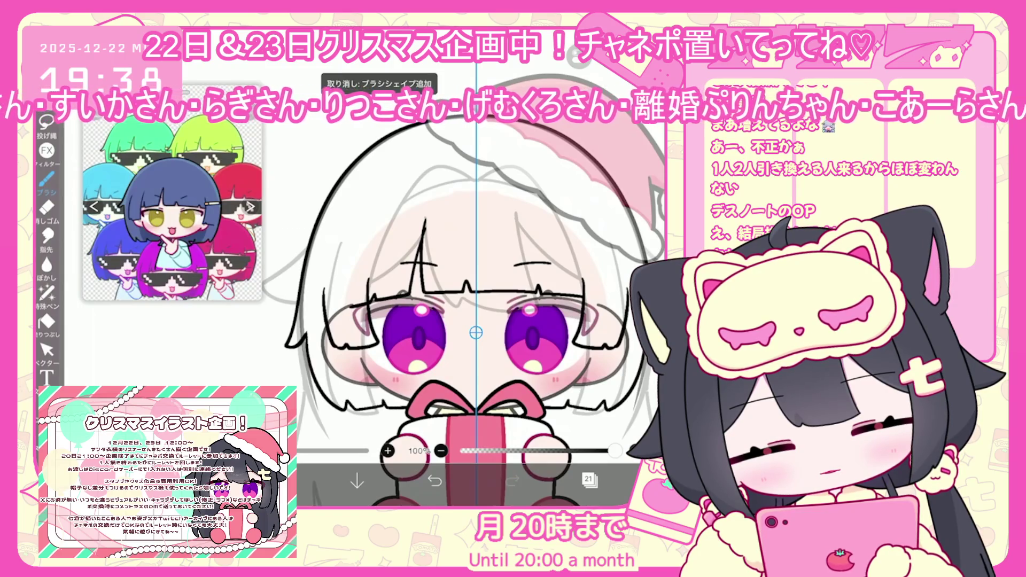
pyautogui.hotkey('ctrl', 'z')
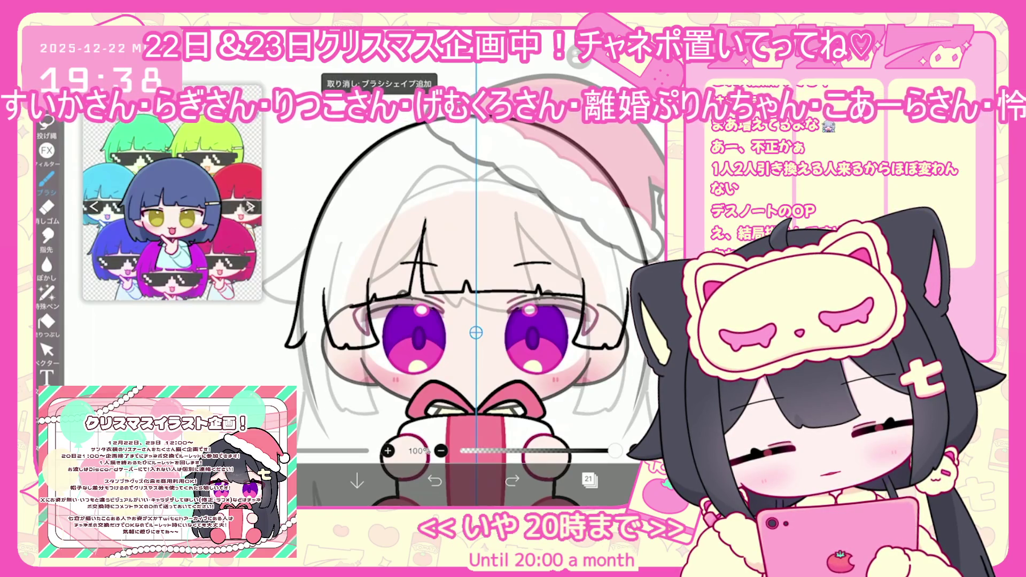
pyautogui.moveTo(316, 395)
pyautogui.mouseDown()
pyautogui.moveTo(344, 413)
pyautogui.moveTo(387, 412)
pyautogui.mouseUp()
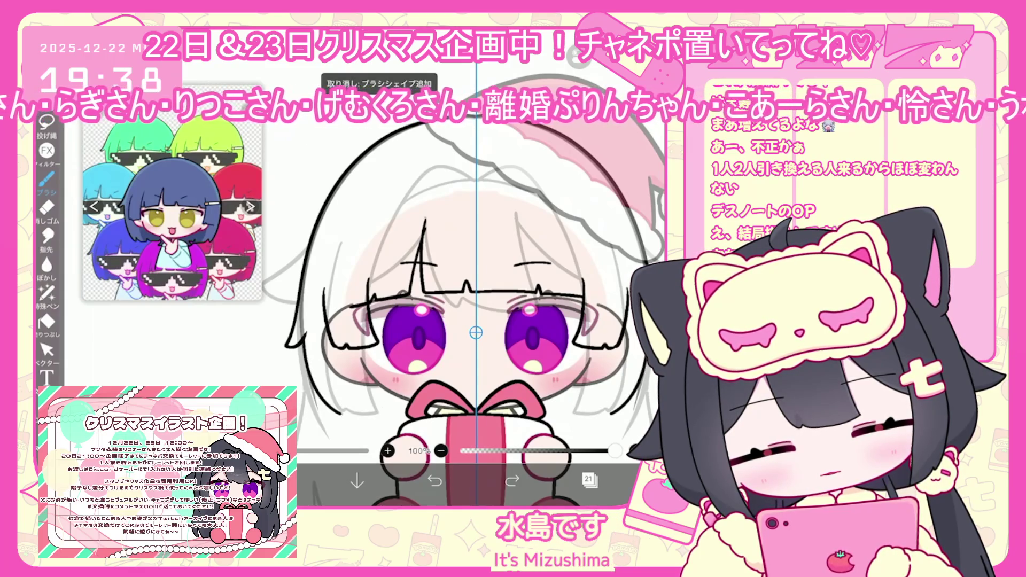
pyautogui.scroll(3, 475, 321)
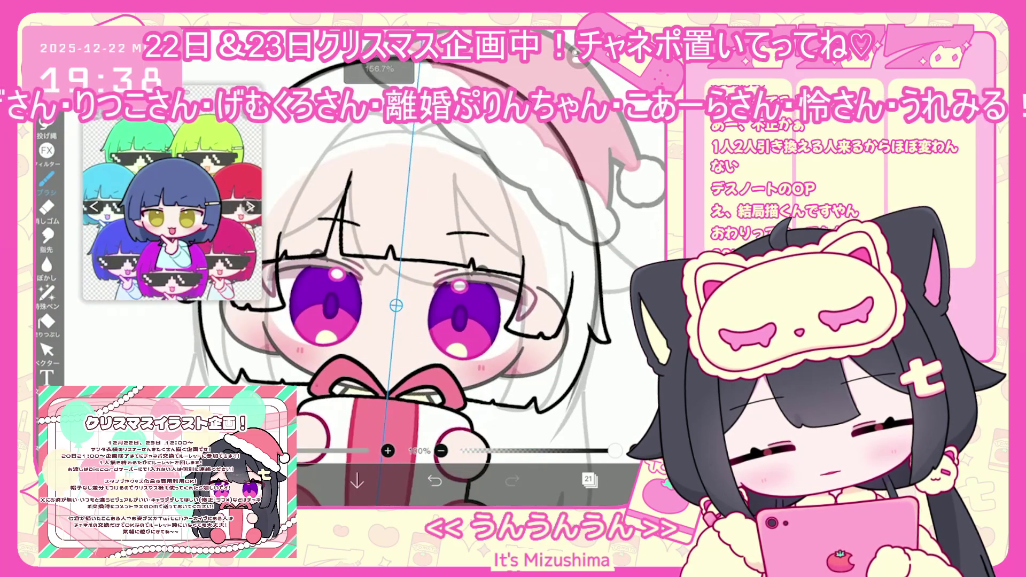
pyautogui.click(435, 481)
pyautogui.scroll(2, 379, 294)
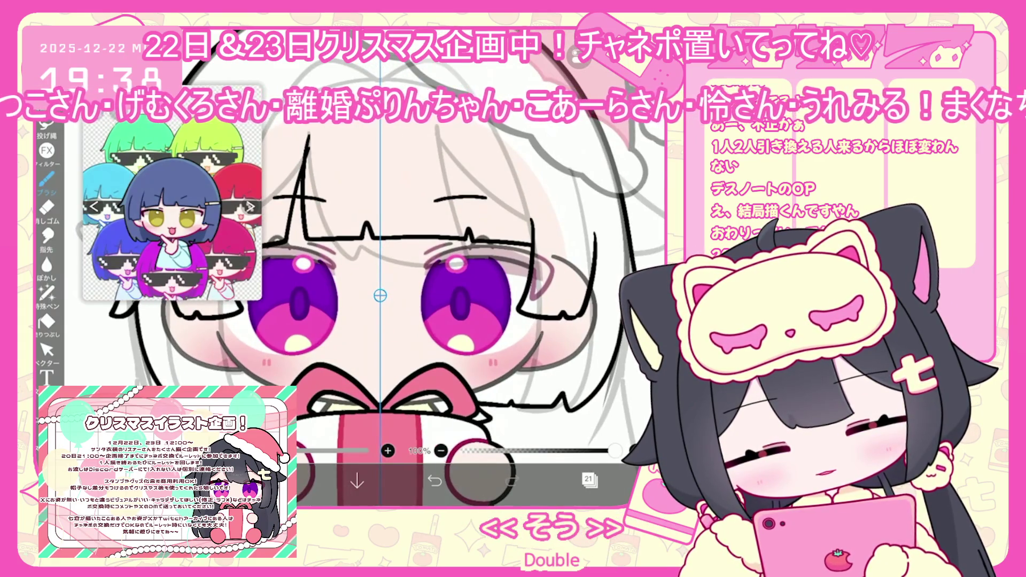
pyautogui.scroll(-3, 390, 299)
pyautogui.click(47, 350)
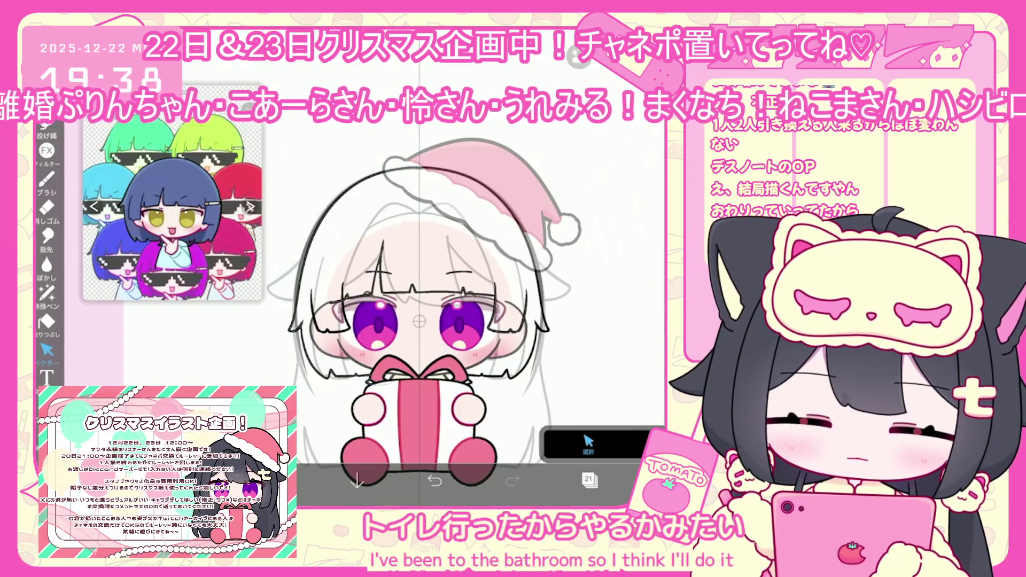
# Move the 58% layer above layer 19 and select face line-art layer 20
pyautogui.click(589, 480)
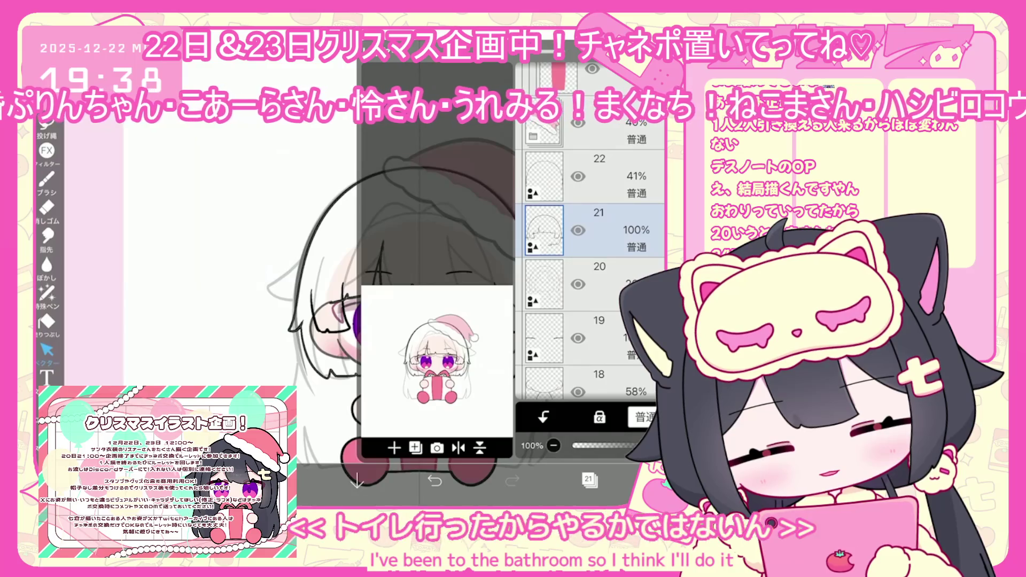
pyautogui.scroll(-1, 590, 276)
pyautogui.moveTo(599, 355); pyautogui.dragTo(599, 203)
pyautogui.click(599, 149)
pyautogui.click(599, 204)
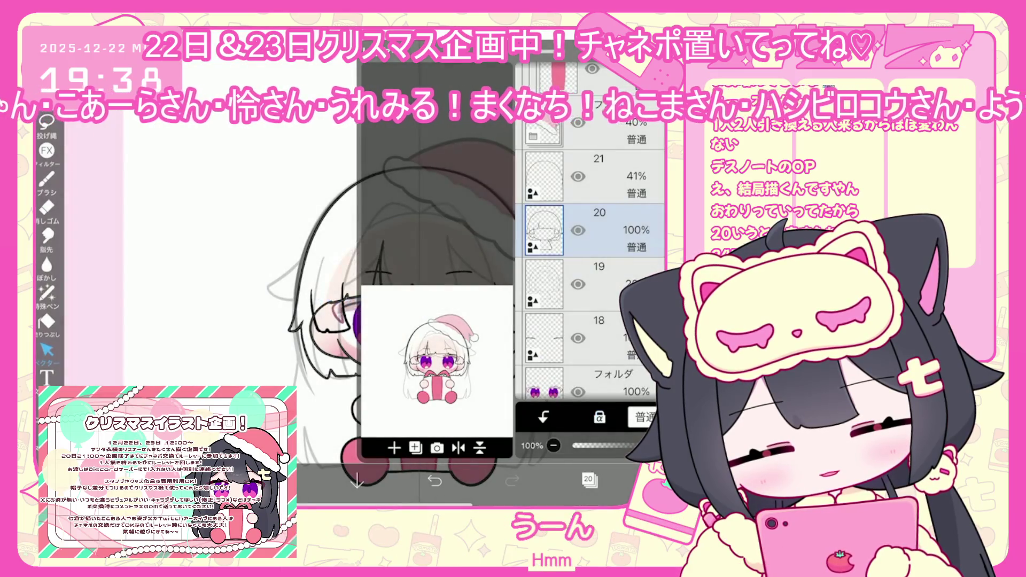
pyautogui.click(588, 479)
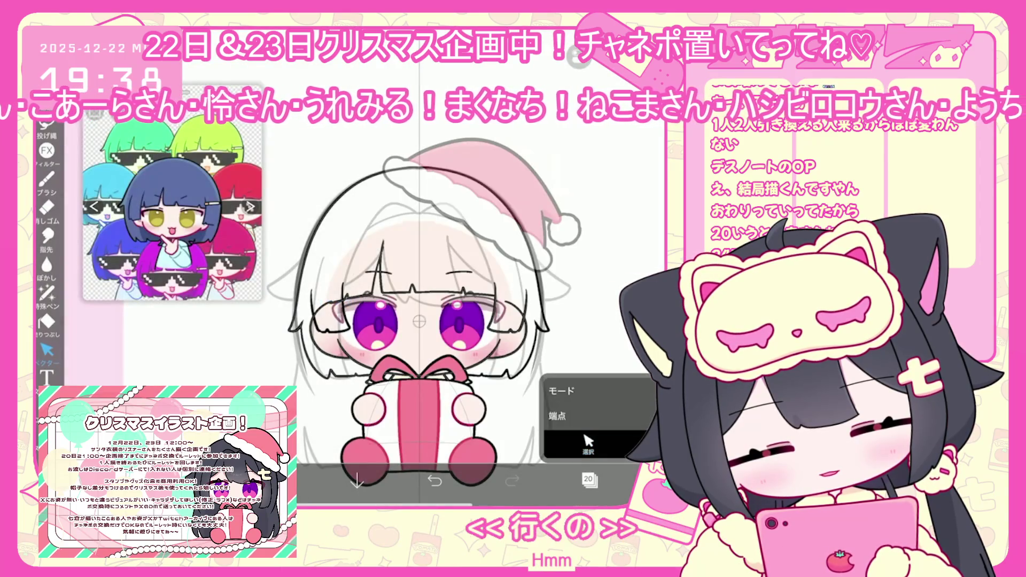
# Add a new blank layer directly above layer 20
pyautogui.scroll(3, 331, 337)
pyautogui.hscroll(-3, 342, 331)
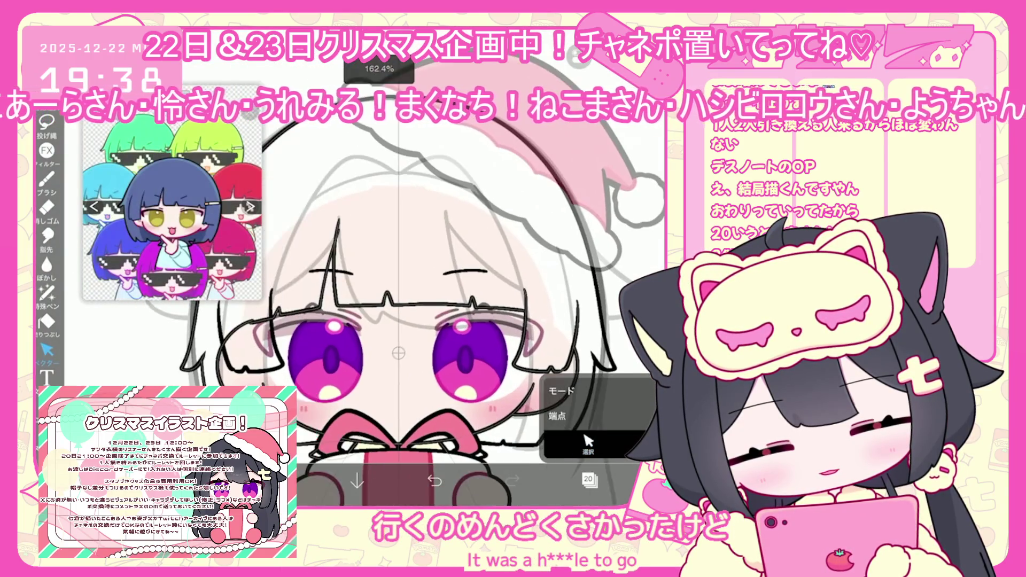
pyautogui.click(47, 128)
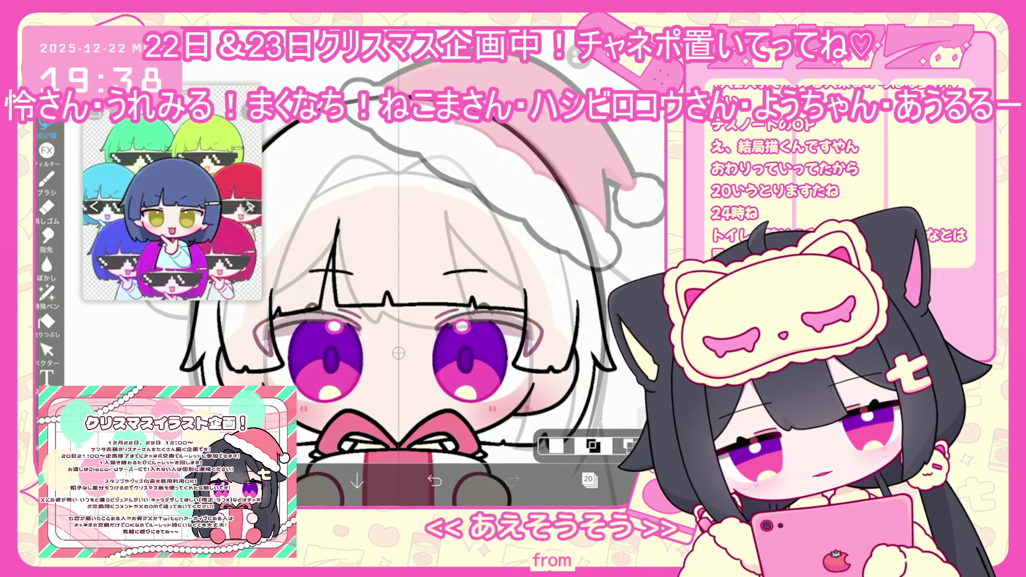
pyautogui.scroll(-3, 452, 339)
pyautogui.scroll(1, 438, 342)
pyautogui.click(590, 480)
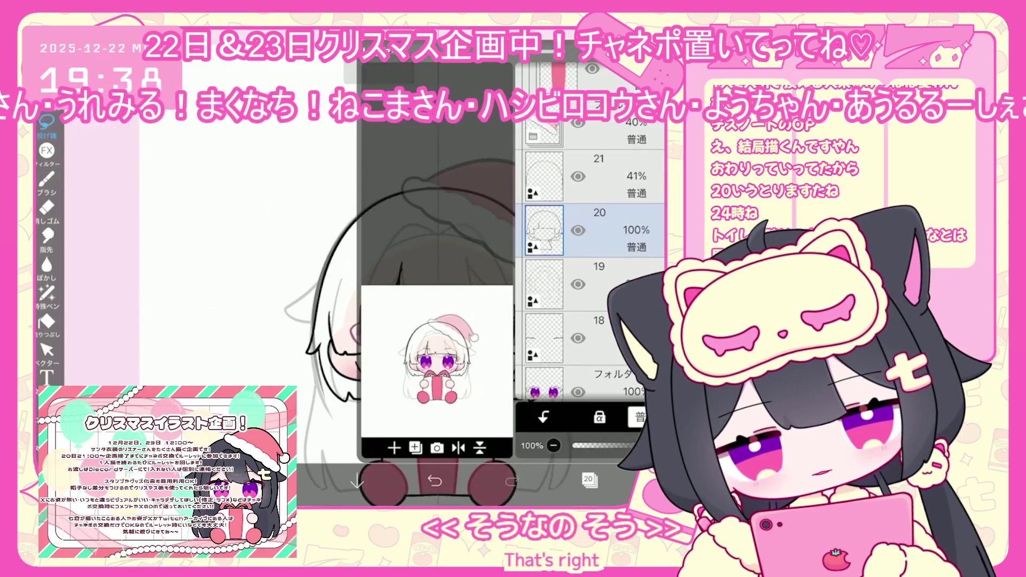
pyautogui.click(416, 448)
pyautogui.click(599, 176)
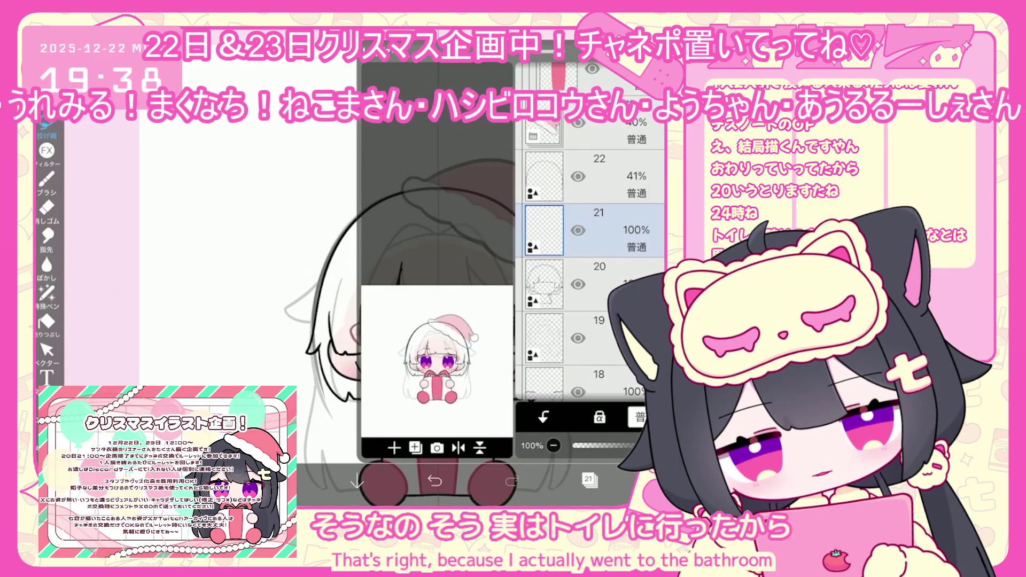
pyautogui.click(588, 480)
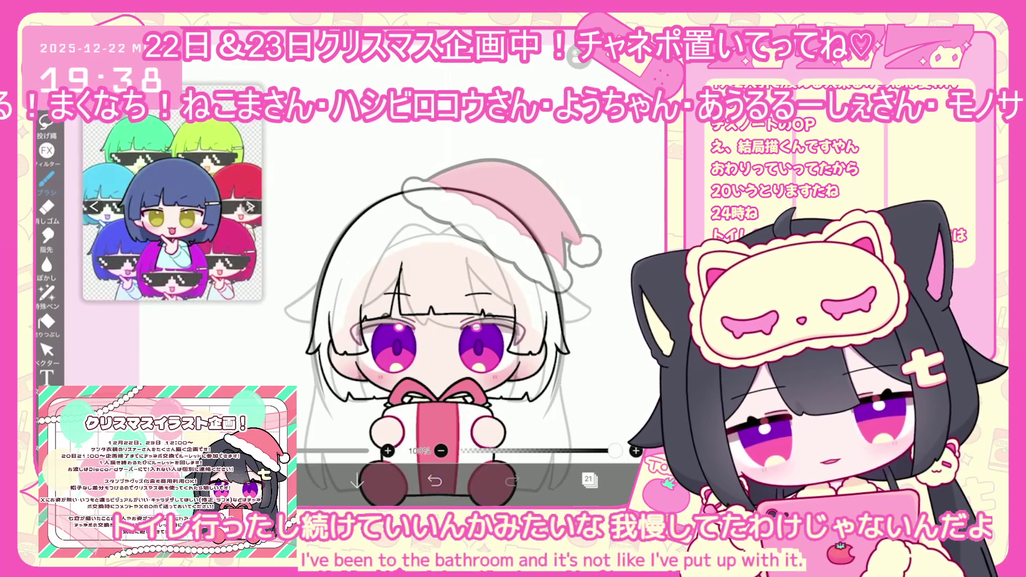
# Draw the hair clip's lower line and closing stroke, then undo the closing stroke
pyautogui.scroll(5, 442, 314)
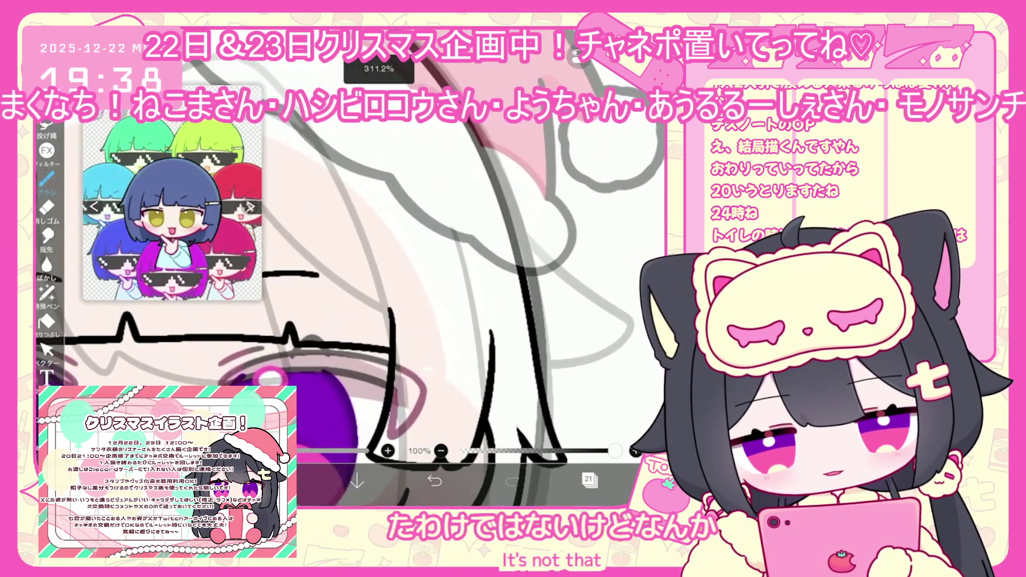
pyautogui.moveTo(390, 327); pyautogui.dragTo(484, 313)
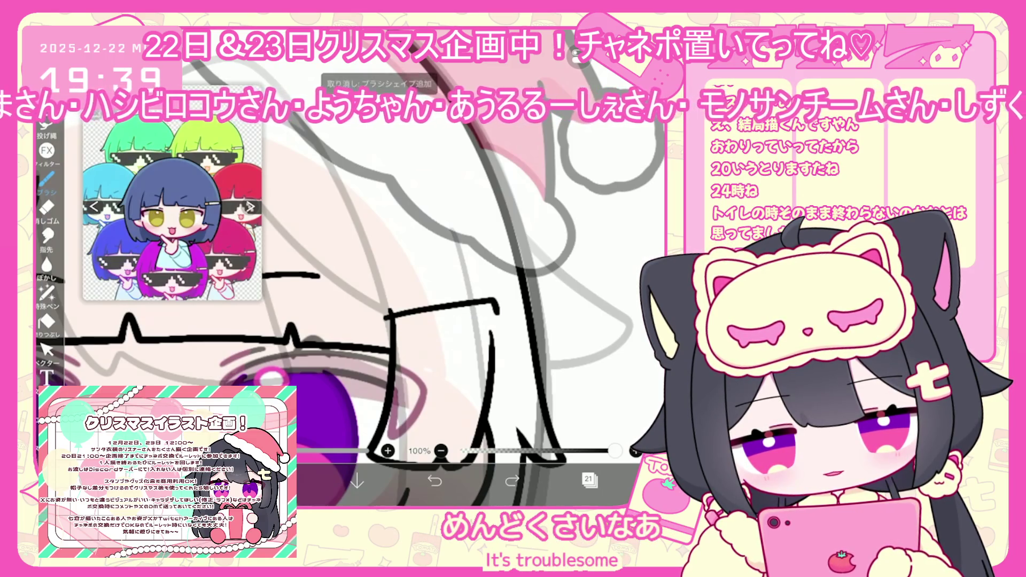
pyautogui.moveTo(386, 320)
pyautogui.mouseDown()
pyautogui.moveTo(443, 327)
pyautogui.moveTo(498, 316)
pyautogui.mouseUp()
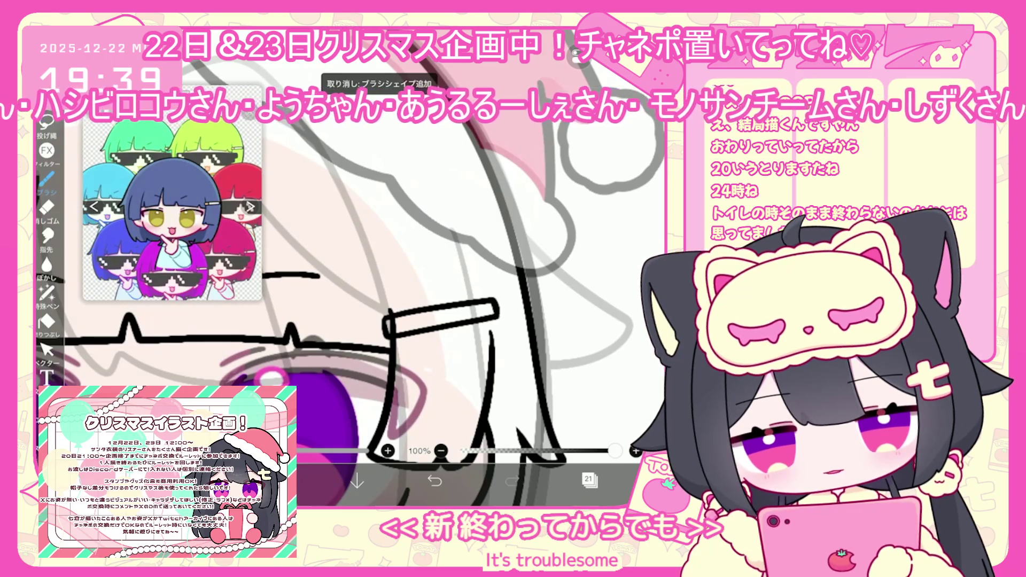
pyautogui.scroll(2, 469, 273)
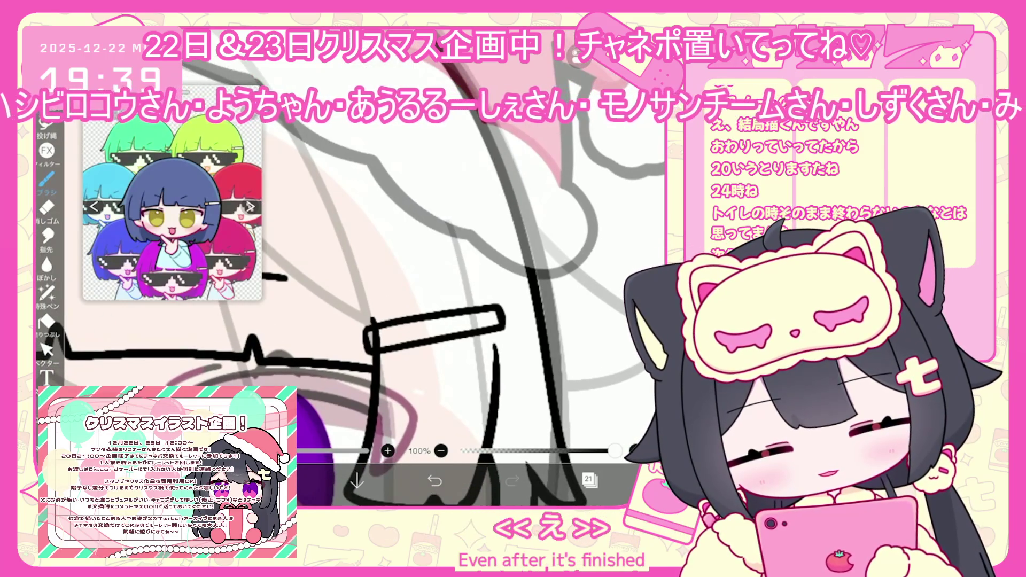
pyautogui.hotkey('ctrl', 'z')
# Redraw the clip's left and bottom edges, then add and undo an inner divider line
pyautogui.moveTo(366, 329)
pyautogui.mouseDown()
pyautogui.moveTo(370, 346)
pyautogui.moveTo(485, 326)
pyautogui.mouseUp()
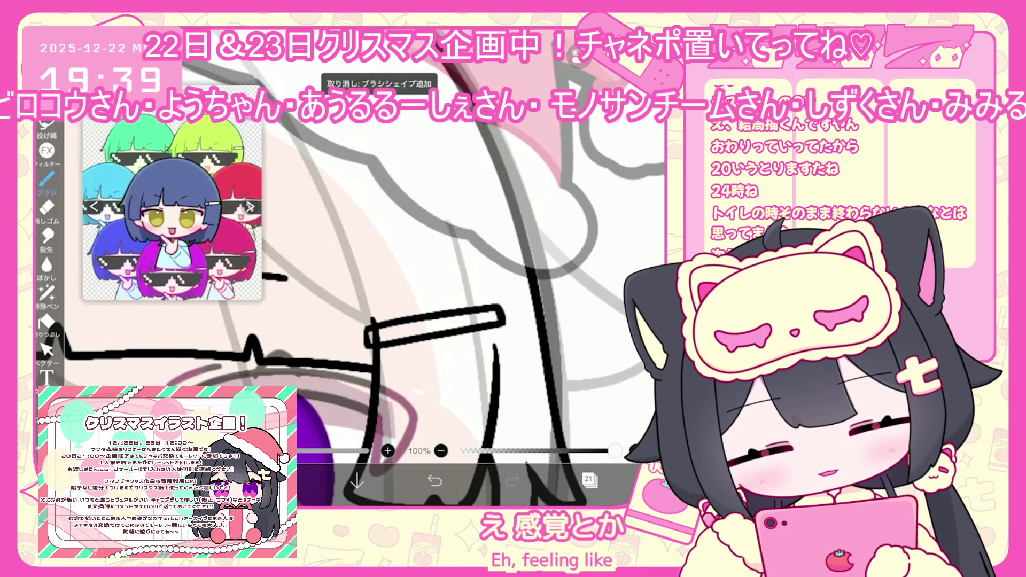
pyautogui.moveTo(367, 327)
pyautogui.mouseDown()
pyautogui.moveTo(370, 343)
pyautogui.moveTo(501, 324)
pyautogui.mouseUp()
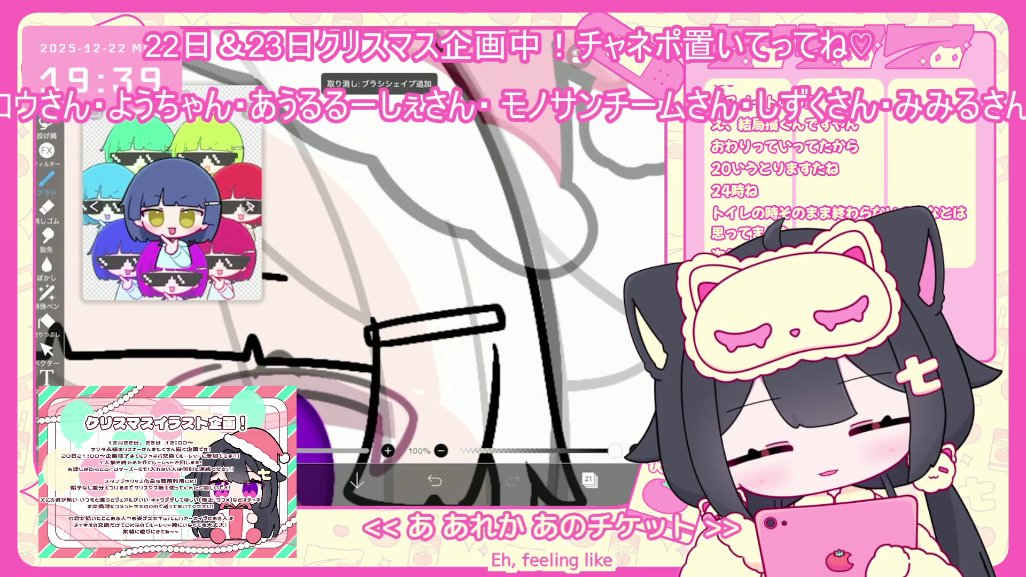
pyautogui.moveTo(411, 317)
pyautogui.mouseDown()
pyautogui.moveTo(411, 337)
pyautogui.moveTo(370, 345)
pyautogui.moveTo(502, 323)
pyautogui.mouseUp()
pyautogui.hotkey('ctrl', 'z')
pyautogui.click(435, 481)
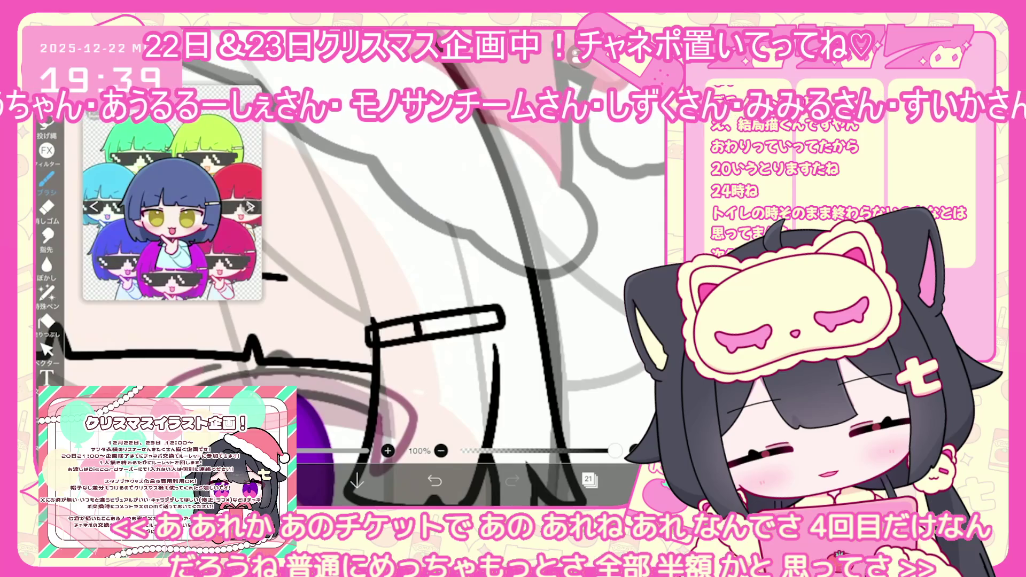
pyautogui.click(588, 479)
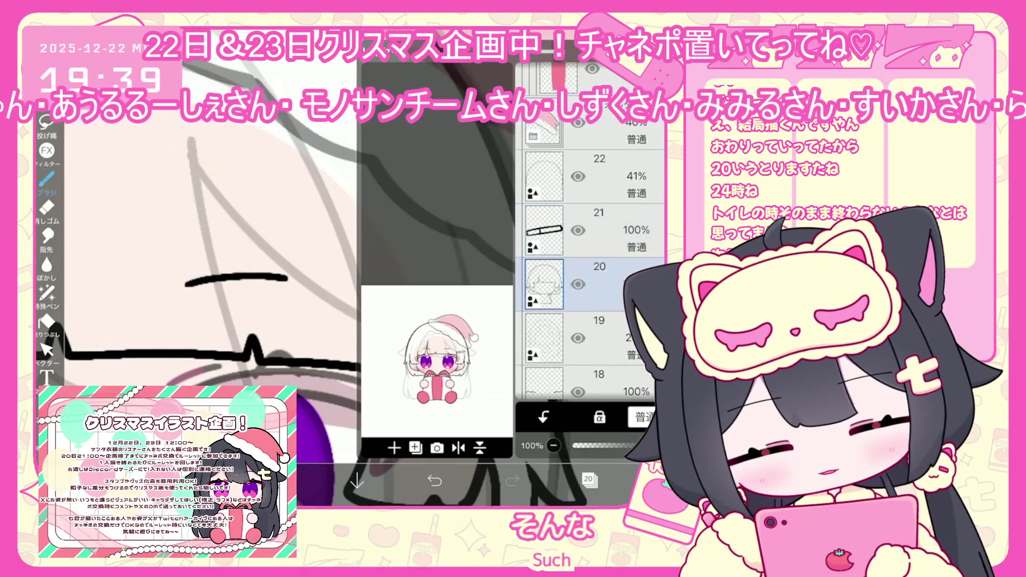
# Fill the hair clip with orange using lasso fill
pyautogui.click(589, 480)
pyautogui.click(279, 481)
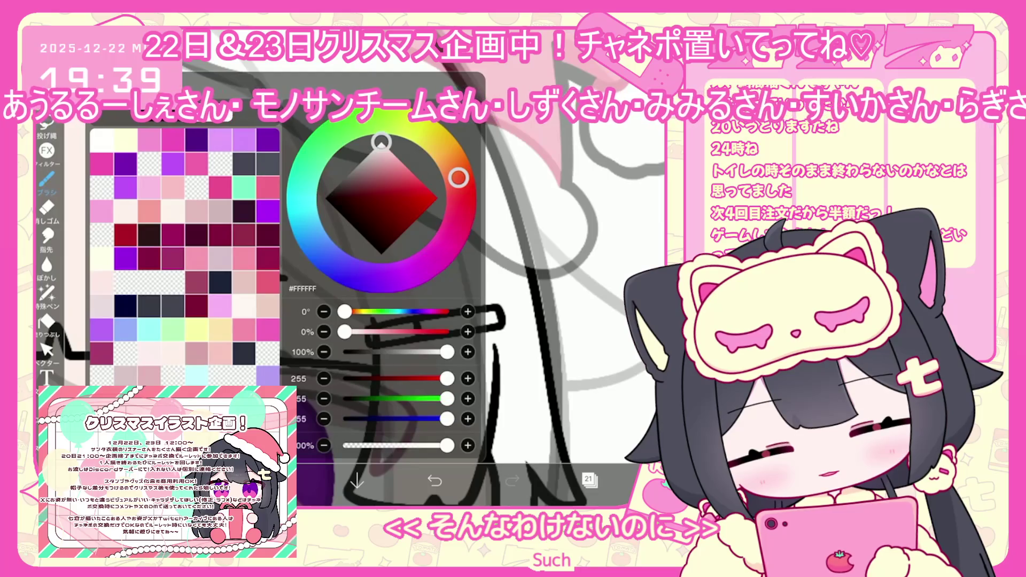
pyautogui.click(46, 293)
pyautogui.scroll(3, 374, 267)
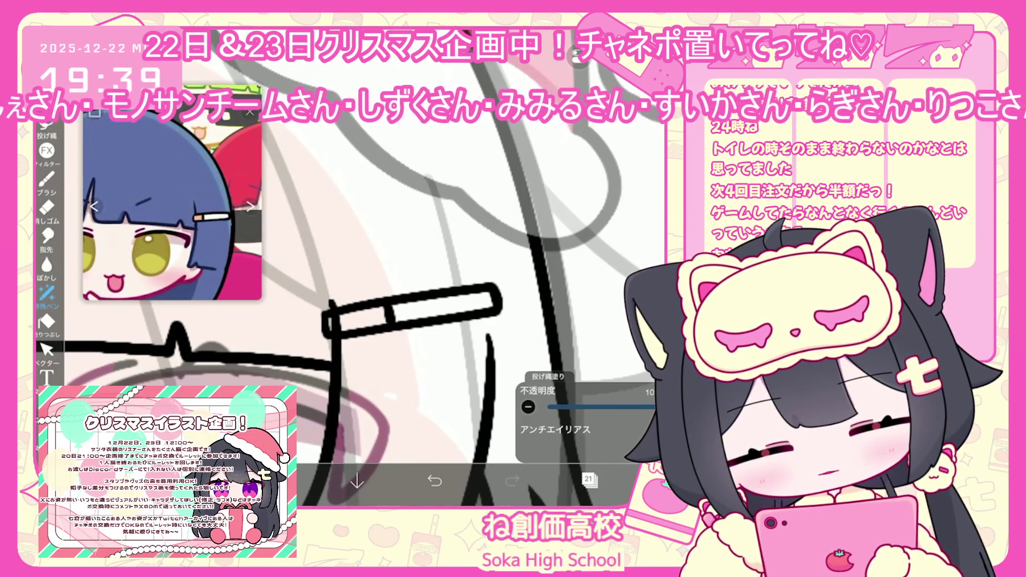
pyautogui.scroll(-5, 342, 321)
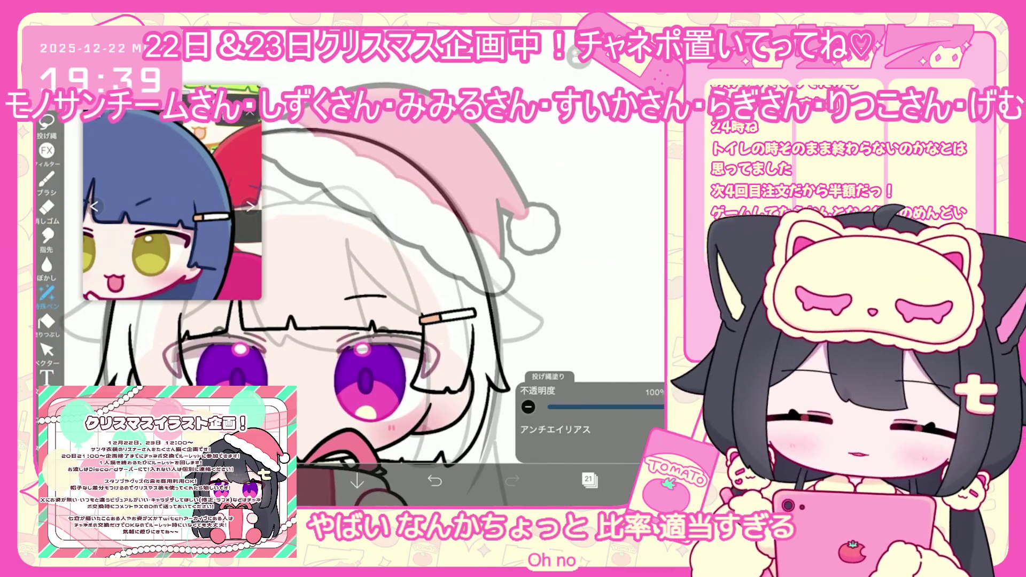
pyautogui.scroll(-3, 374, 321)
# Add a new empty layer above layer 18
pyautogui.click(590, 480)
pyautogui.click(599, 230)
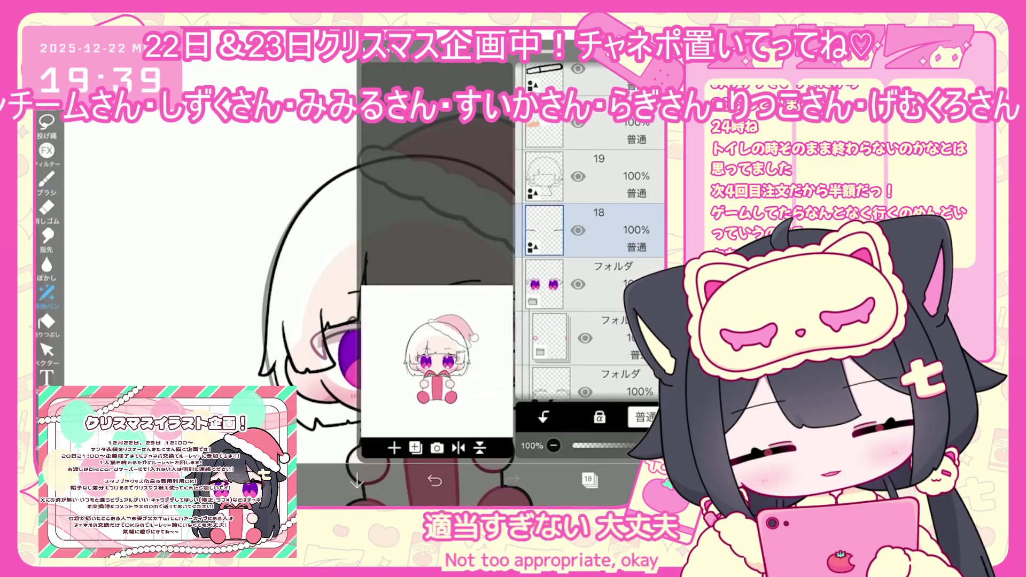
pyautogui.click(394, 448)
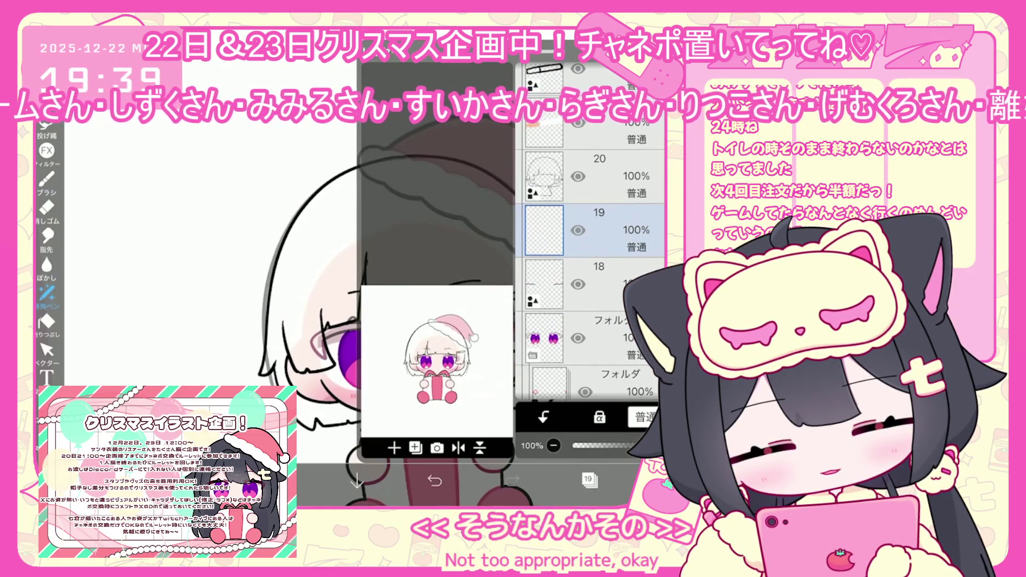
pyautogui.click(588, 480)
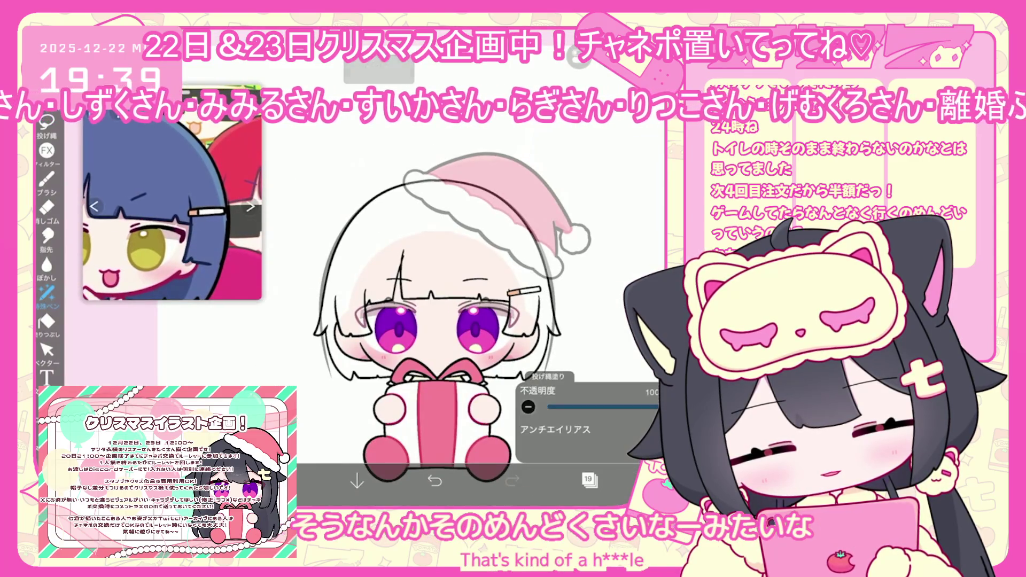
pyautogui.click(588, 479)
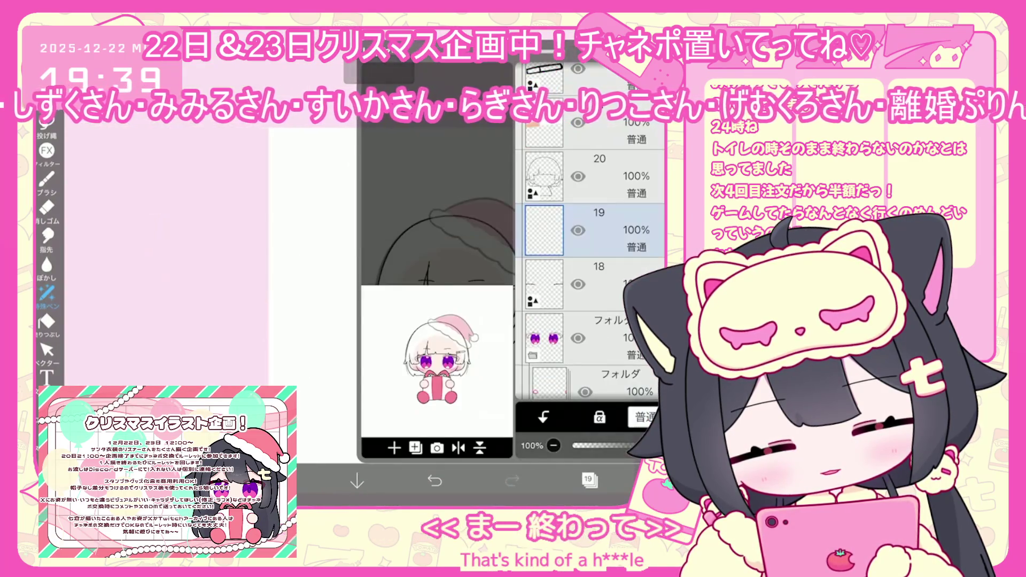
pyautogui.scroll(3, 591, 230)
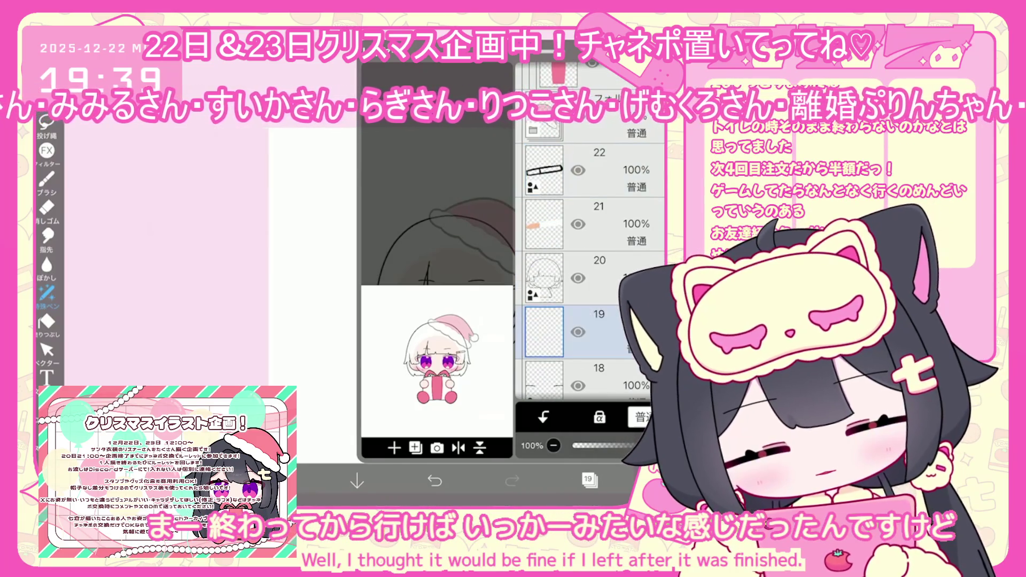
pyautogui.click(588, 480)
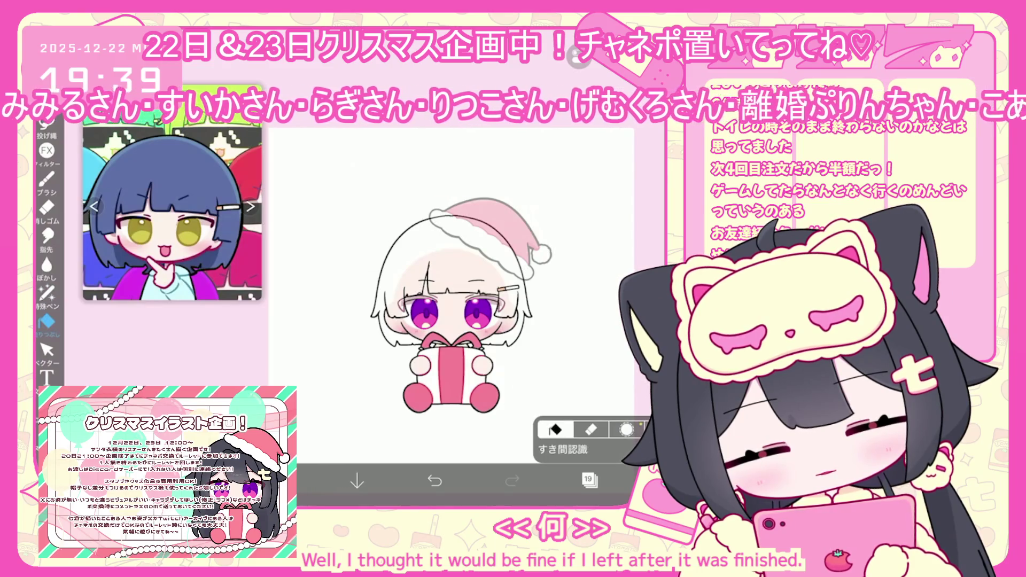
# Try a blue fill on the hair, undo it, and select layer 20
pyautogui.click(588, 479)
pyautogui.scroll(10, 606, 278)
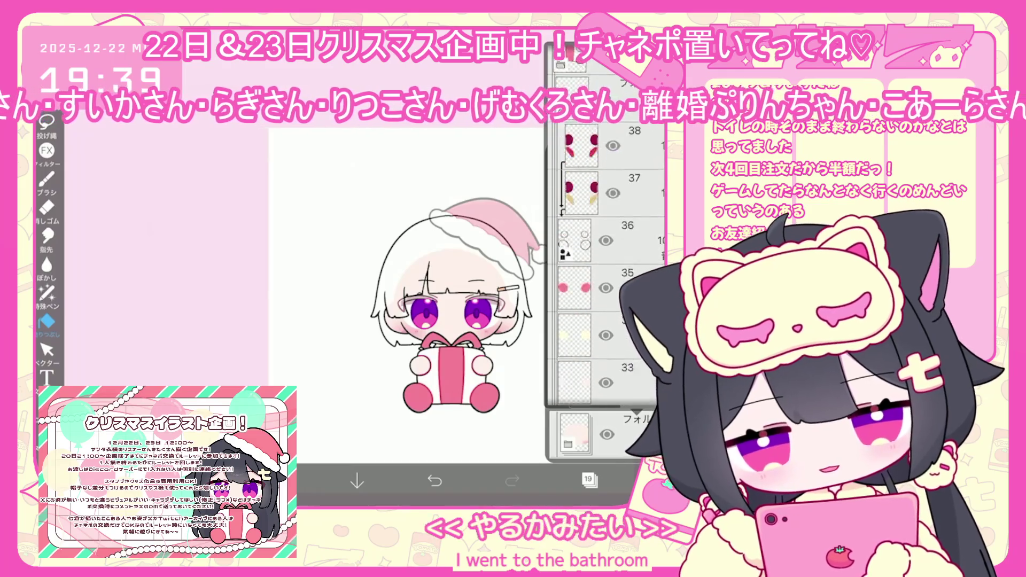
pyautogui.scroll(-5, 607, 268)
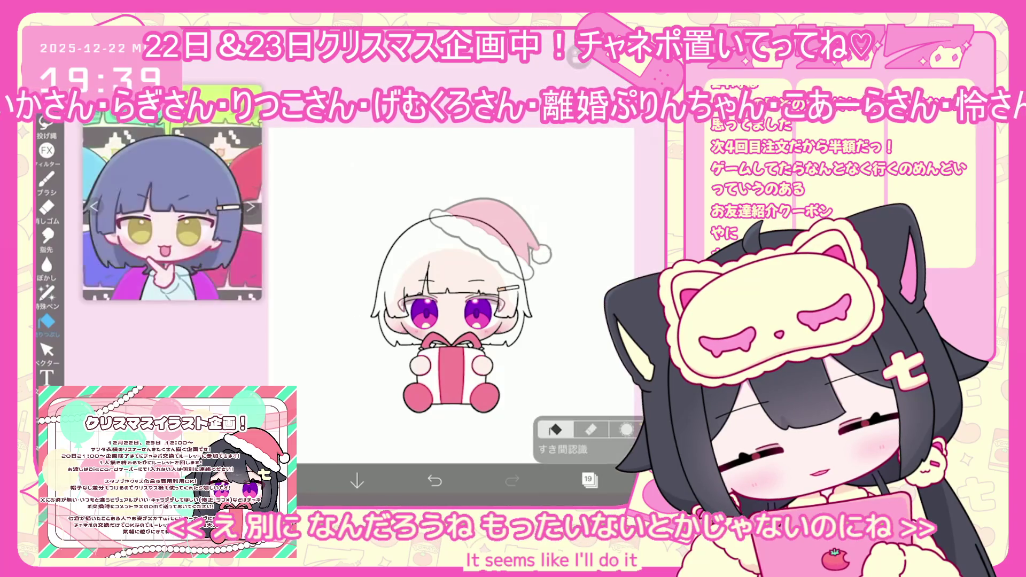
pyautogui.click(398, 256)
pyautogui.click(434, 481)
pyautogui.click(588, 479)
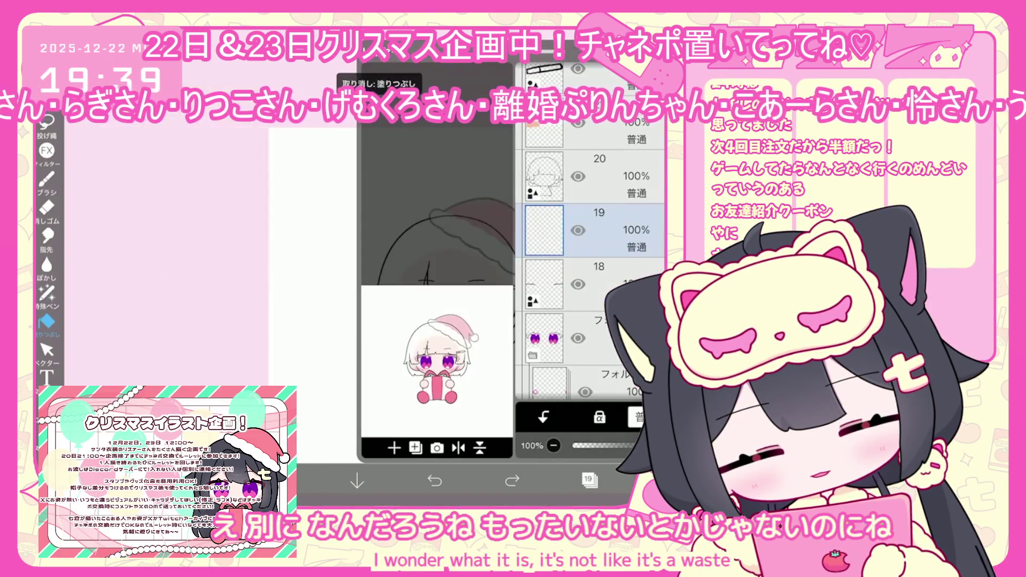
pyautogui.click(599, 176)
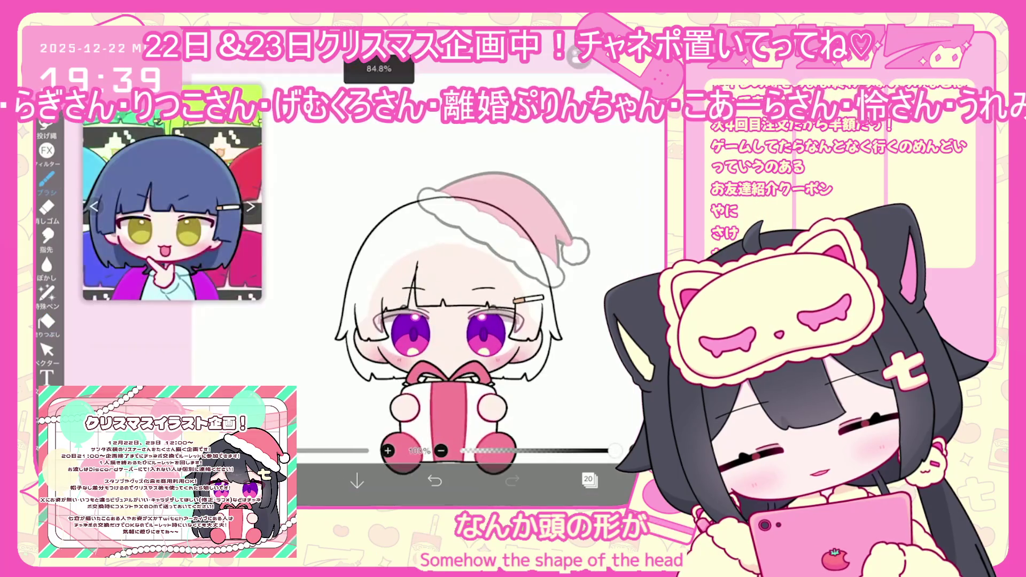
# Turn on mirror symmetry down the face centre and draw the left head outline, undoing failed strokes
pyautogui.scroll(2, 455, 321)
pyautogui.click(597, 150)
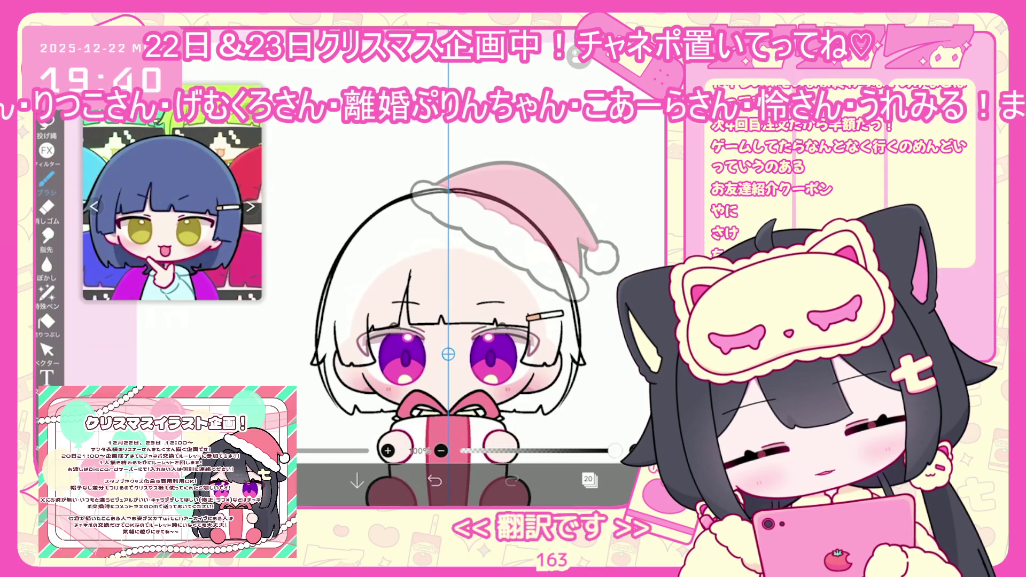
pyautogui.hotkey('ctrl', 'z')
pyautogui.moveTo(448, 190); pyautogui.dragTo(324, 411)
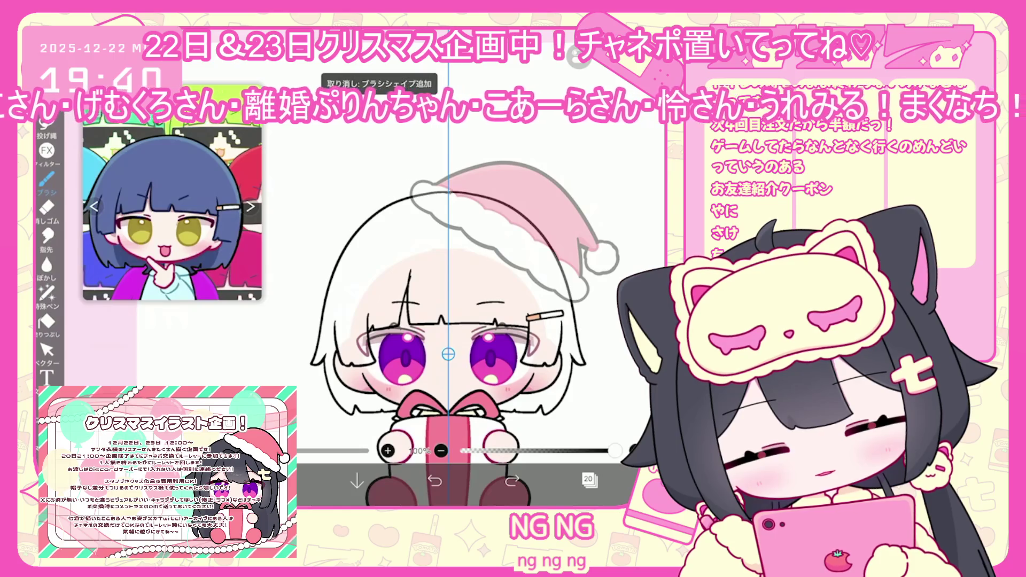
pyautogui.click(435, 481)
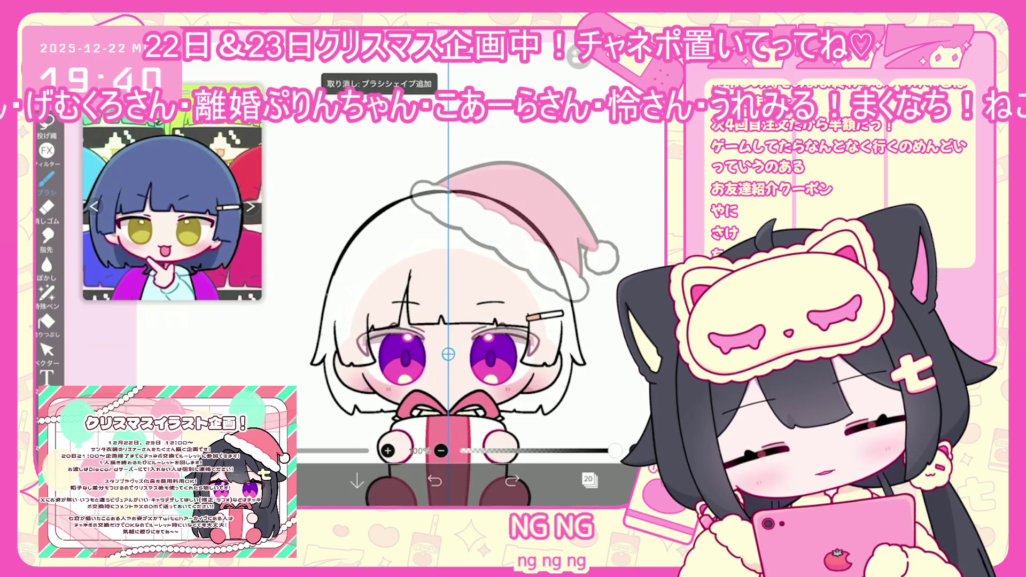
pyautogui.scroll(3, 450, 483)
# Remove the stray dark strokes and the faulty head-outline stroke
pyautogui.click(47, 351)
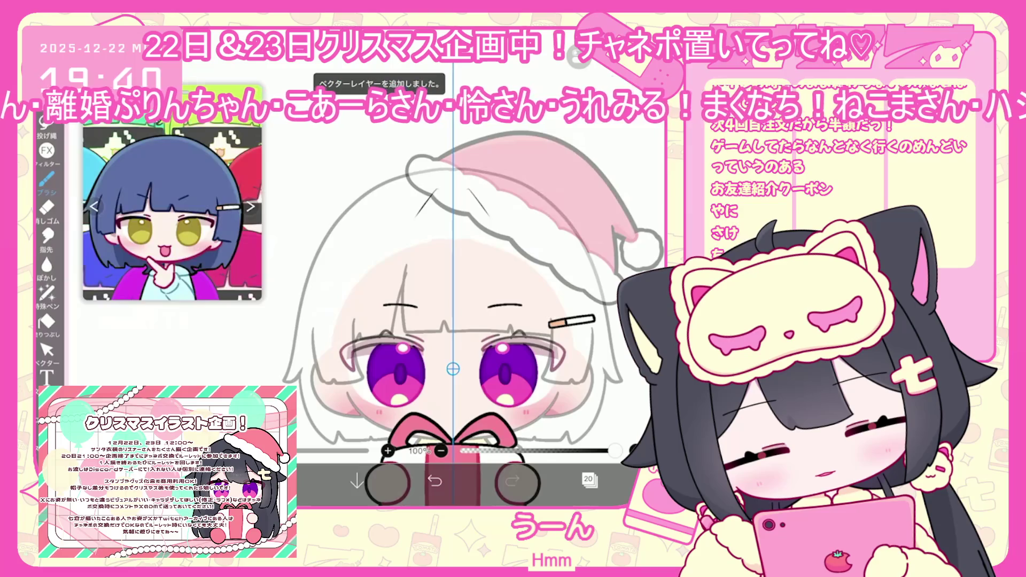
pyautogui.hotkey('ctrl', 'z')
pyautogui.scroll(3, 454, 321)
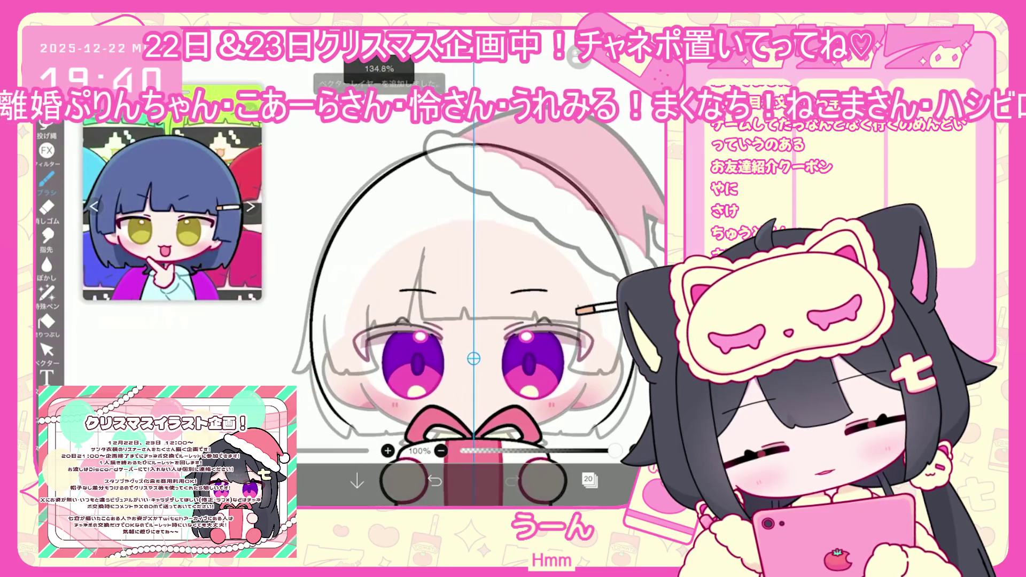
pyautogui.hotkey('ctrl', 'z')
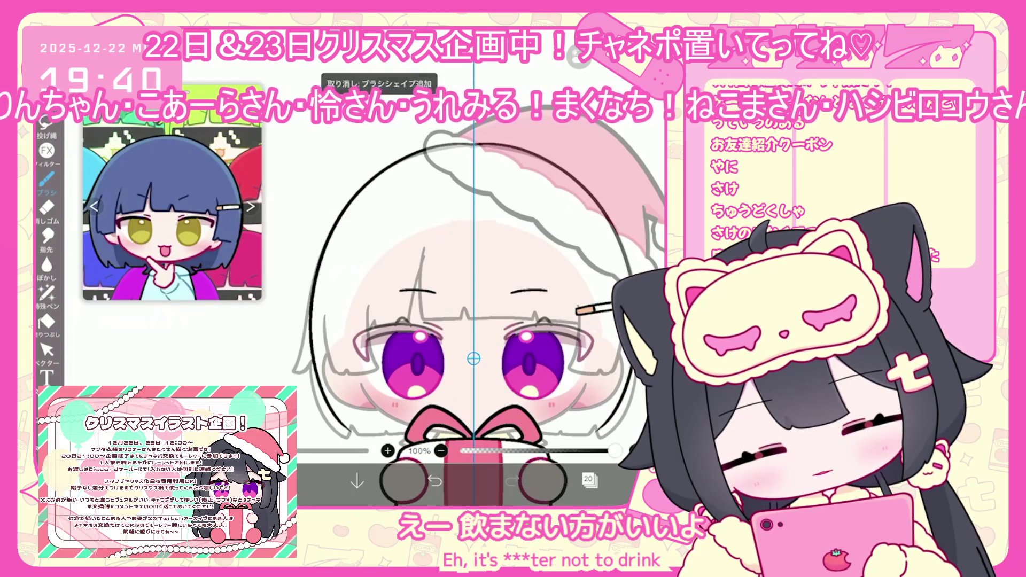
pyautogui.hotkey('ctrl', 'z')
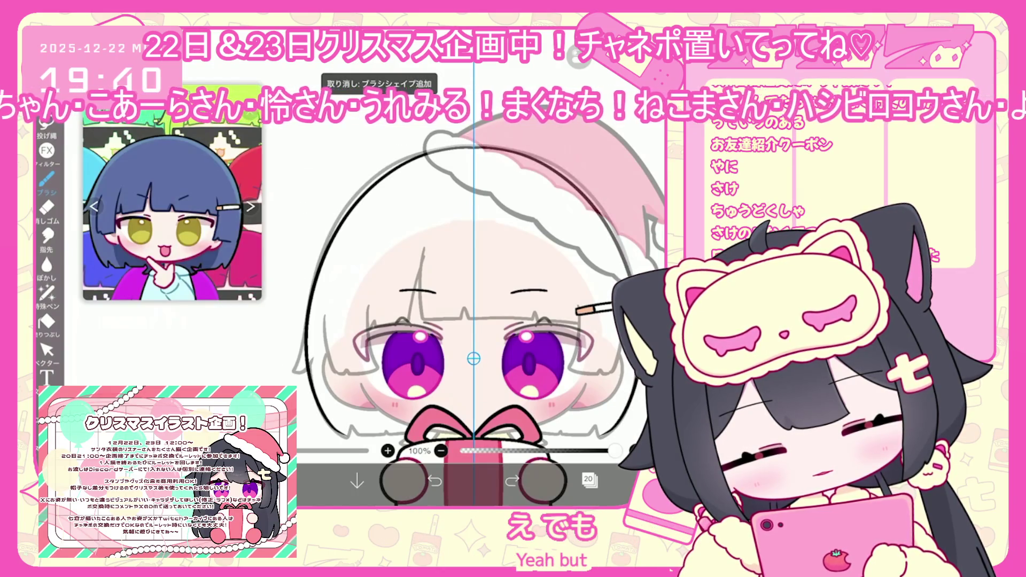
pyautogui.scroll(-1, 473, 321)
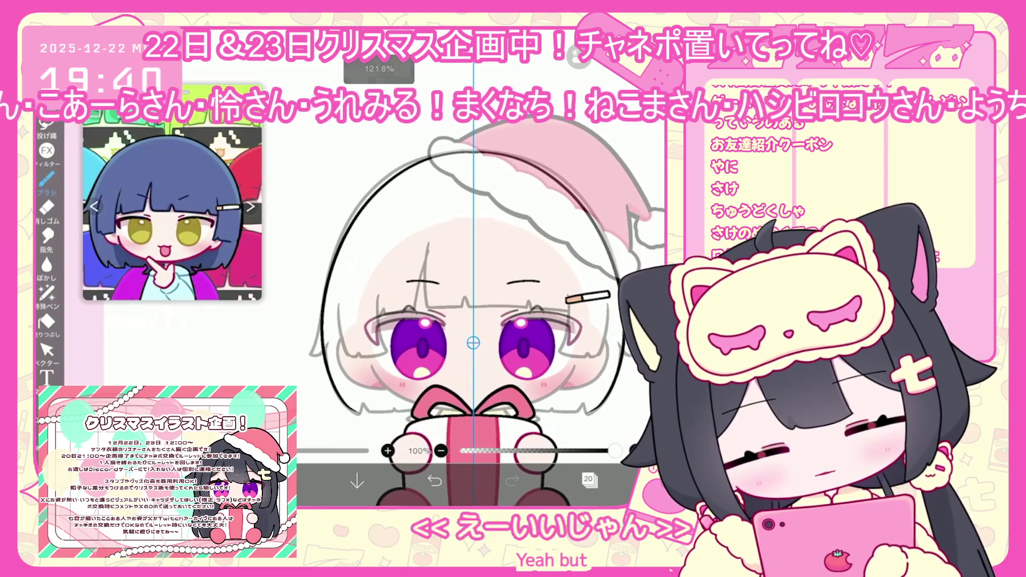
pyautogui.click(47, 350)
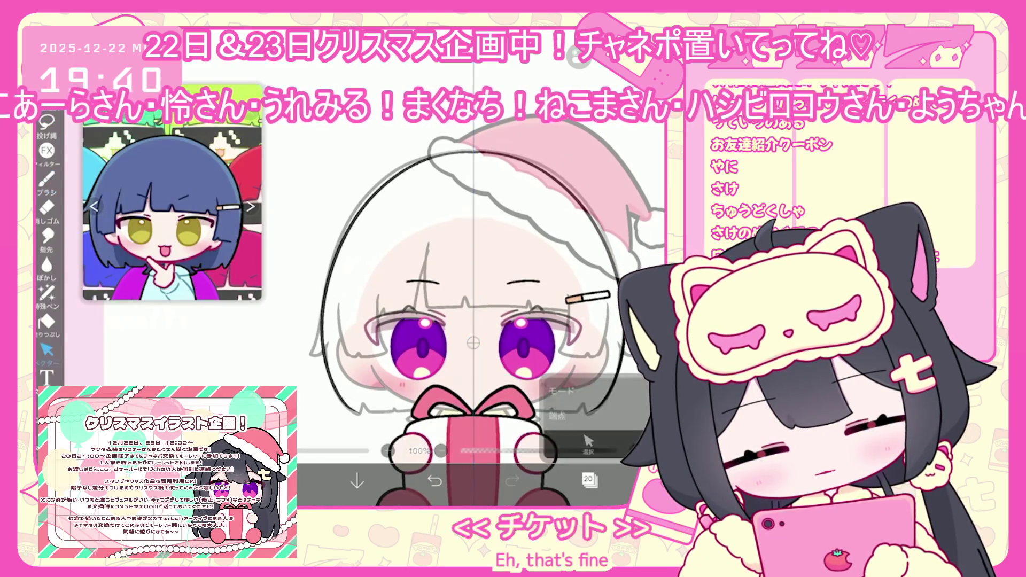
# Undo the vector erase to restore the head outline, keeping the extra layer deleted
pyautogui.hotkey('ctrl', 'z')
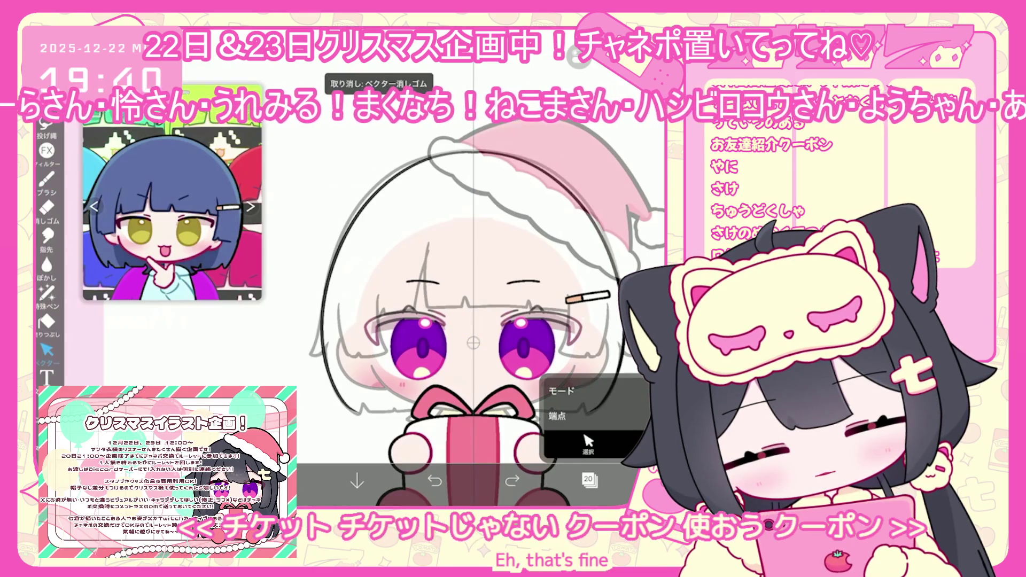
pyautogui.click(588, 479)
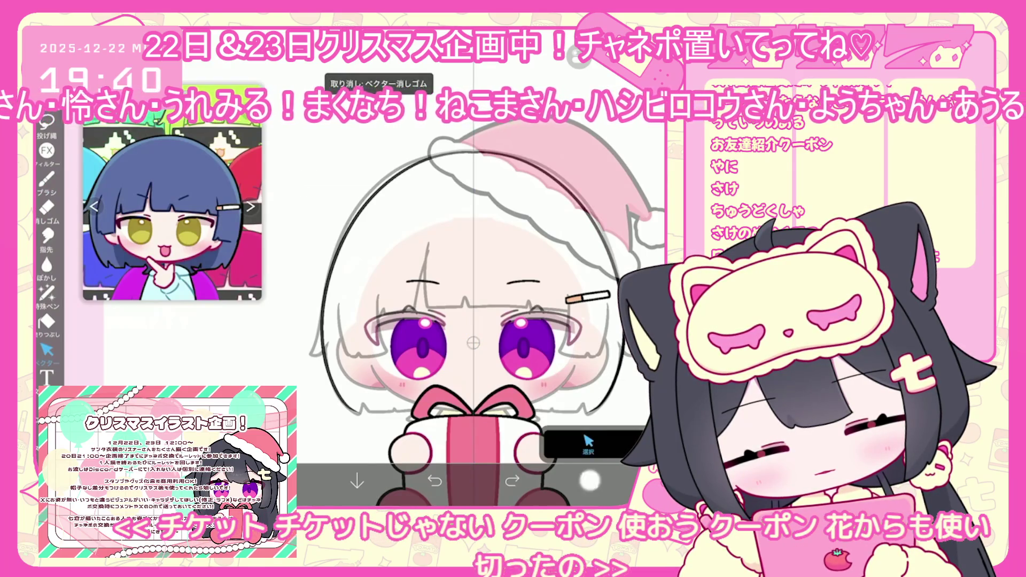
pyautogui.hotkey('ctrl', 'z')
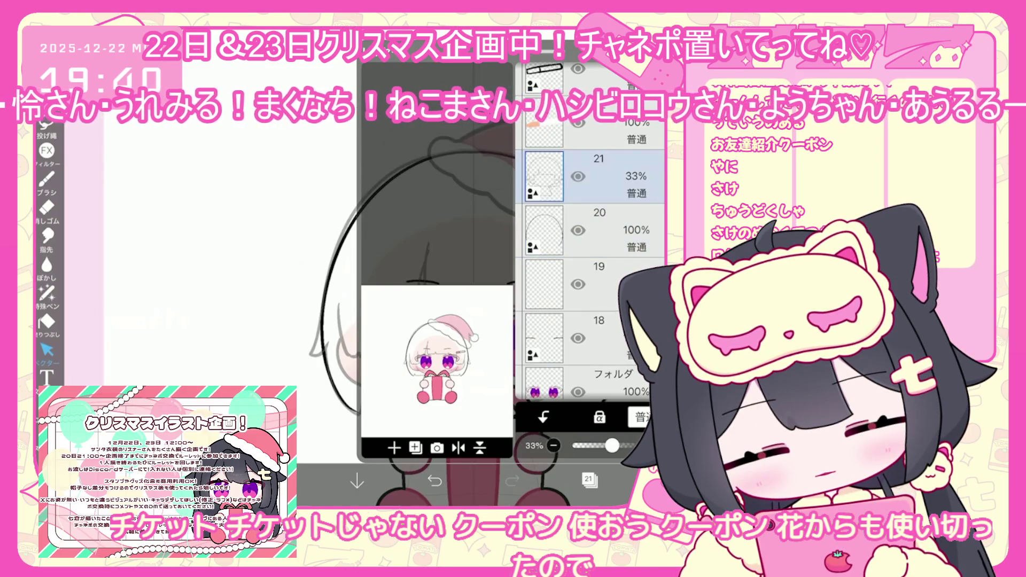
pyautogui.hotkey('ctrl', 'shift', 'z')
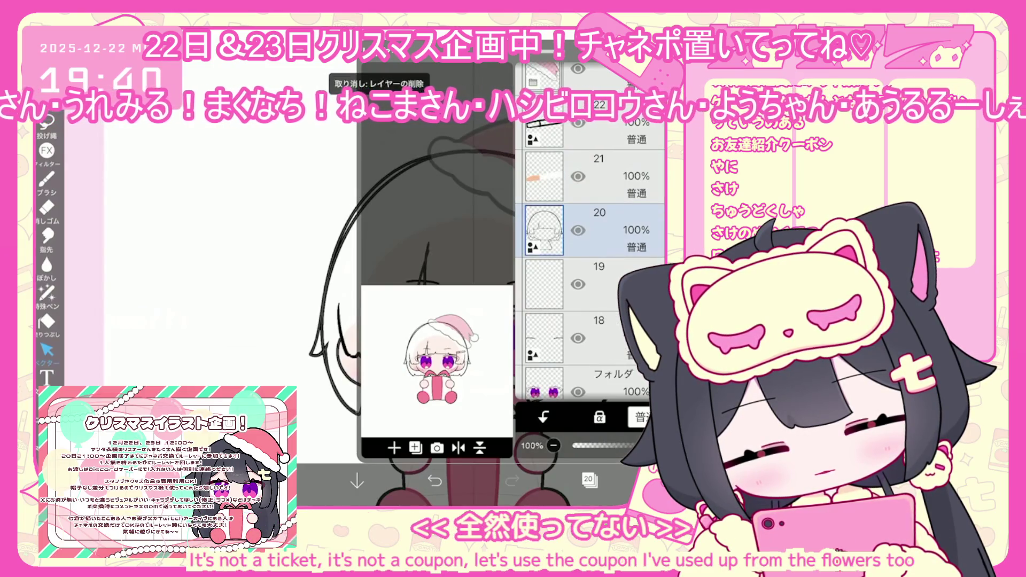
pyautogui.press('Escape')
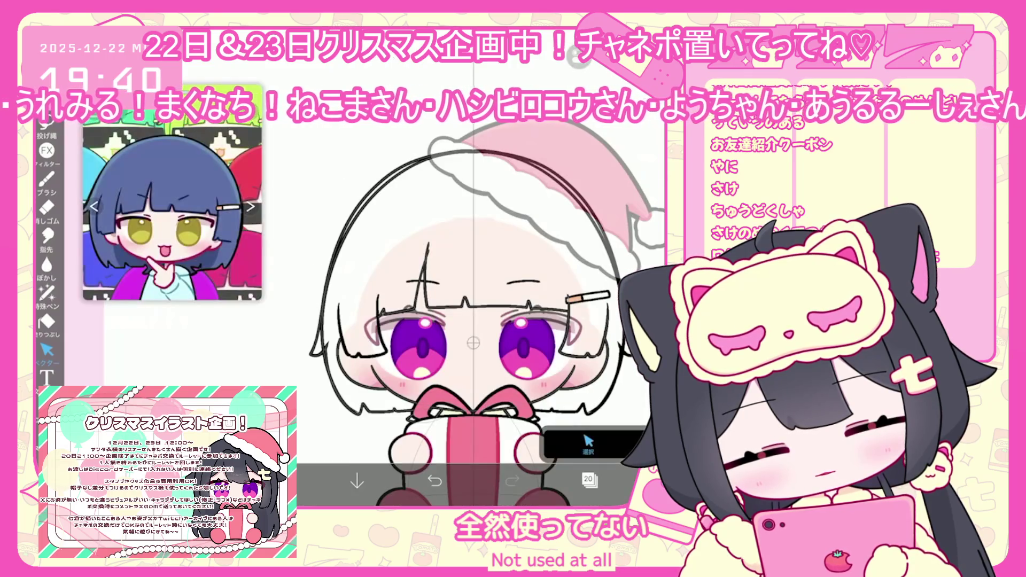
# Draw a long curved hair line down the left side and select it
pyautogui.scroll(5, 358, 354)
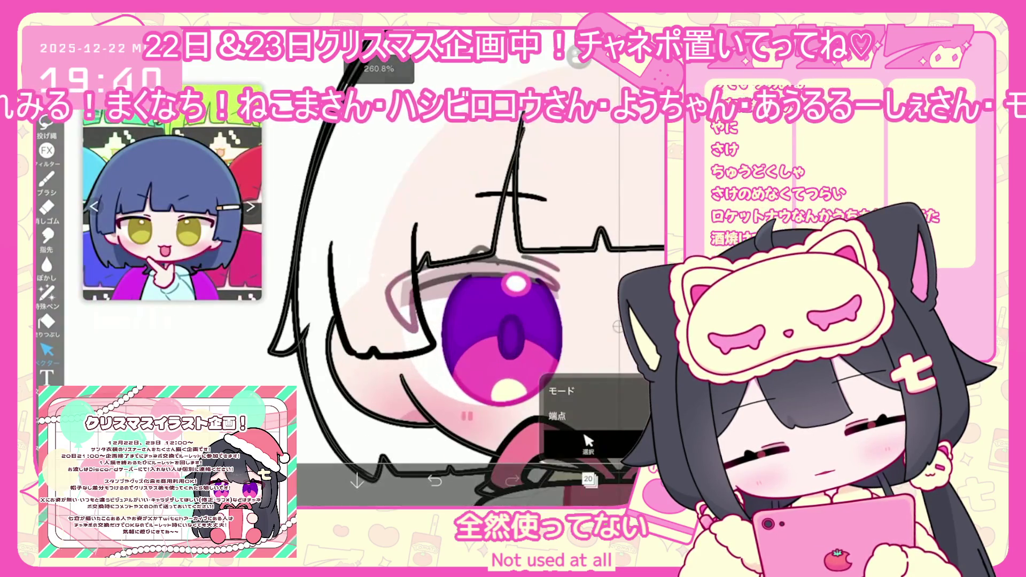
pyautogui.moveTo(342, 75); pyautogui.dragTo(269, 353)
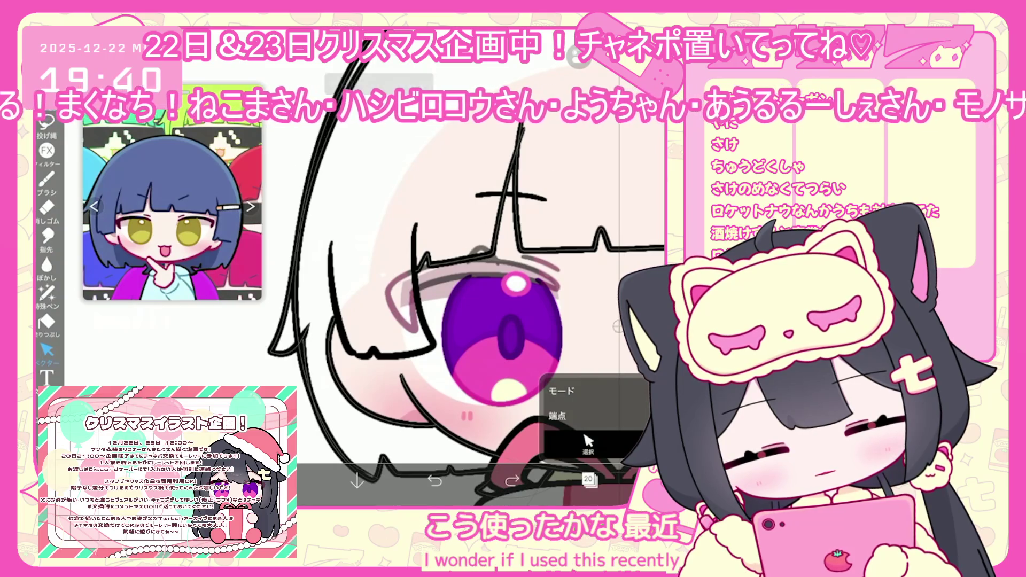
pyautogui.scroll(-3, 481, 321)
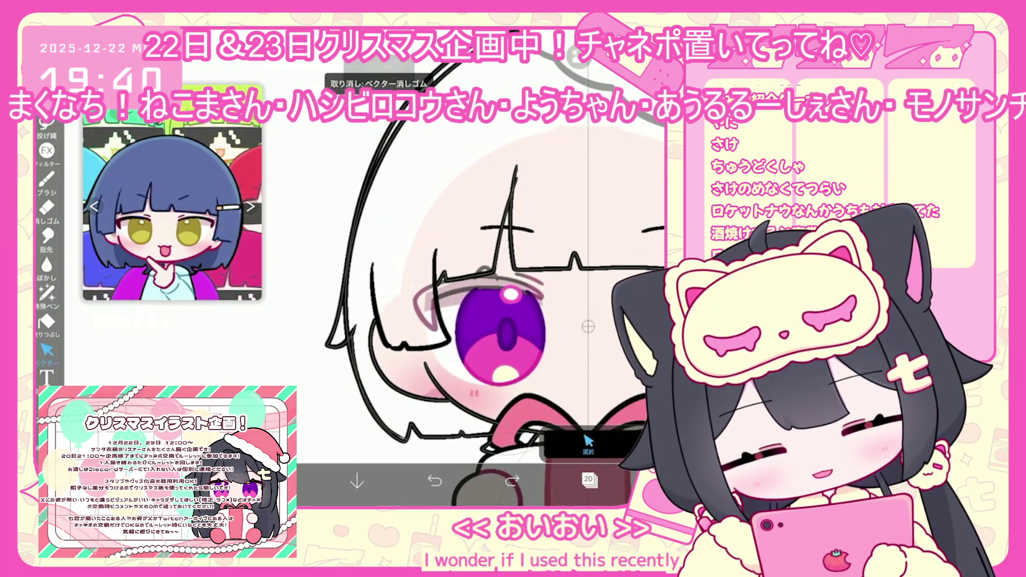
pyautogui.click(353, 214)
pyautogui.scroll(-3, 497, 321)
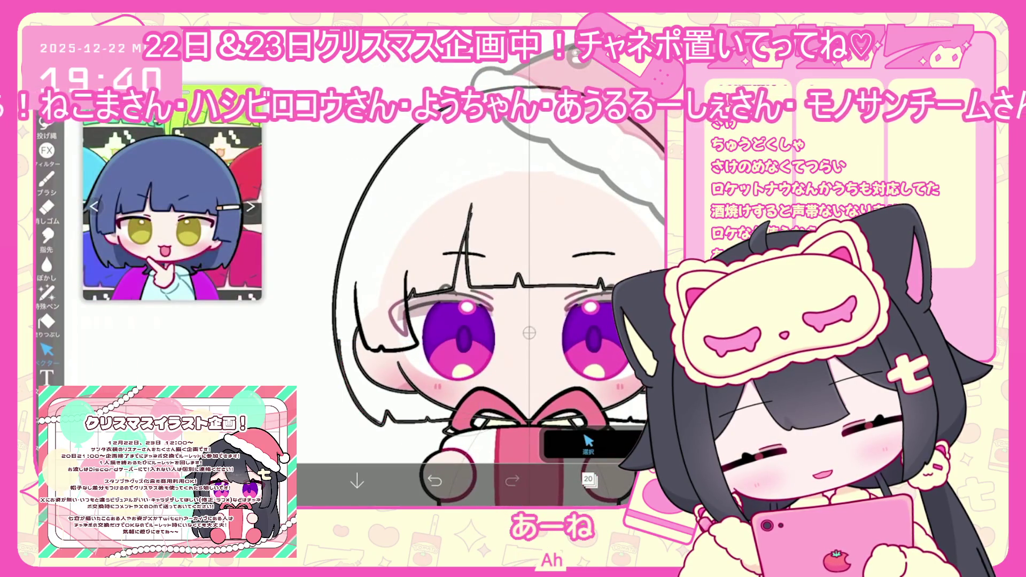
pyautogui.scroll(5, 481, 294)
pyautogui.scroll(-2, 481, 294)
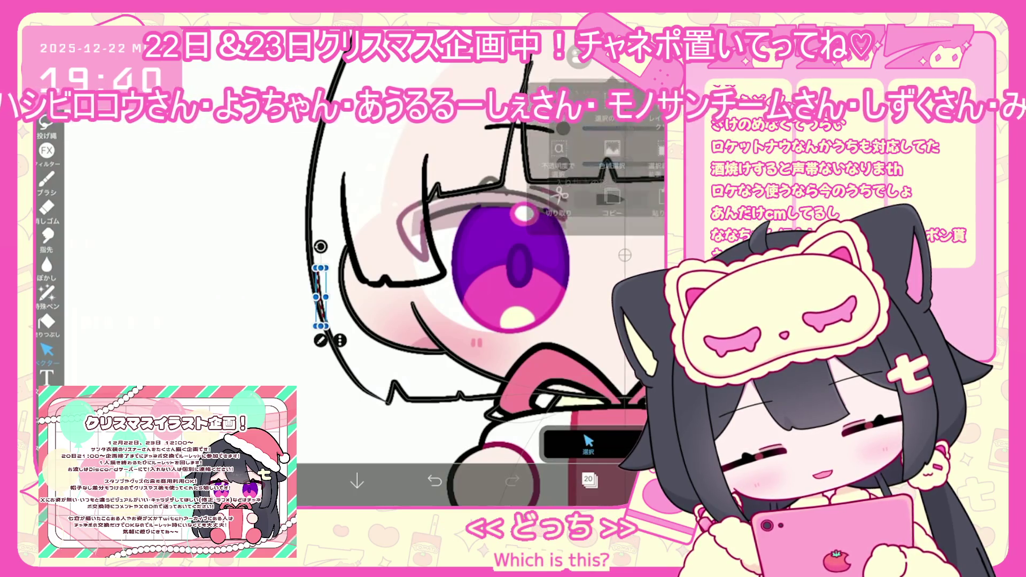
pyautogui.scroll(-2, 481, 294)
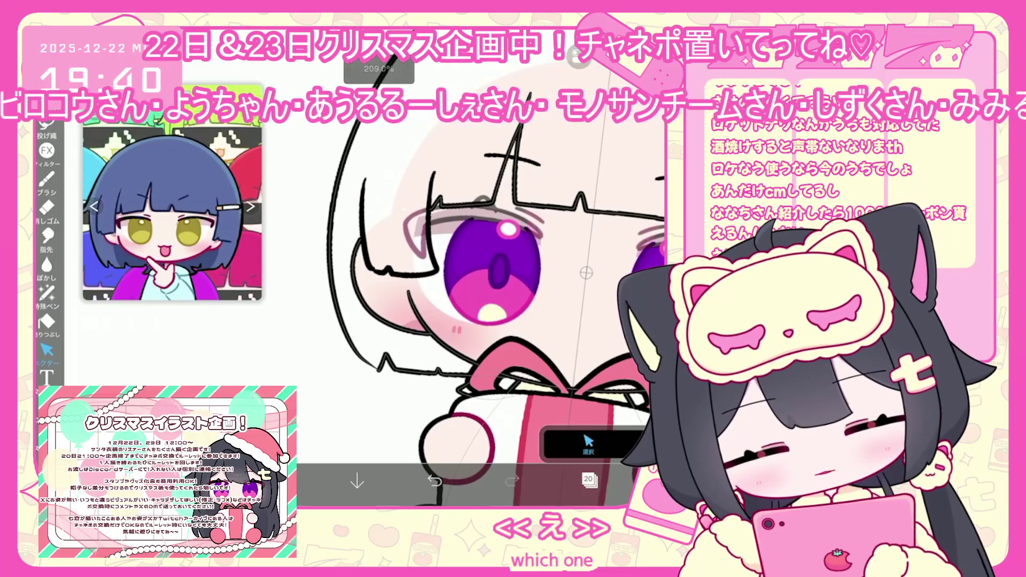
# Undo two brush shapes, then select and deselect the stroke at the bottom of the hair
pyautogui.press('b')
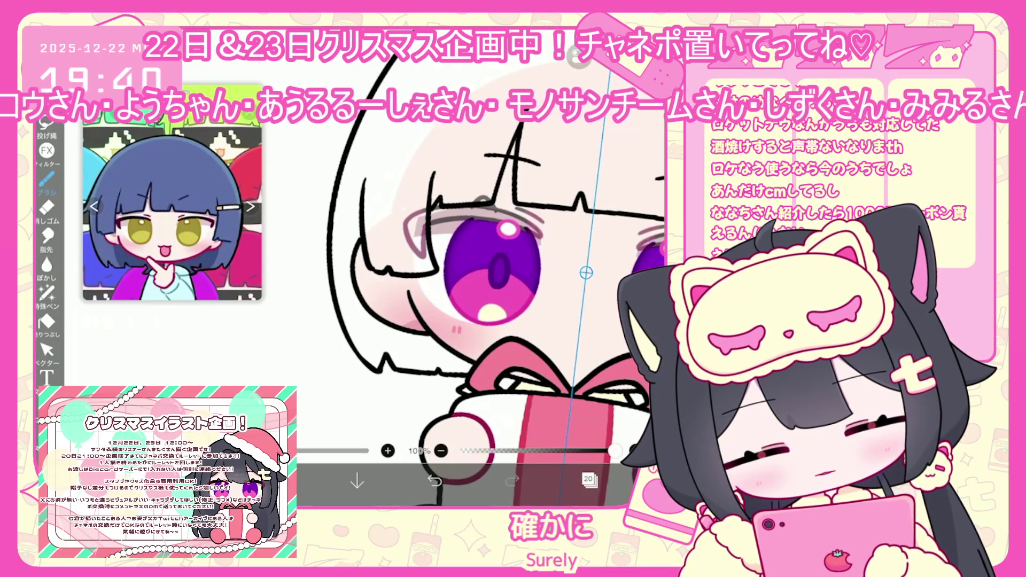
pyautogui.scroll(2, 481, 294)
pyautogui.hotkey('ctrl', 'z')
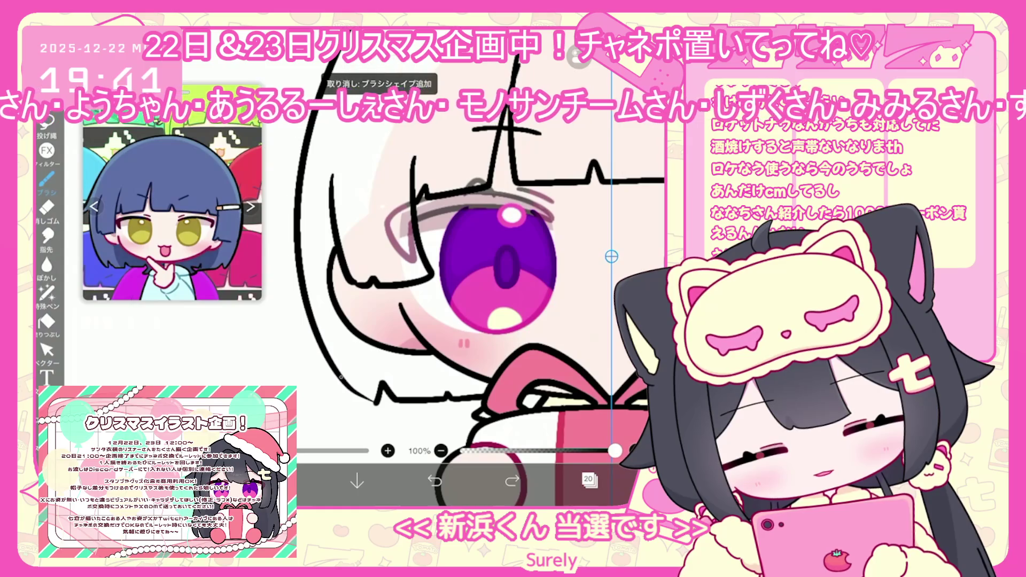
pyautogui.hotkey('ctrl', 'z')
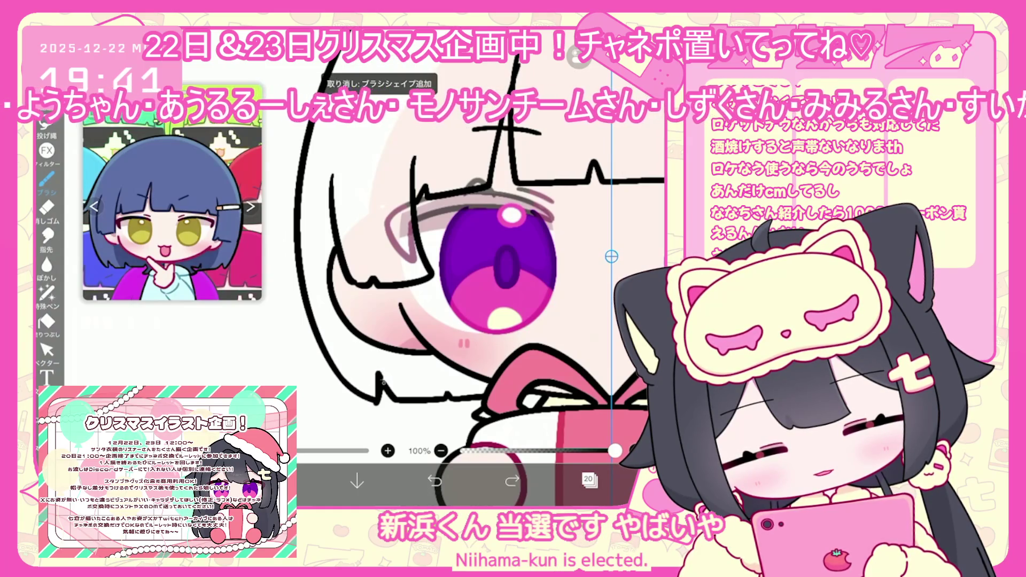
pyautogui.press('v')
pyautogui.scroll(5, 454, 267)
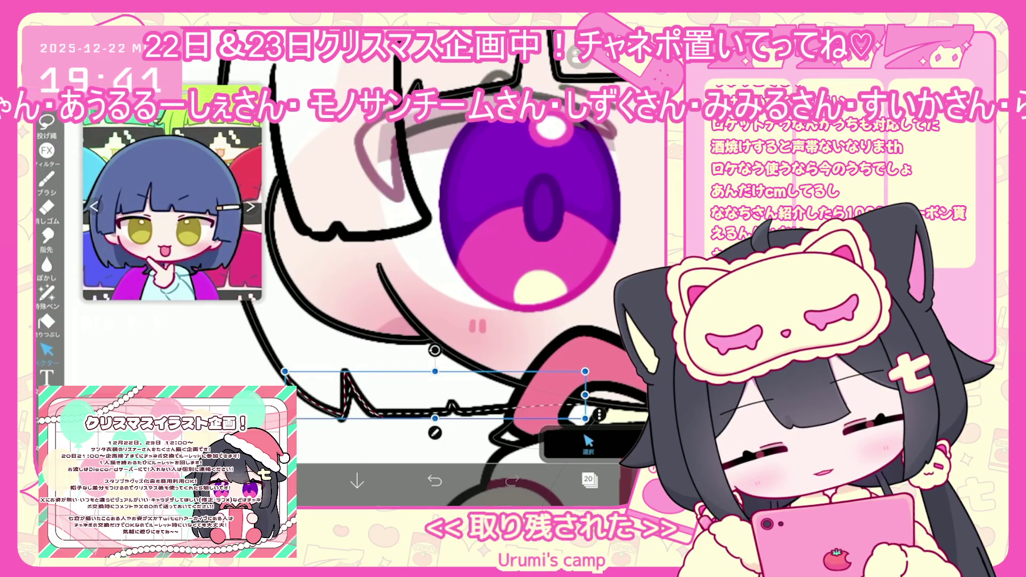
pyautogui.click(588, 444)
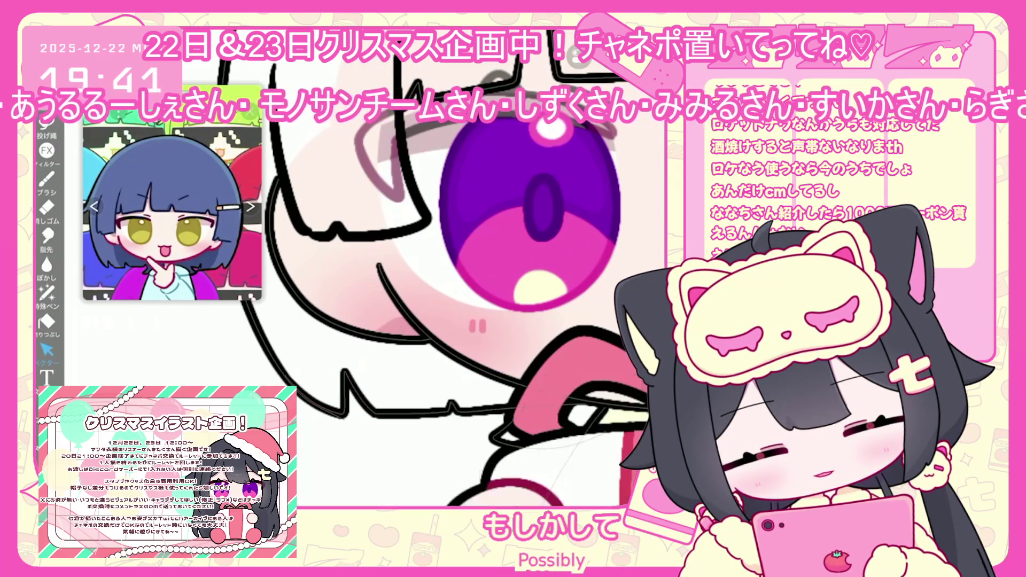
pyautogui.click(305, 392)
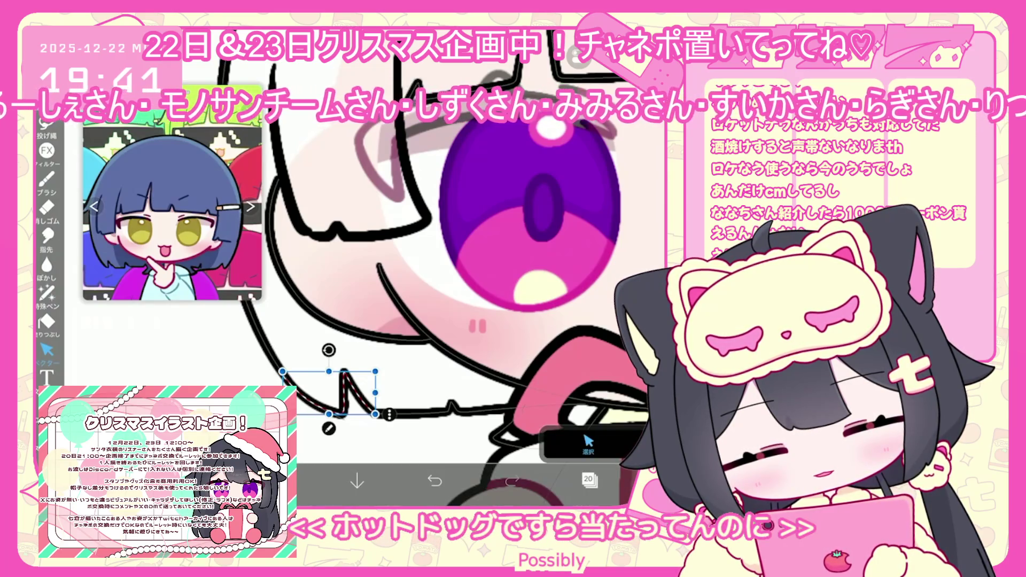
pyautogui.click(588, 444)
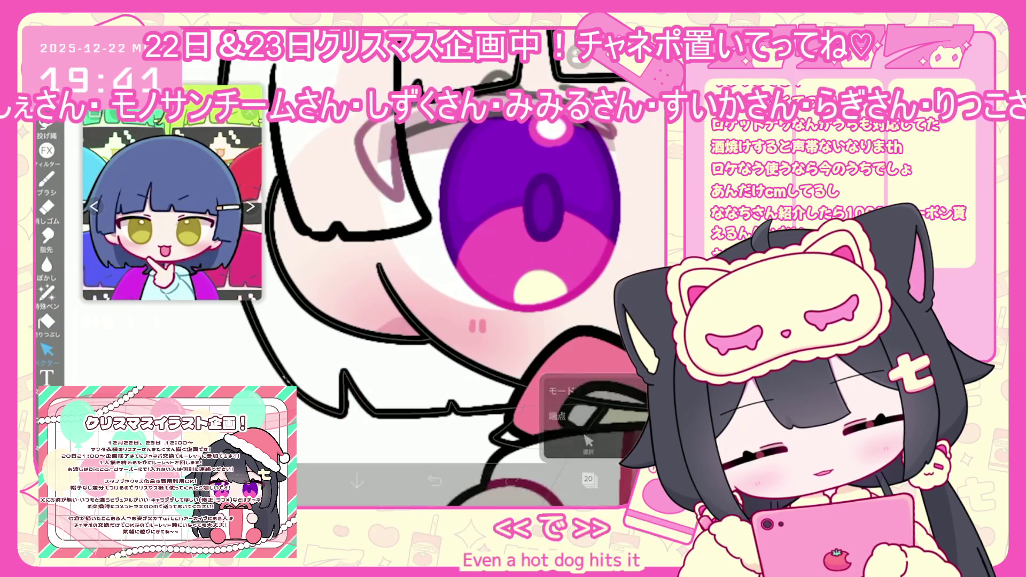
# Undo the last brush shape and discard a trial curve drawn over the top of the head
pyautogui.scroll(-5, 481, 278)
pyautogui.scroll(-2, 481, 278)
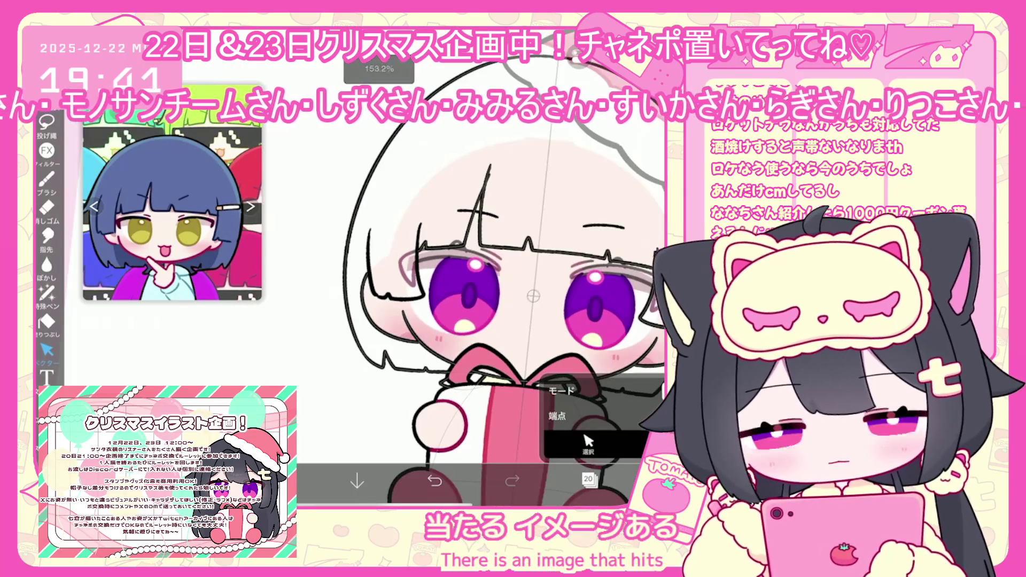
pyautogui.scroll(-5, 481, 278)
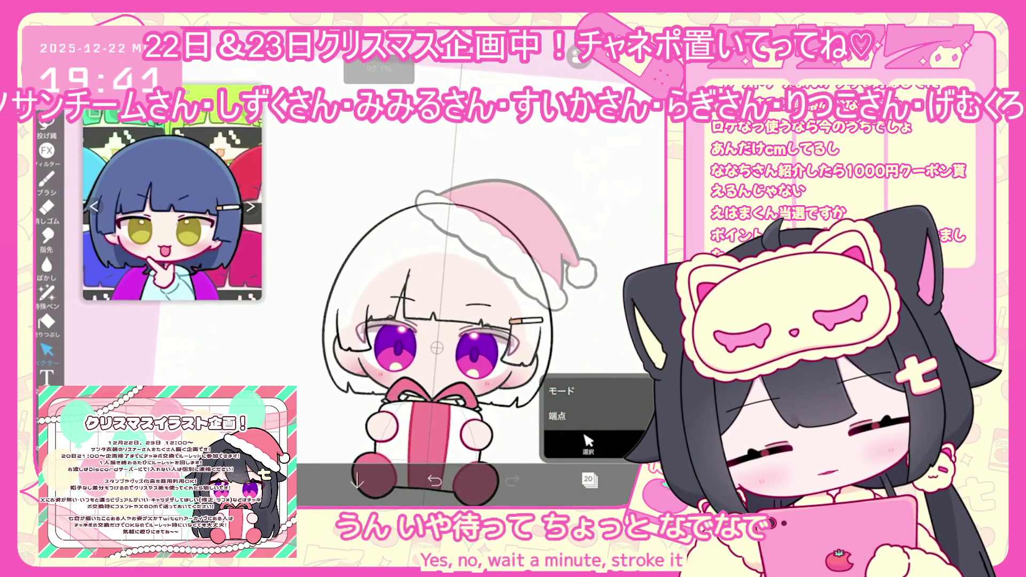
pyautogui.click(46, 179)
pyautogui.scroll(2, 481, 278)
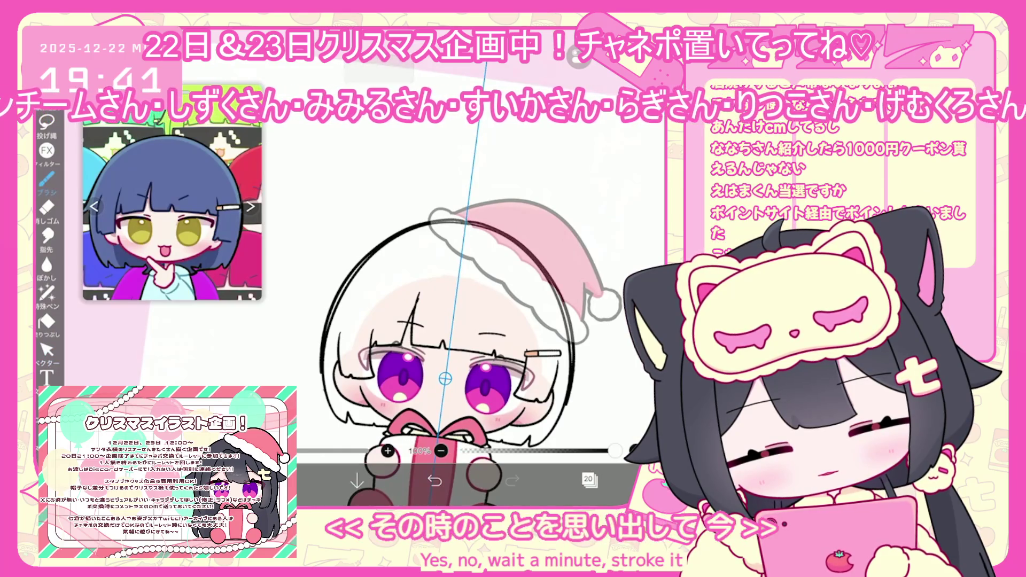
pyautogui.hotkey('ctrl', 'z')
pyautogui.scroll(1, 460, 321)
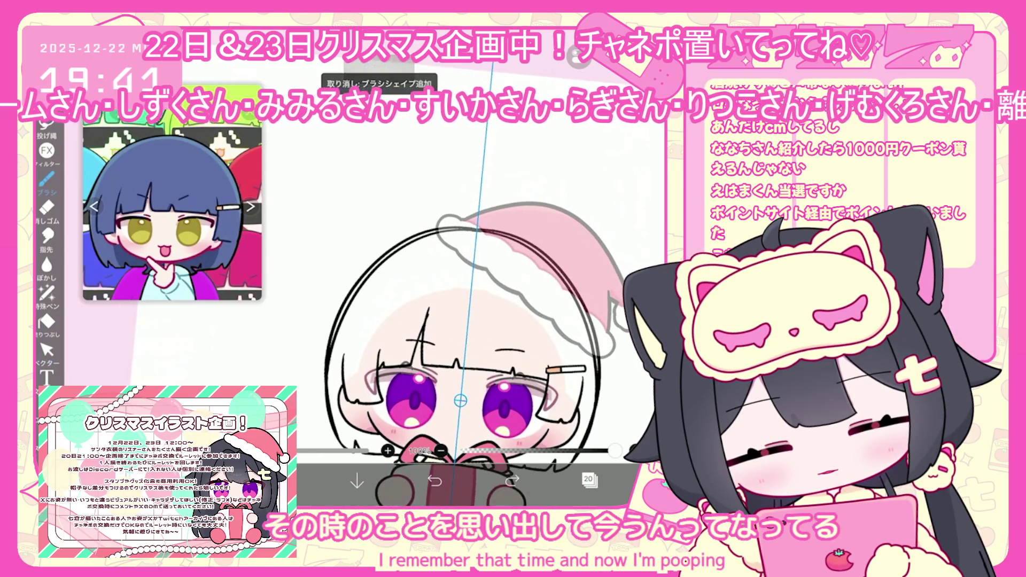
pyautogui.moveTo(433, 228); pyautogui.dragTo(520, 236)
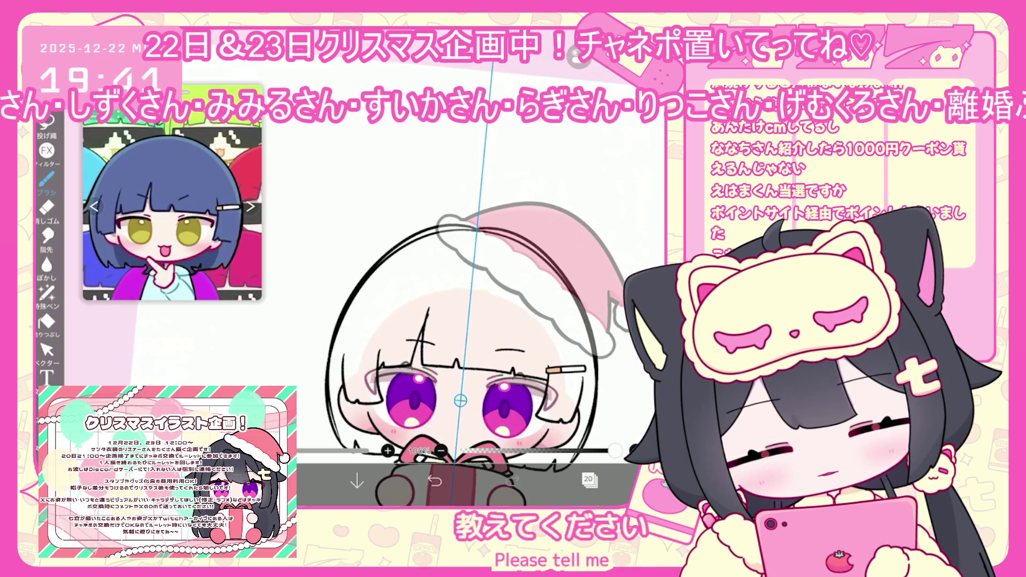
pyautogui.scroll(4, 481, 321)
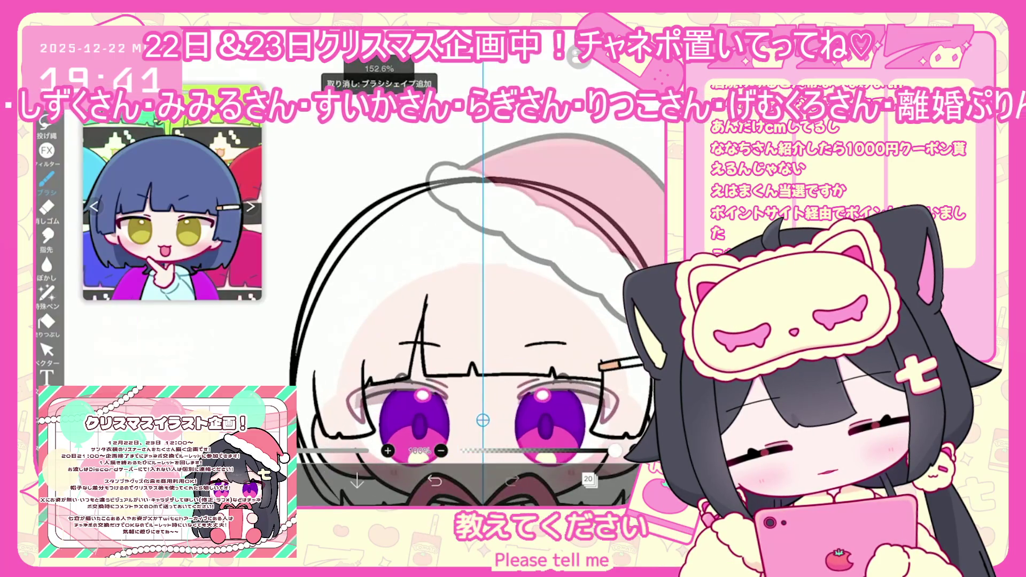
pyautogui.hotkey('ctrl', 'z')
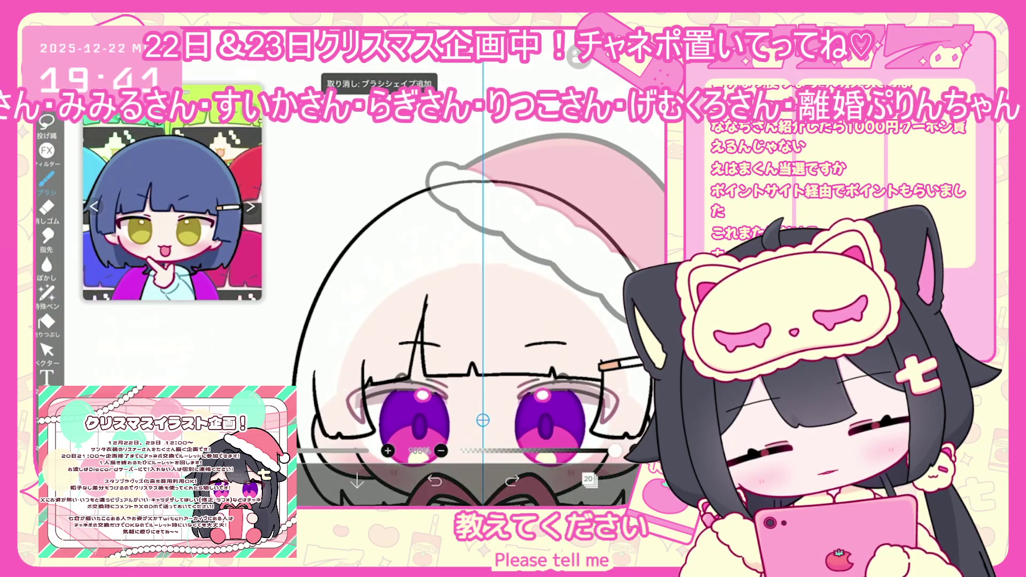
pyautogui.moveTo(481, 321); pyautogui.dragTo(504, 311)
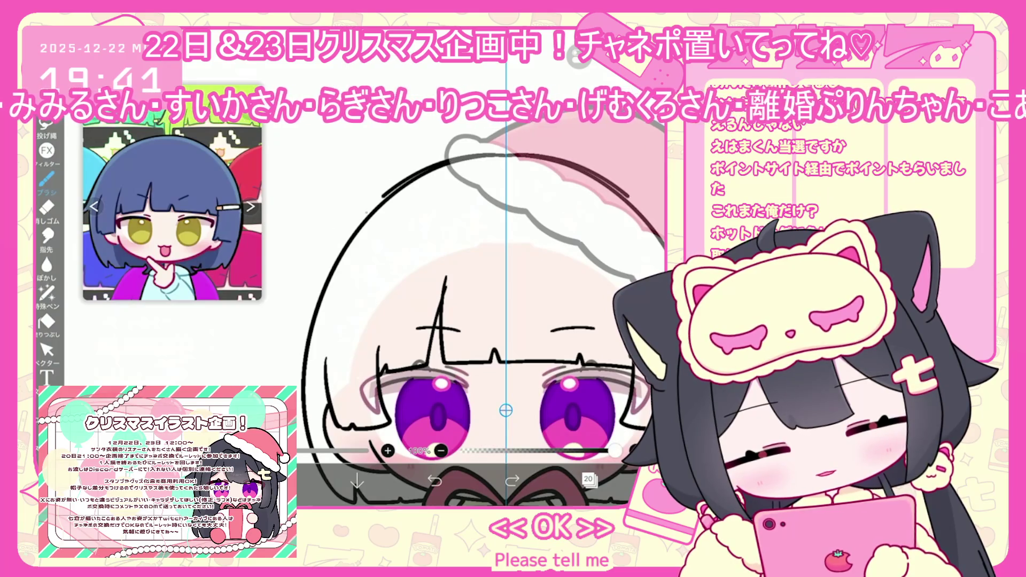
# Add a short line on the head outline and revert a change to the outer hair stroke
pyautogui.moveTo(304, 358); pyautogui.dragTo(288, 378)
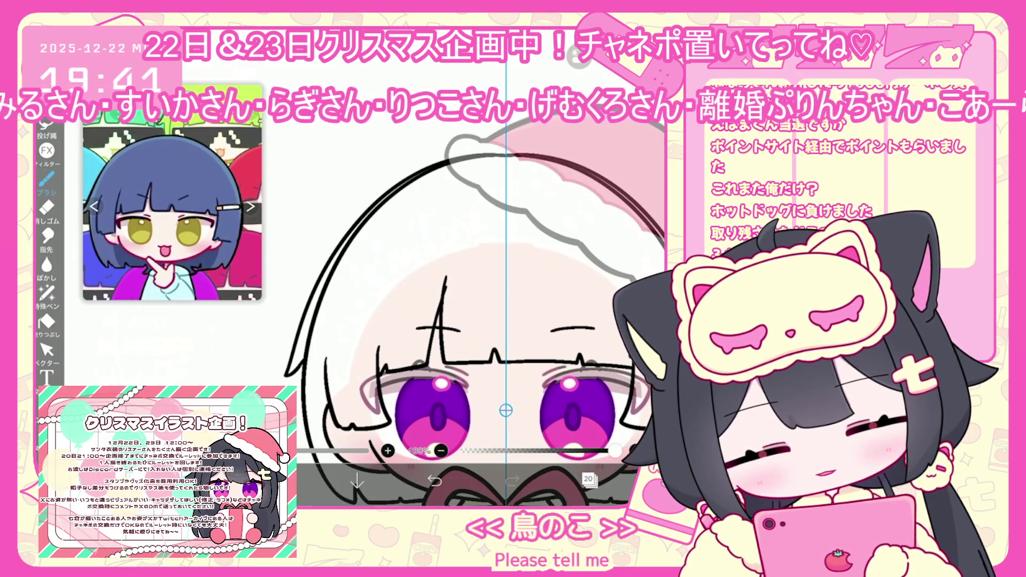
pyautogui.scroll(5, 481, 321)
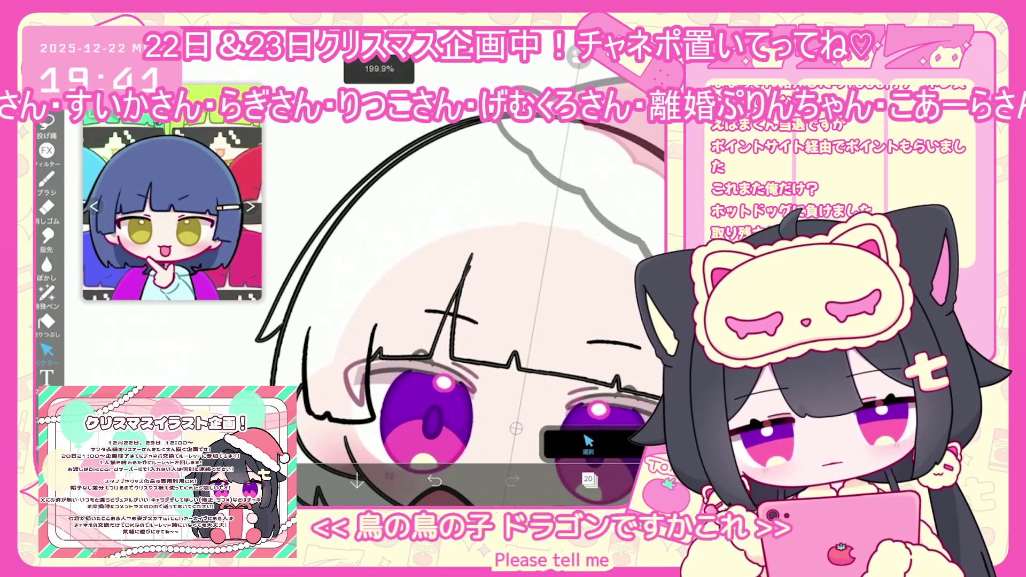
pyautogui.click(321, 208)
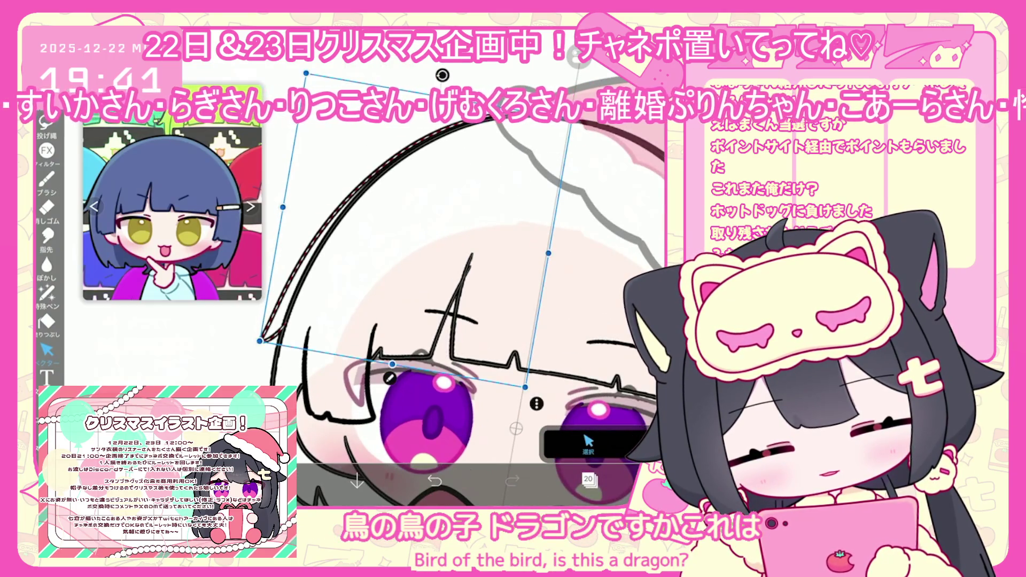
pyautogui.scroll(-5, 475, 321)
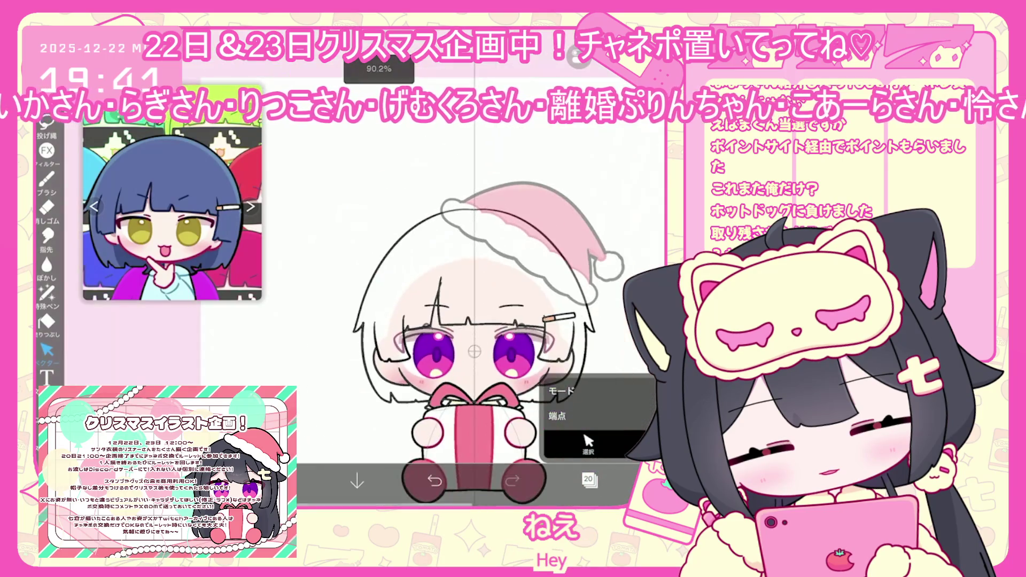
pyautogui.hotkey('ctrl', 'z')
pyautogui.scroll(-2, 454, 342)
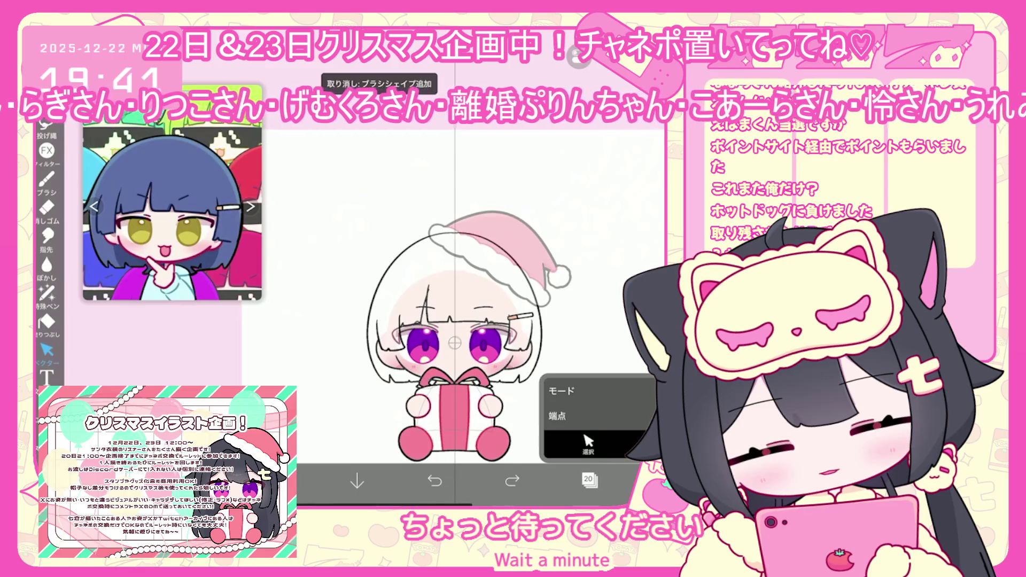
# Make layer 19 the working layer and undo the head curve and a stray hat-brim stroke
pyautogui.click(589, 480)
pyautogui.click(588, 283)
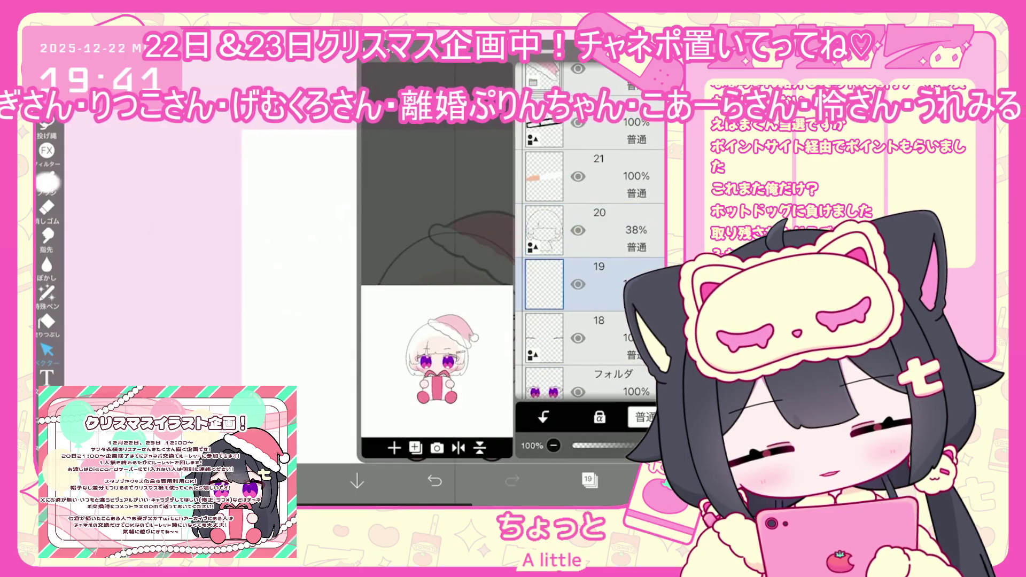
pyautogui.click(589, 480)
pyautogui.scroll(3, 479, 348)
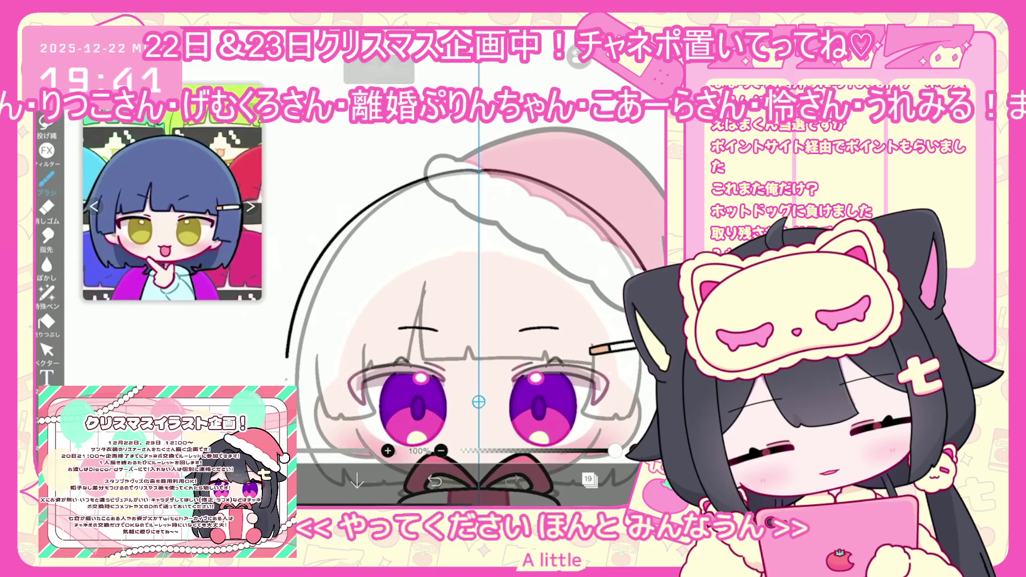
pyautogui.hotkey('ctrl', 'z')
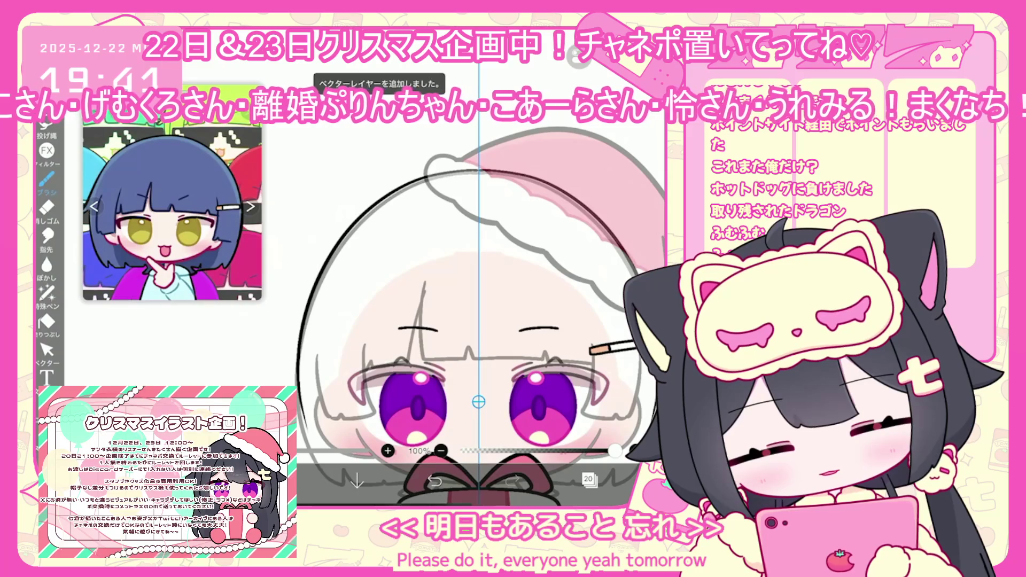
pyautogui.moveTo(456, 174); pyautogui.dragTo(501, 173)
pyautogui.hotkey('ctrl', 'z')
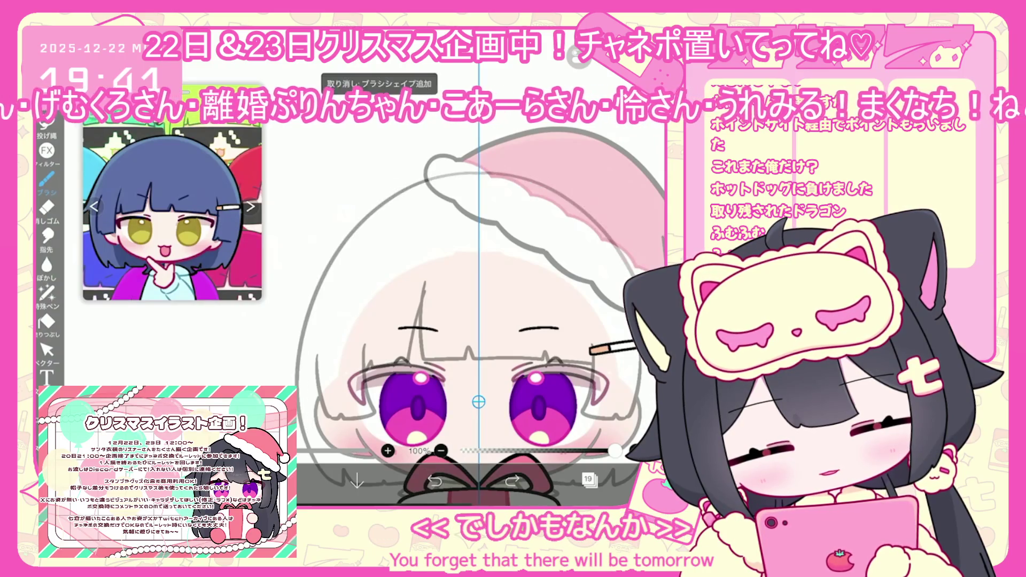
# Draw the black outline arc over the top of the head, then deselect it
pyautogui.moveTo(304, 385); pyautogui.dragTo(658, 240)
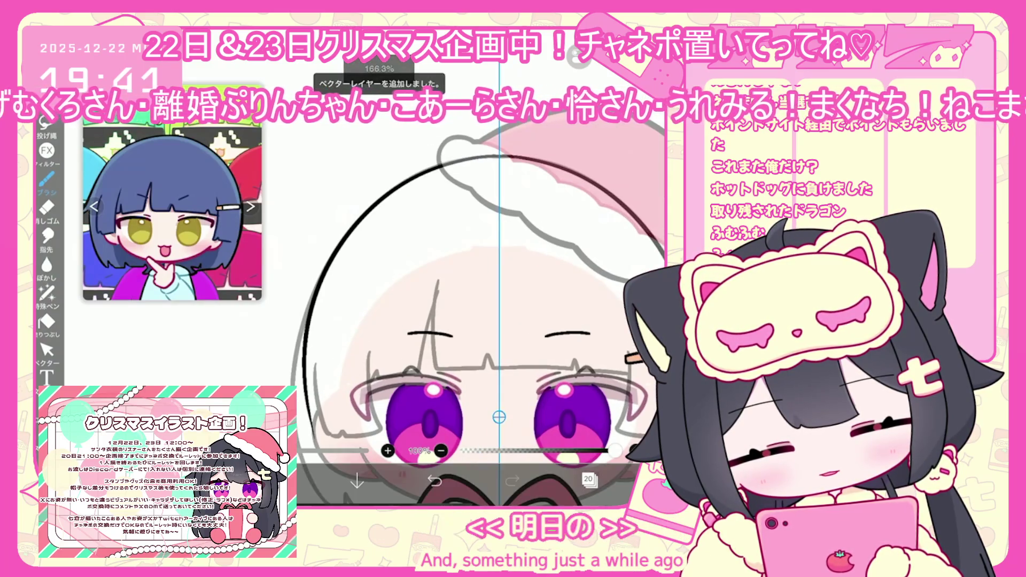
pyautogui.click(46, 351)
pyautogui.click(307, 256)
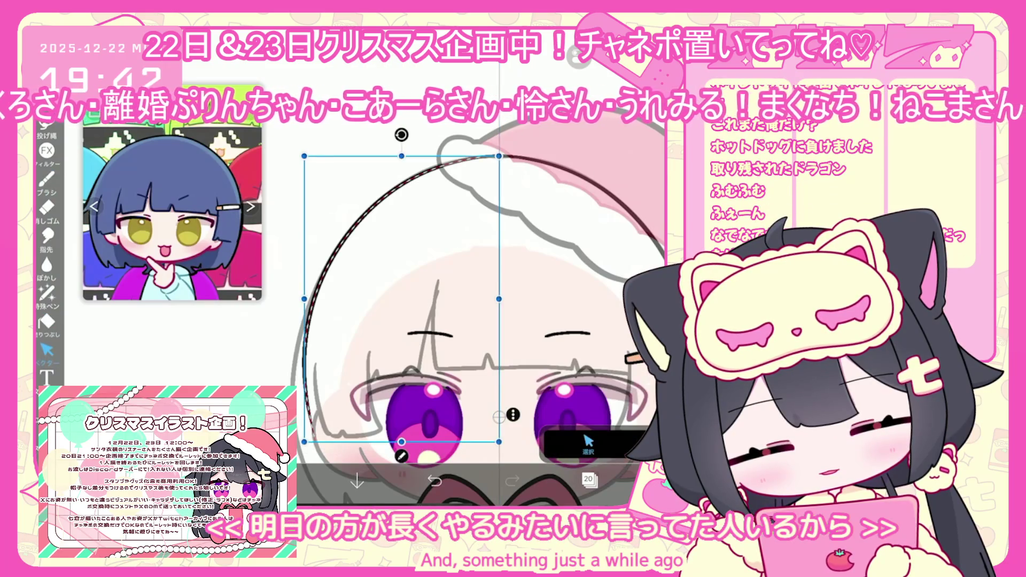
pyautogui.press('Escape')
pyautogui.scroll(-1, 481, 331)
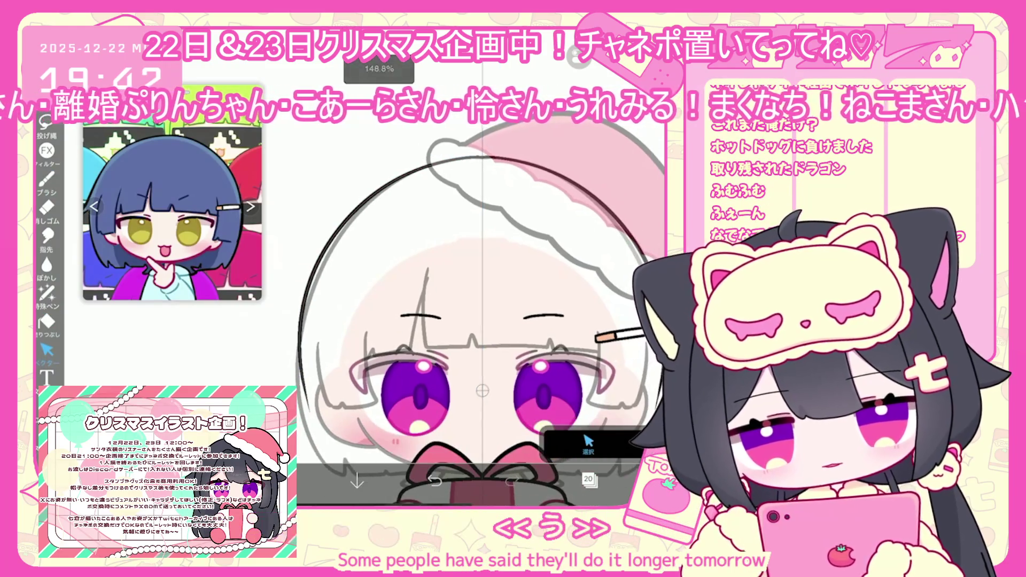
pyautogui.click(588, 480)
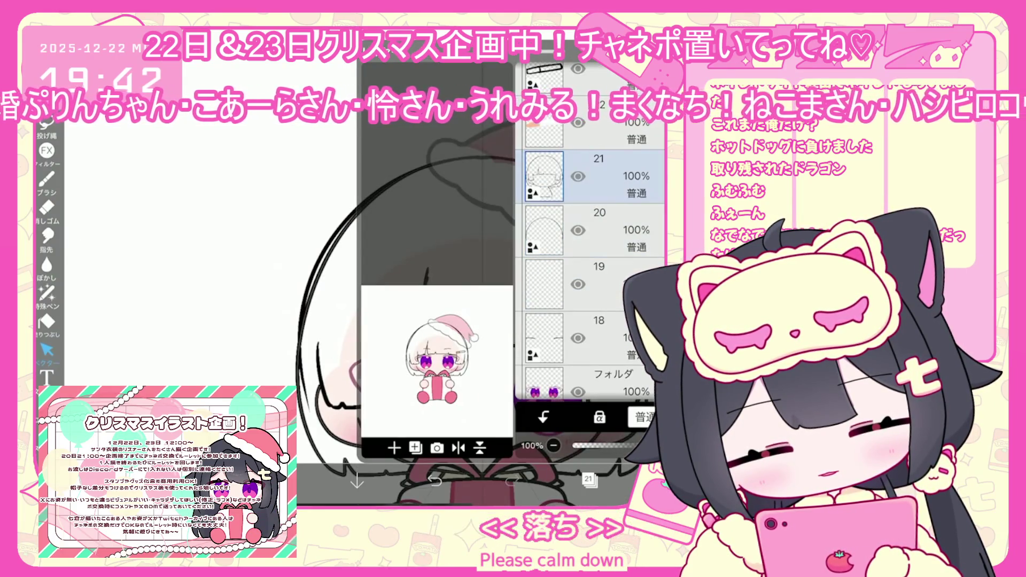
# Raise layer 21's opacity to 100% and make layer 20, holding the head outline, active
pyautogui.moveTo(618, 445); pyautogui.dragTo(639, 445)
pyautogui.click(599, 284)
pyautogui.click(599, 177)
pyautogui.click(599, 230)
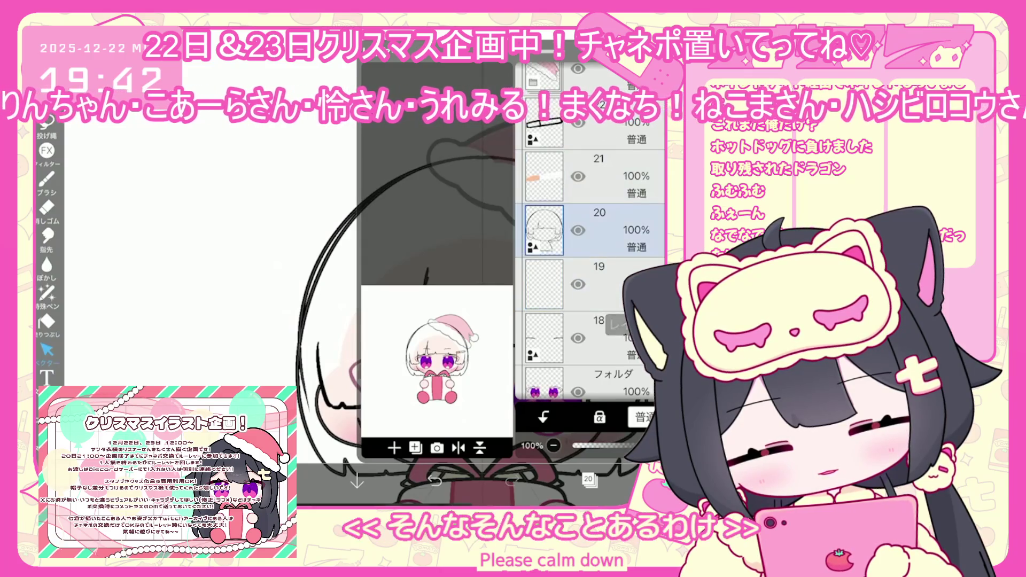
pyautogui.click(588, 480)
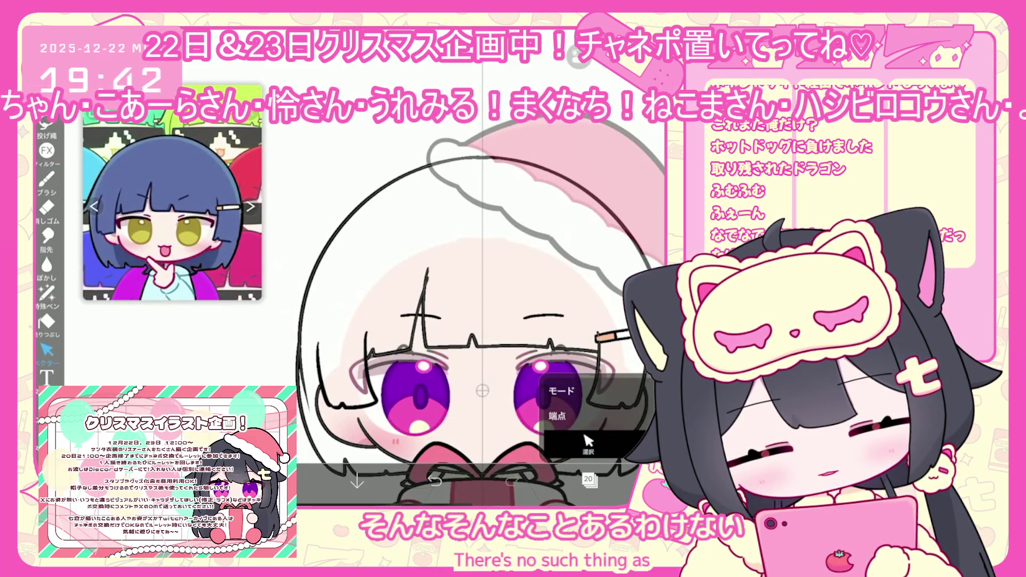
# Reapply the vector erase that trims the head curve and select its shorter piece
pyautogui.scroll(5, 428, 294)
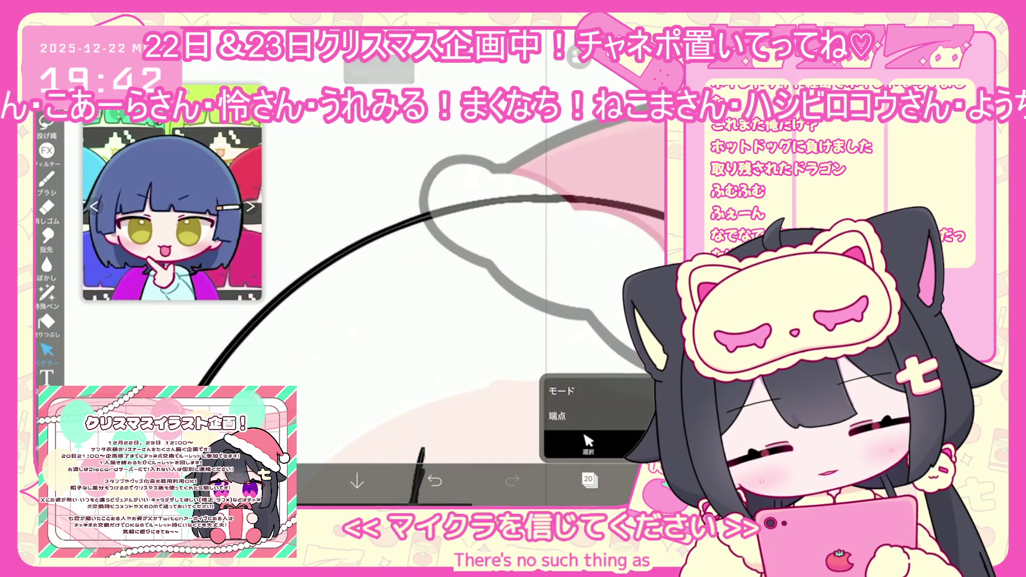
pyautogui.scroll(2, 428, 294)
pyautogui.scroll(-4, 428, 294)
pyautogui.hotkey('ctrl', 'z')
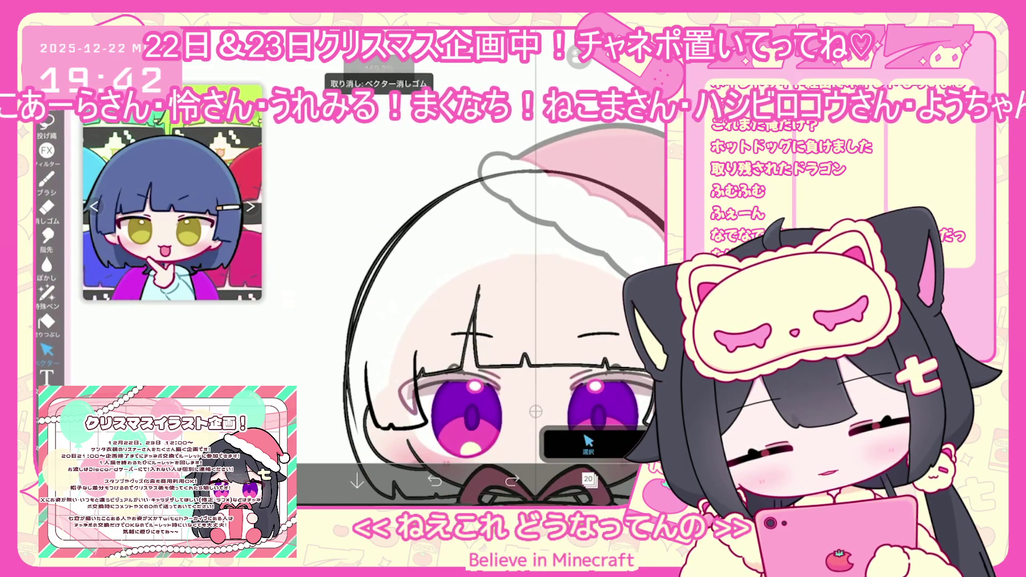
pyautogui.hotkey('ctrl', 'shift', 'z')
pyautogui.scroll(3, 428, 294)
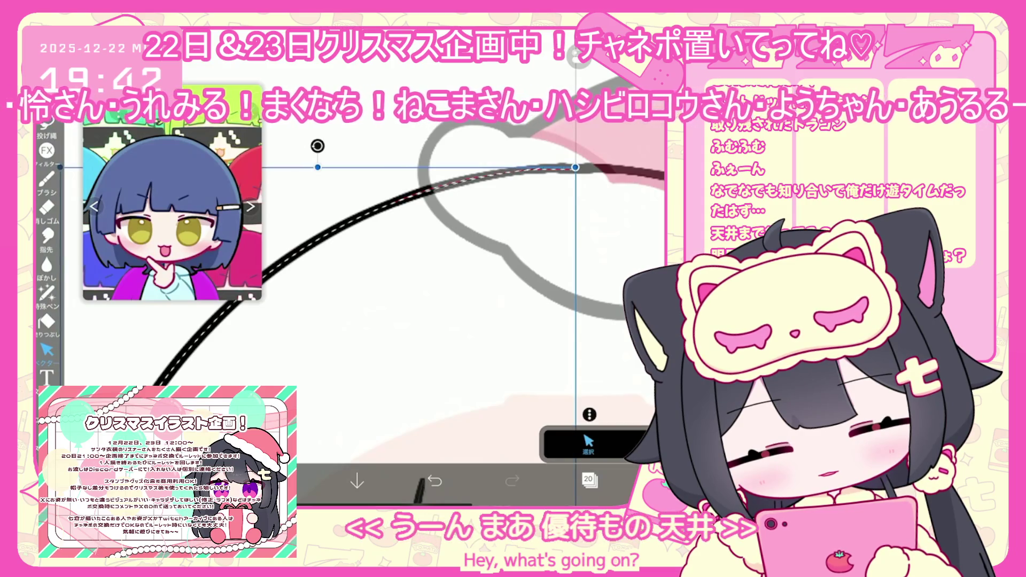
pyautogui.click(481, 182)
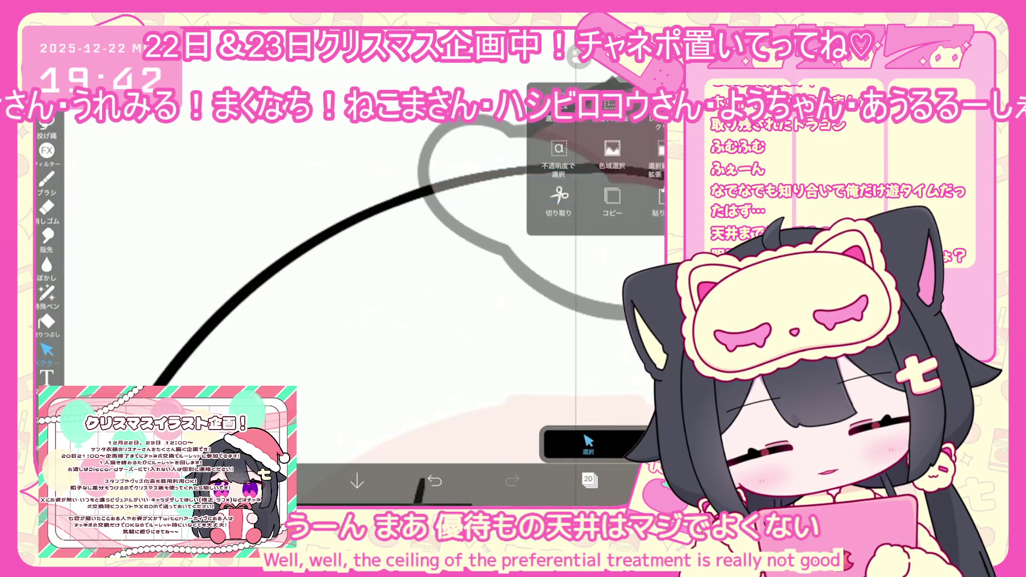
pyautogui.scroll(-5, 481, 321)
pyautogui.scroll(-3, 500, 321)
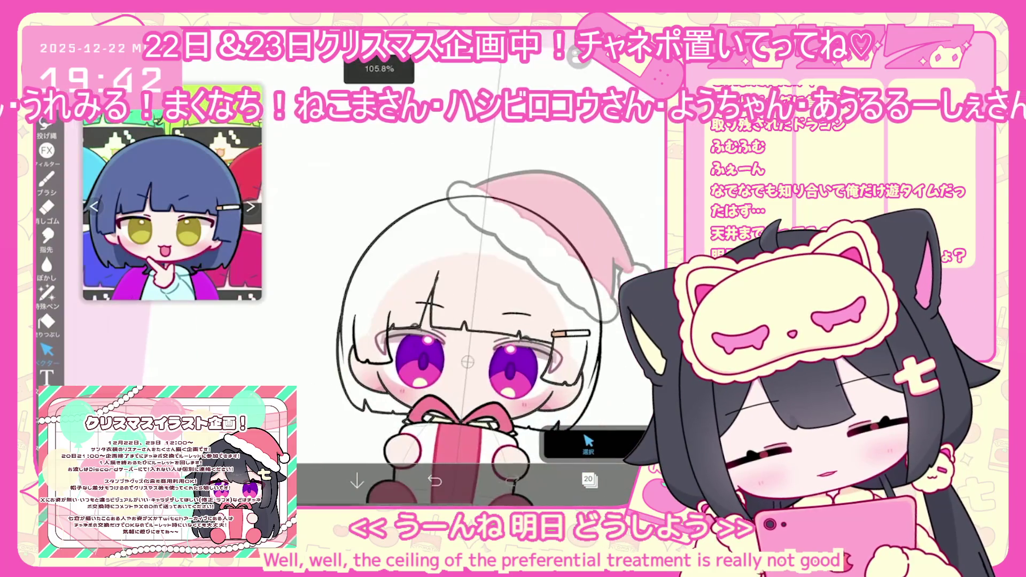
pyautogui.click(588, 479)
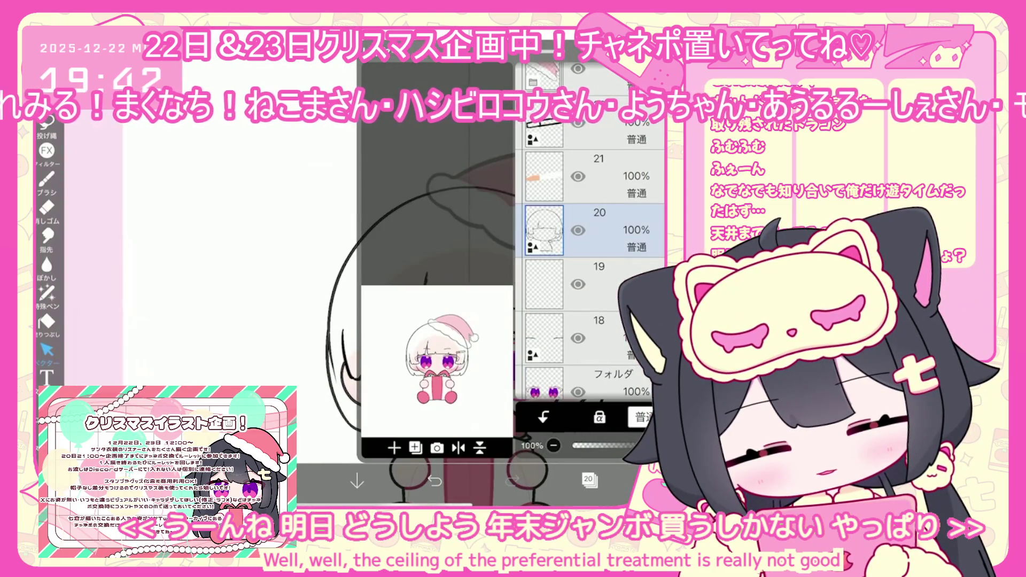
pyautogui.click(589, 480)
pyautogui.scroll(5, 481, 321)
# Draw a trial line along the left hair edge, then undo it
pyautogui.click(46, 179)
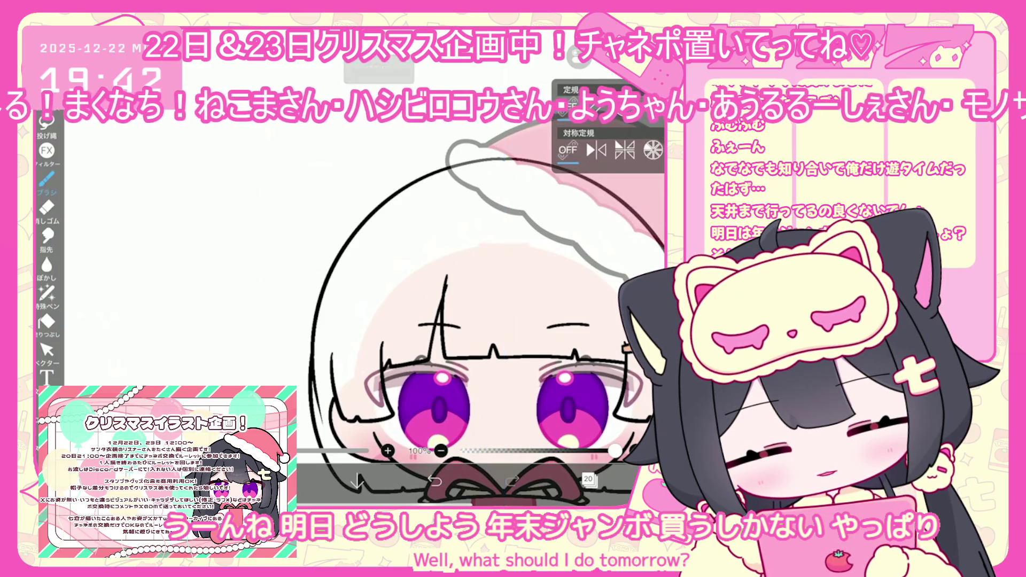
pyautogui.scroll(2, 481, 321)
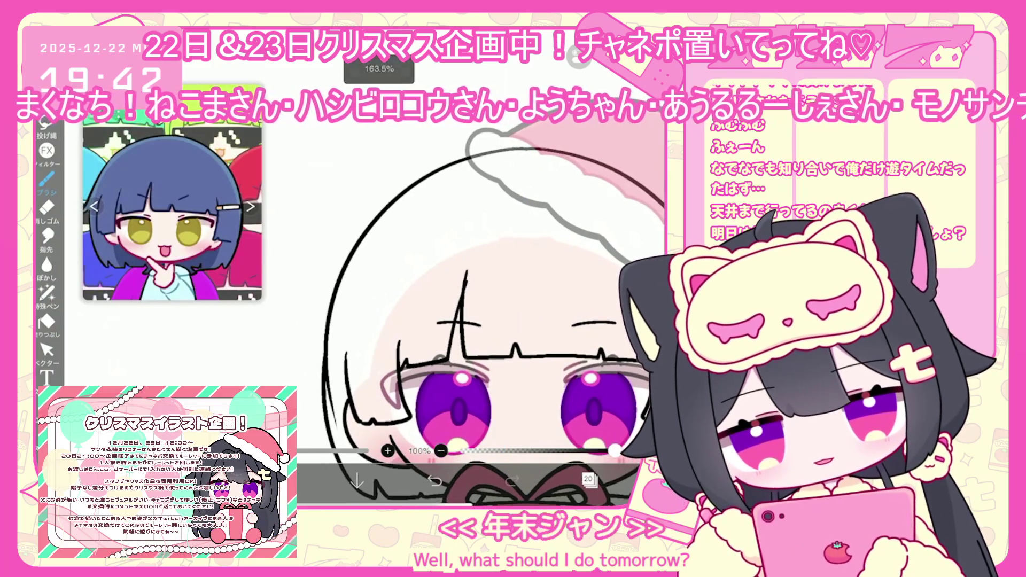
pyautogui.moveTo(327, 316); pyautogui.dragTo(319, 359)
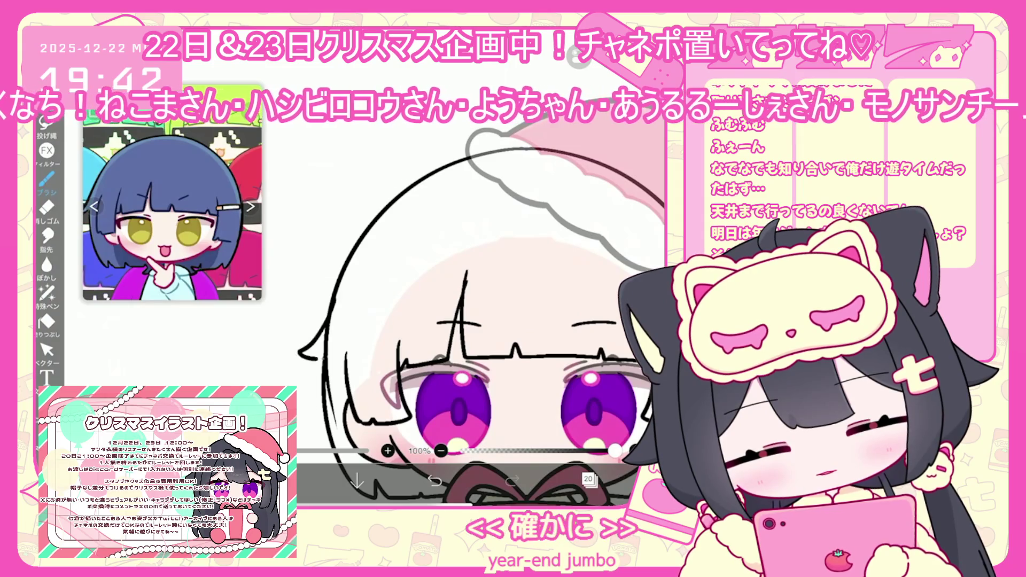
pyautogui.click(46, 350)
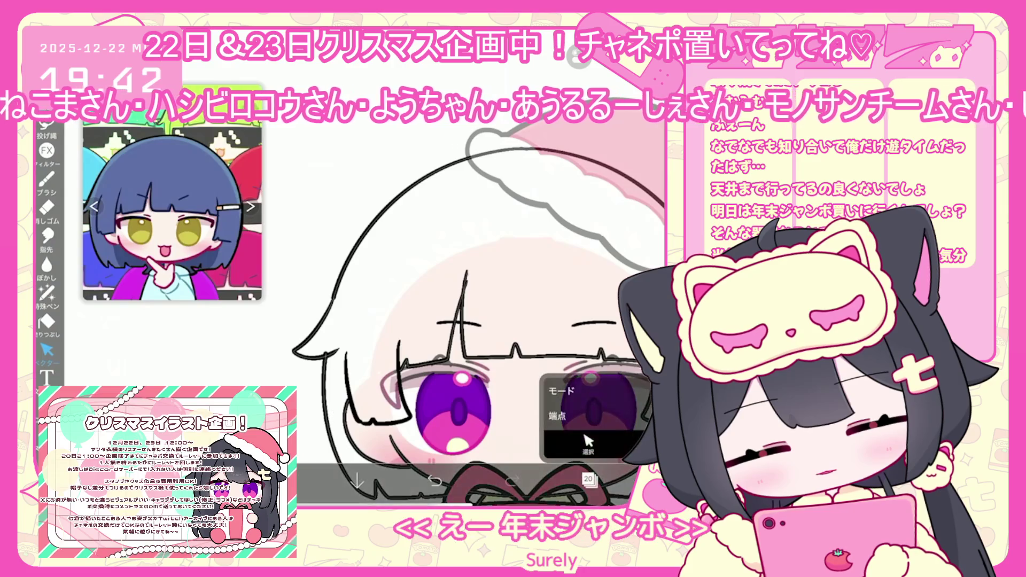
pyautogui.hotkey('ctrl', 'z')
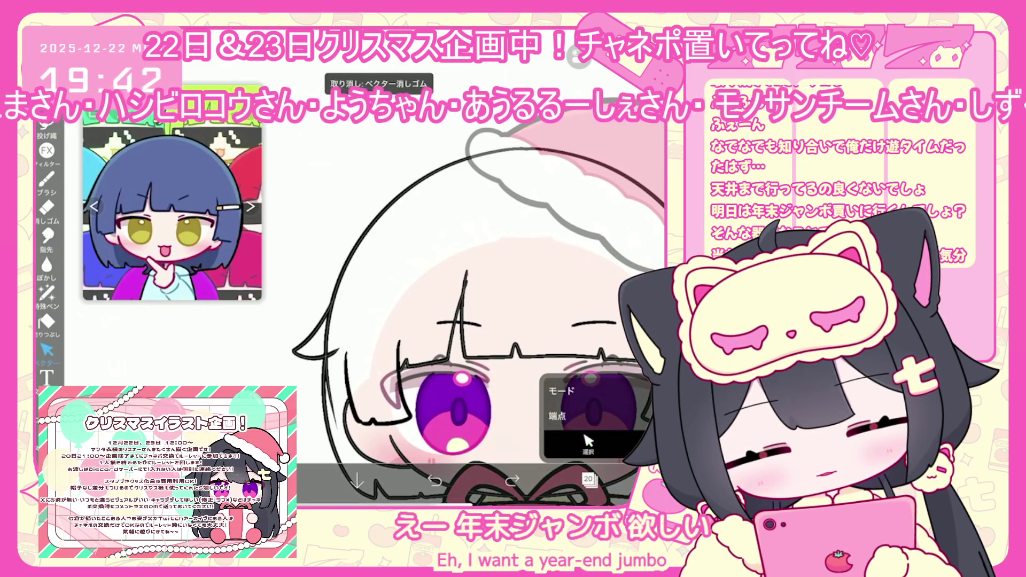
pyautogui.scroll(-3, 476, 321)
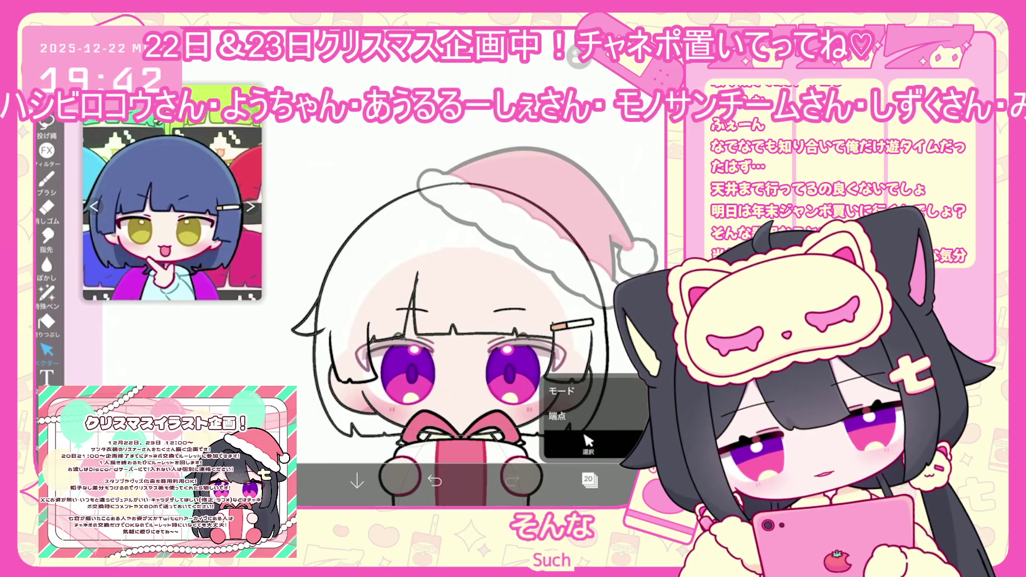
pyautogui.hotkey('ctrl', 'z')
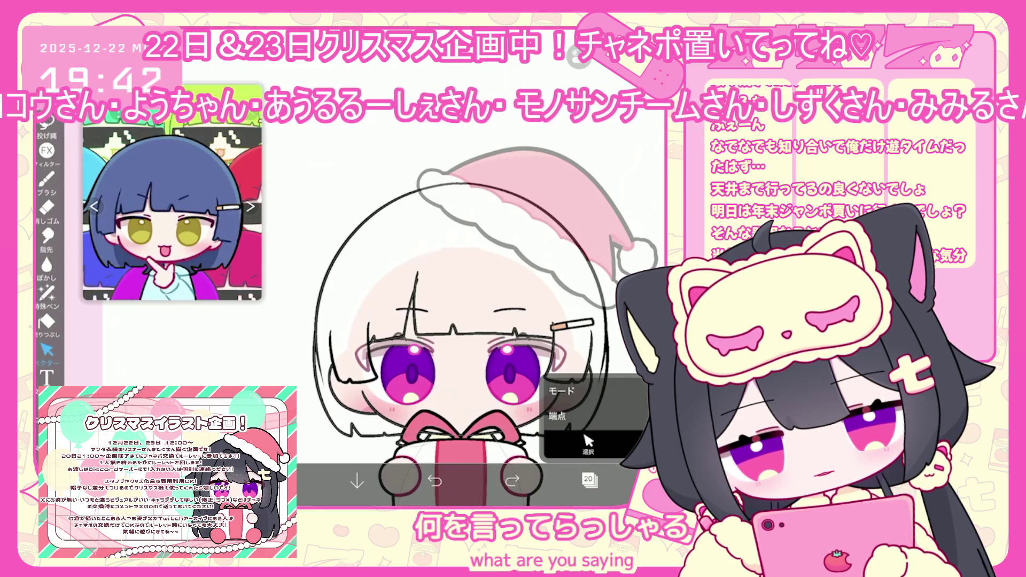
# Make layer 19 the working layer and undo the last two brush strokes
pyautogui.click(588, 480)
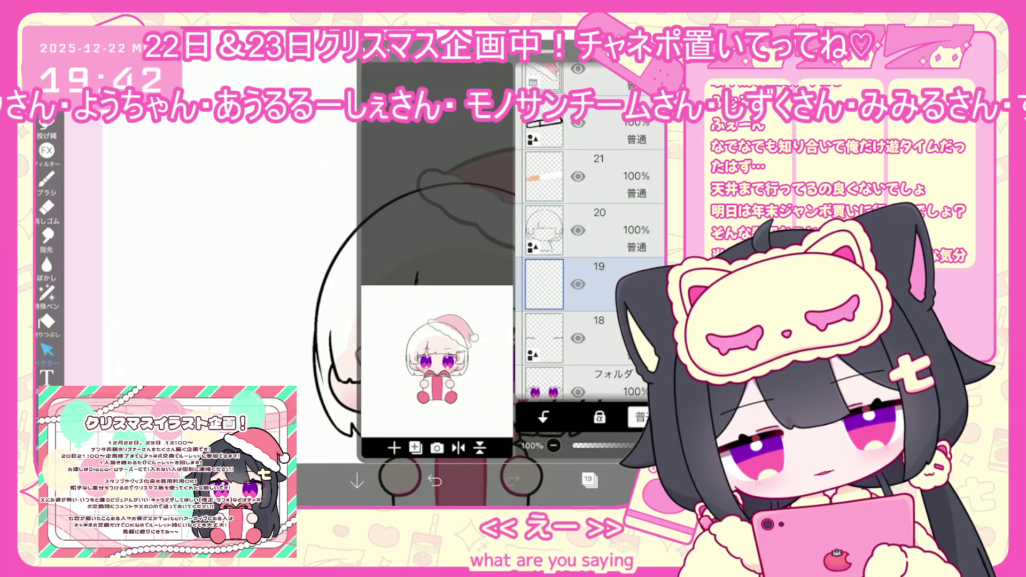
pyautogui.click(588, 283)
pyautogui.scroll(3, 476, 320)
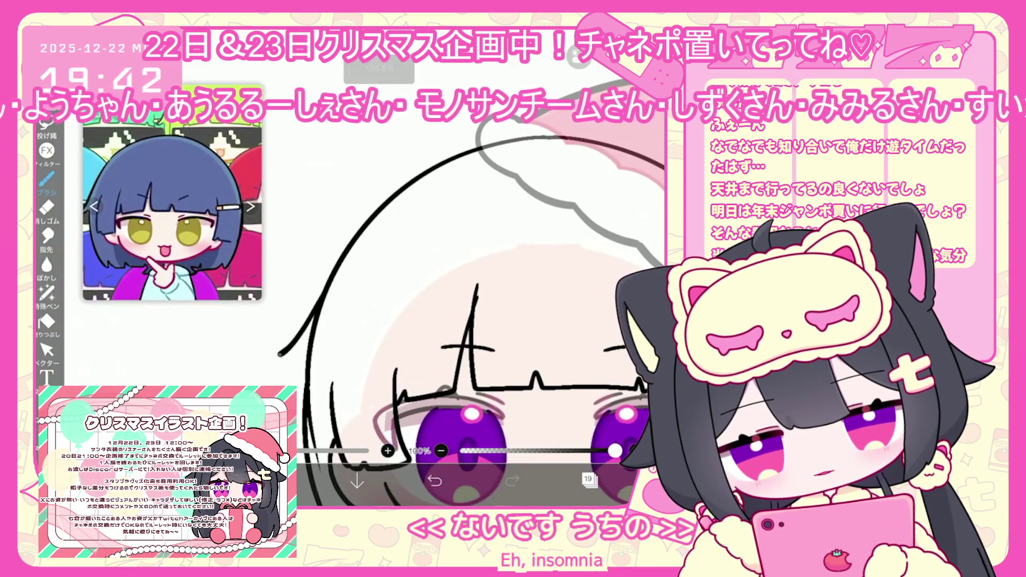
pyautogui.hotkey('ctrl', 'z')
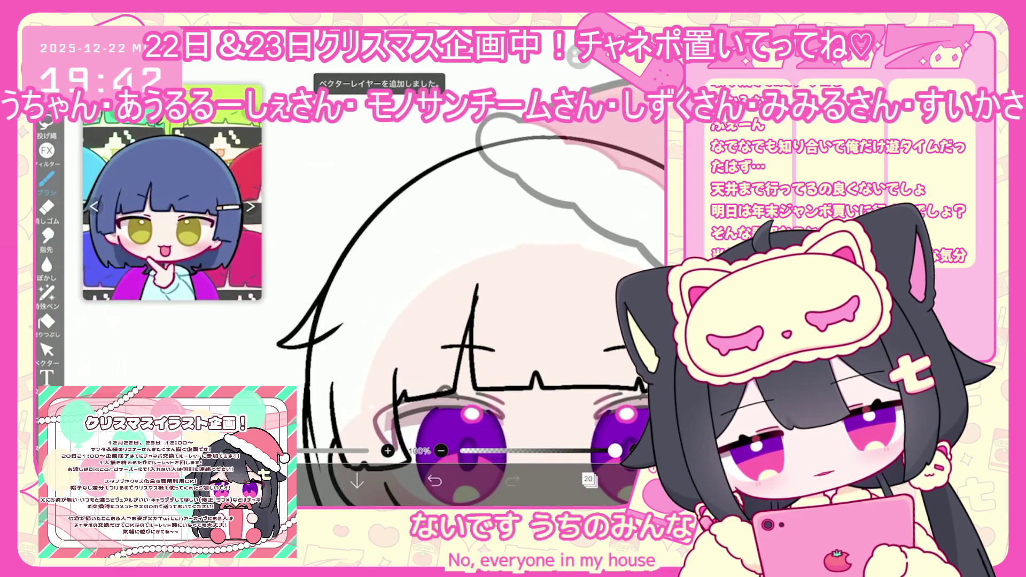
pyautogui.click(434, 481)
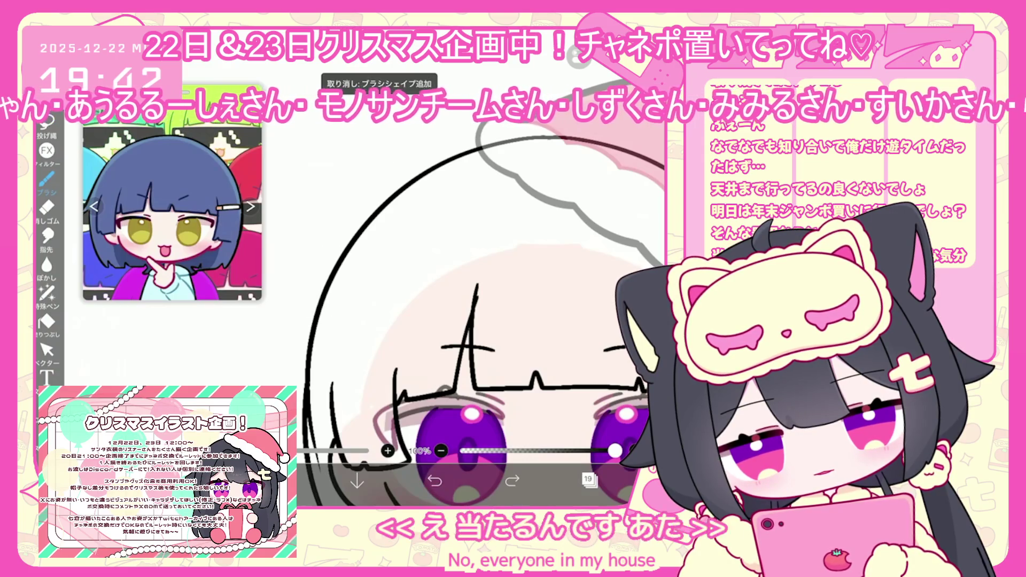
pyautogui.click(588, 479)
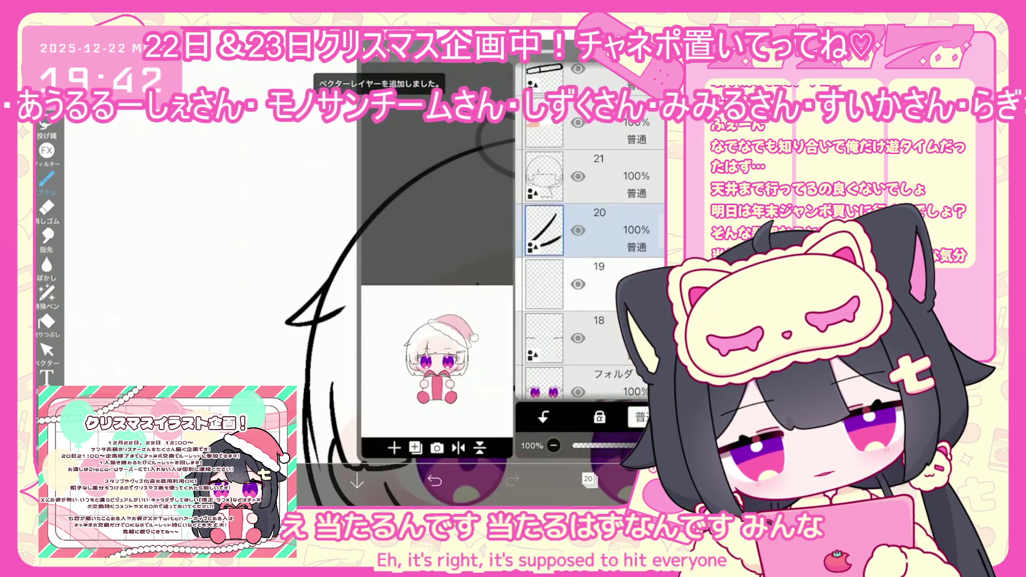
pyautogui.click(594, 283)
pyautogui.click(588, 480)
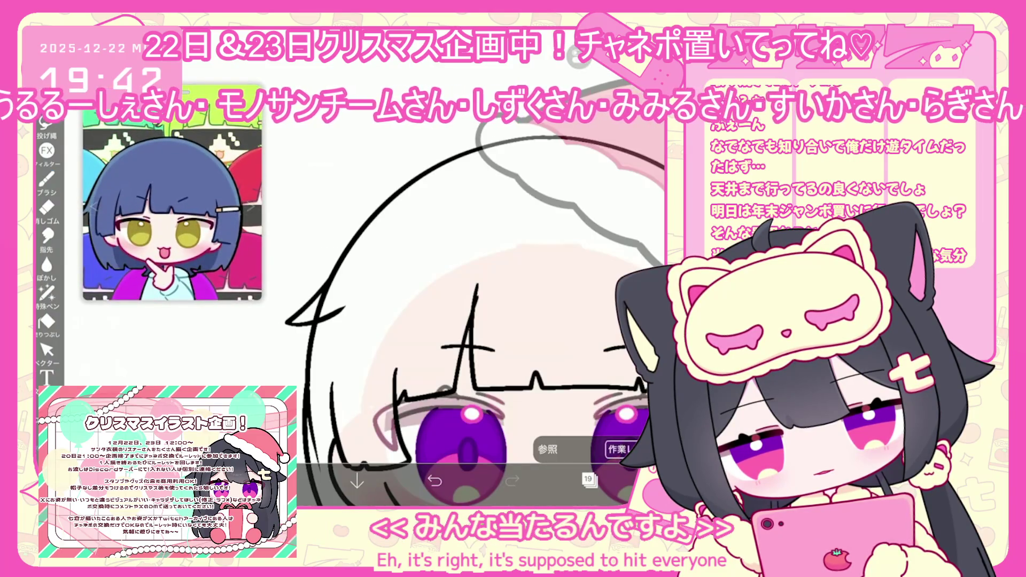
# Lasso-fill the pointed left hair strand in navy blue and move the sketch layer below it
pyautogui.scroll(5, 460, 299)
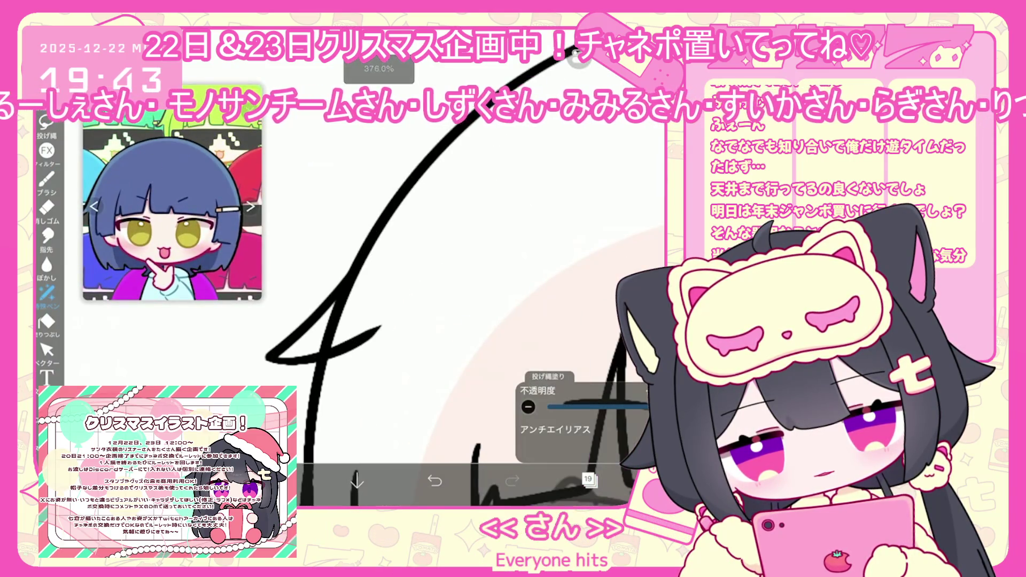
pyautogui.moveTo(283, 356); pyautogui.dragTo(383, 321)
pyautogui.click(588, 479)
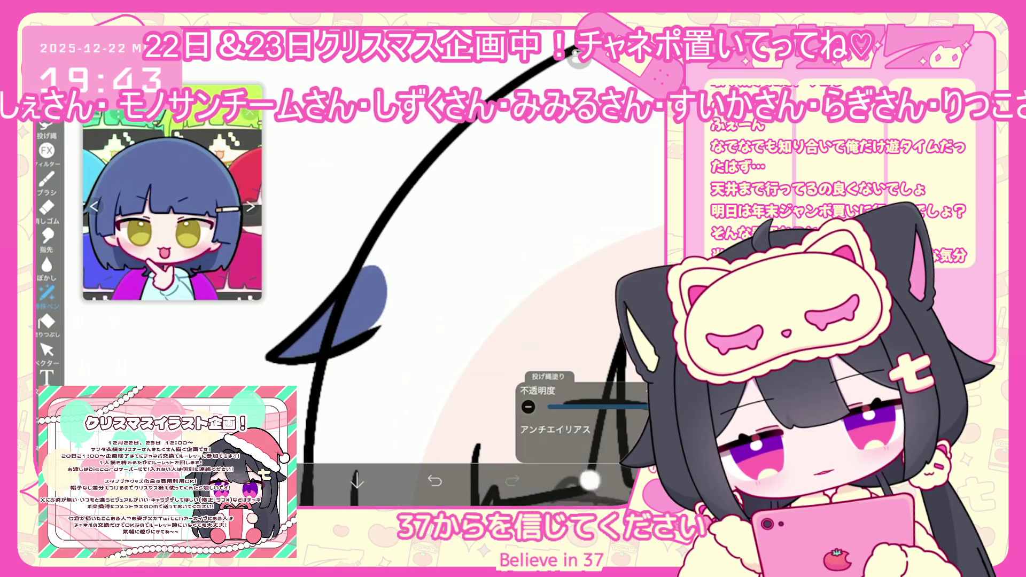
pyautogui.moveTo(655, 123); pyautogui.dragTo(655, 256)
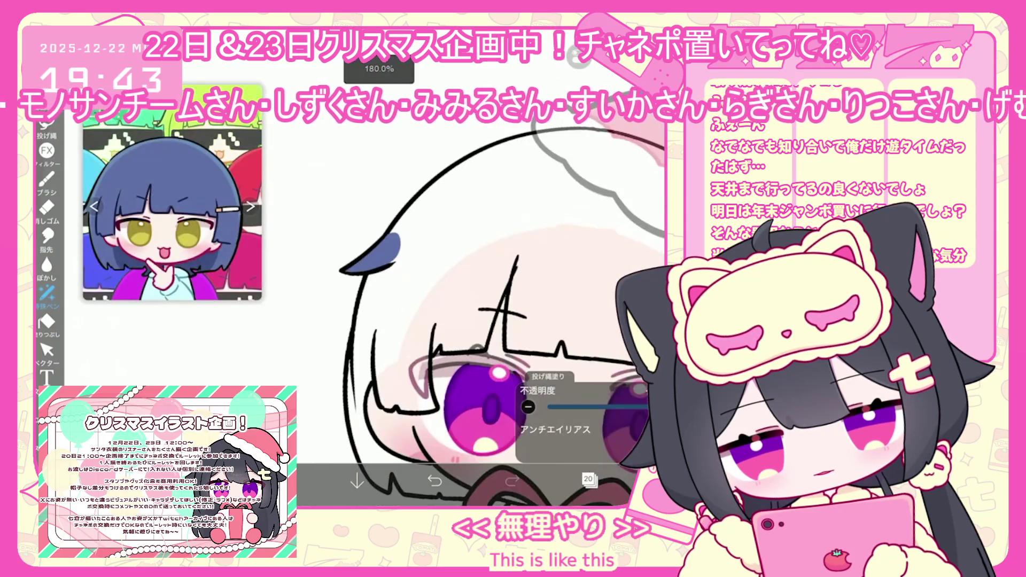
pyautogui.click(588, 480)
pyautogui.click(599, 338)
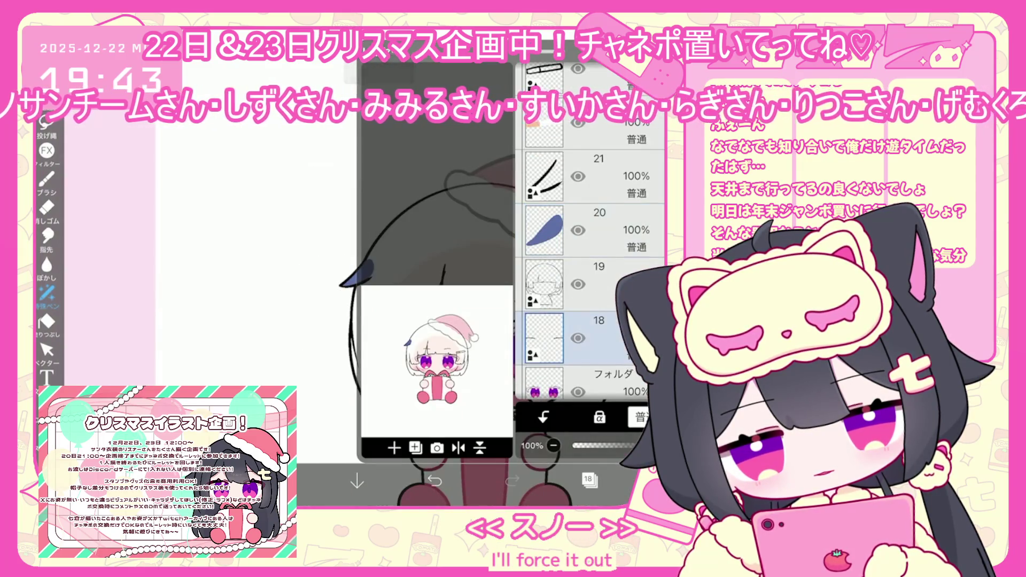
# Select layer 14 inside the eye folder and add a vector layer, layer 15, above it
pyautogui.click(598, 284)
pyautogui.click(588, 479)
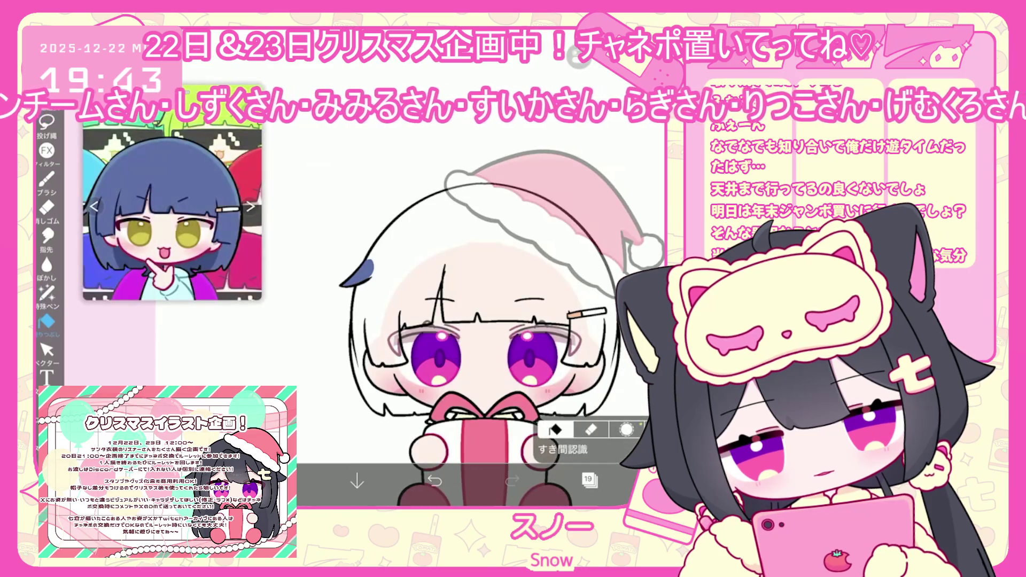
pyautogui.click(589, 479)
pyautogui.click(559, 293)
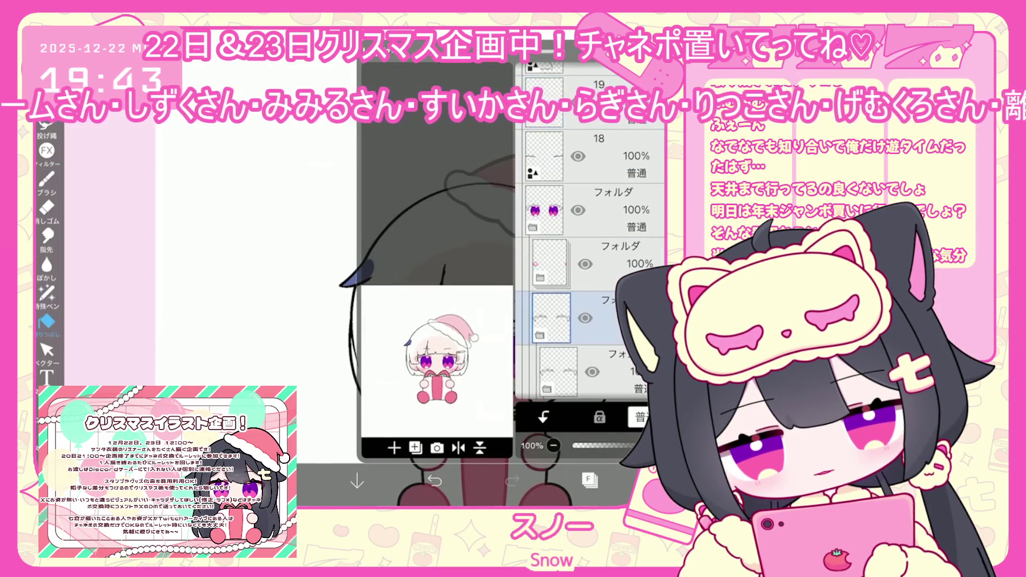
pyautogui.click(572, 385)
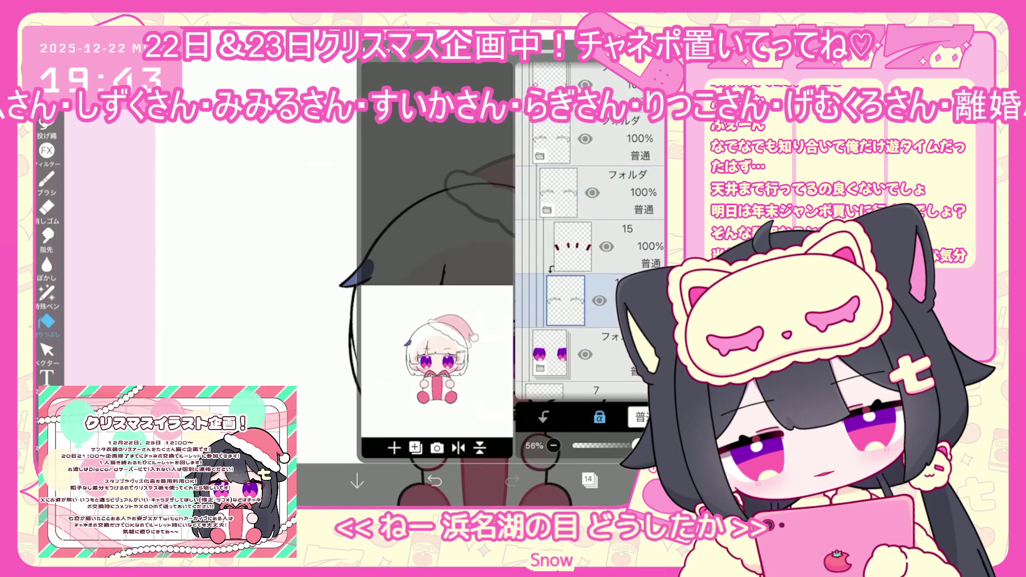
pyautogui.click(588, 479)
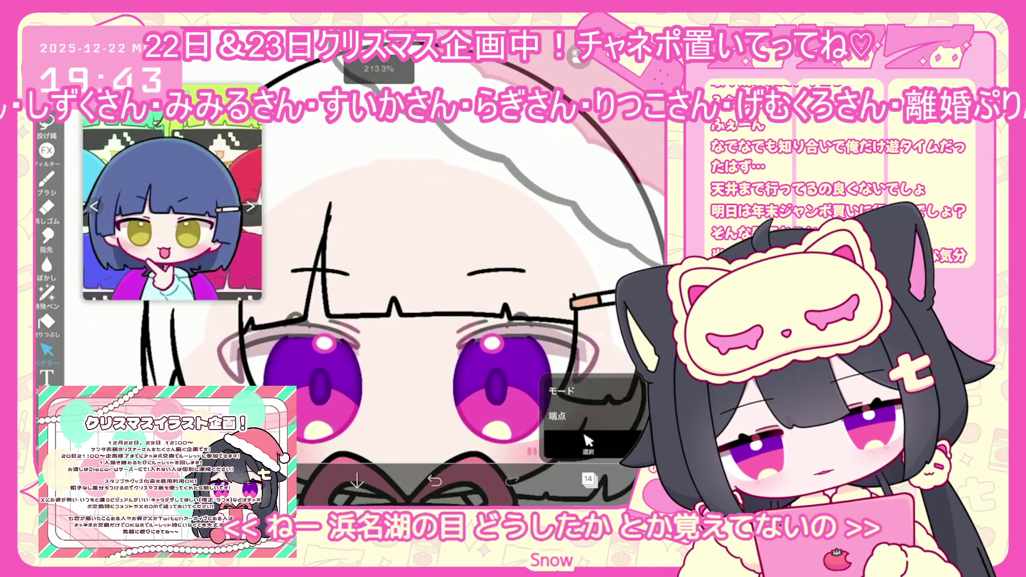
pyautogui.click(588, 479)
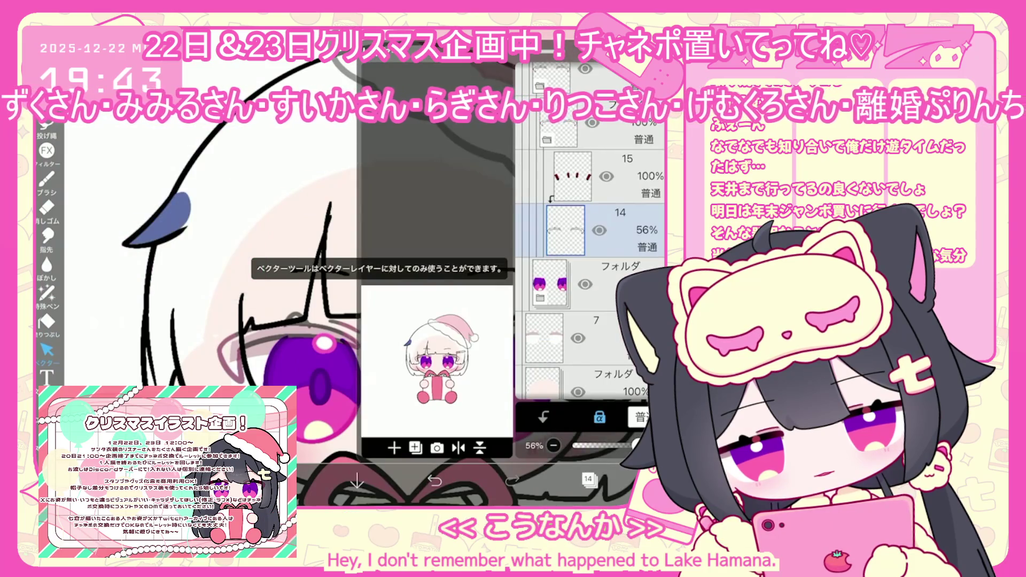
pyautogui.click(415, 448)
pyautogui.click(416, 351)
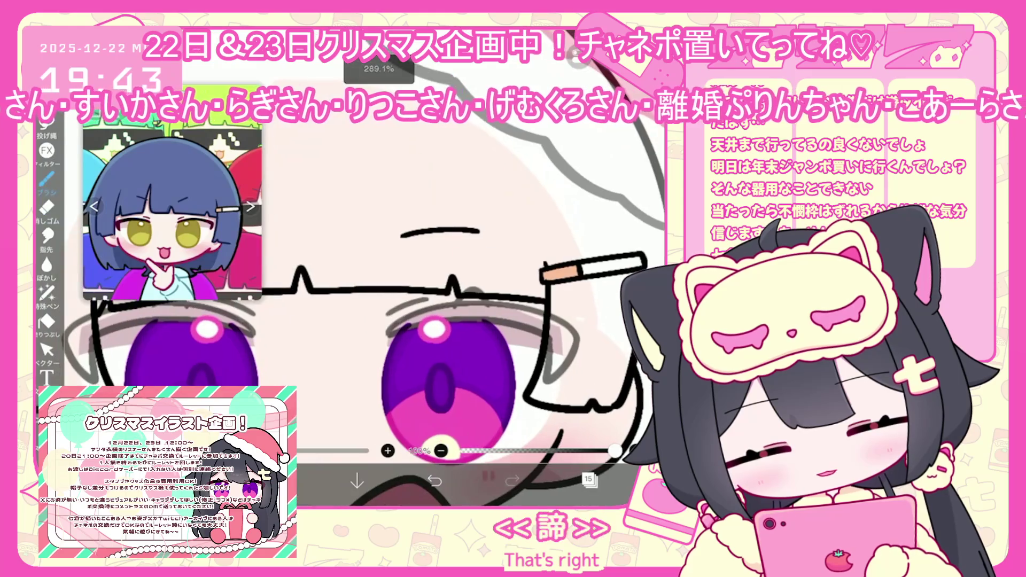
# Undo two eyebrow strokes and select the curved stroke over the eye
pyautogui.scroll(2, 535, 320)
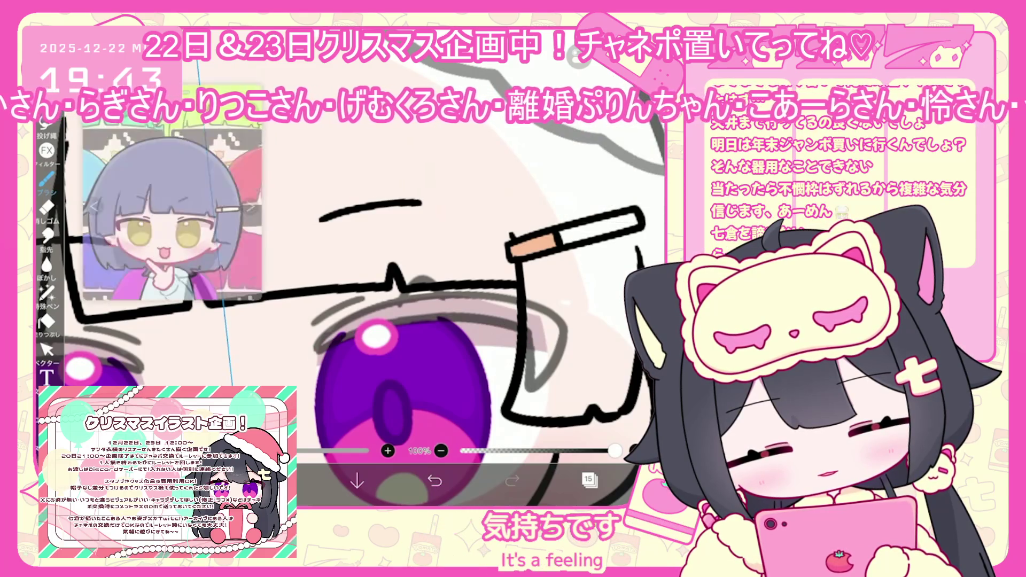
pyautogui.hotkey('ctrl', 'z')
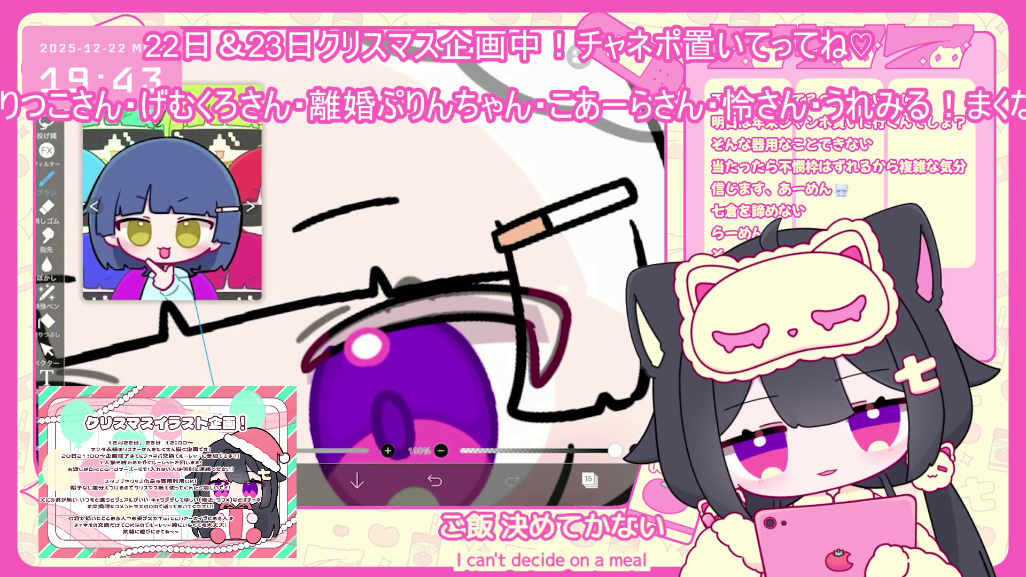
pyautogui.hotkey('ctrl', 'z')
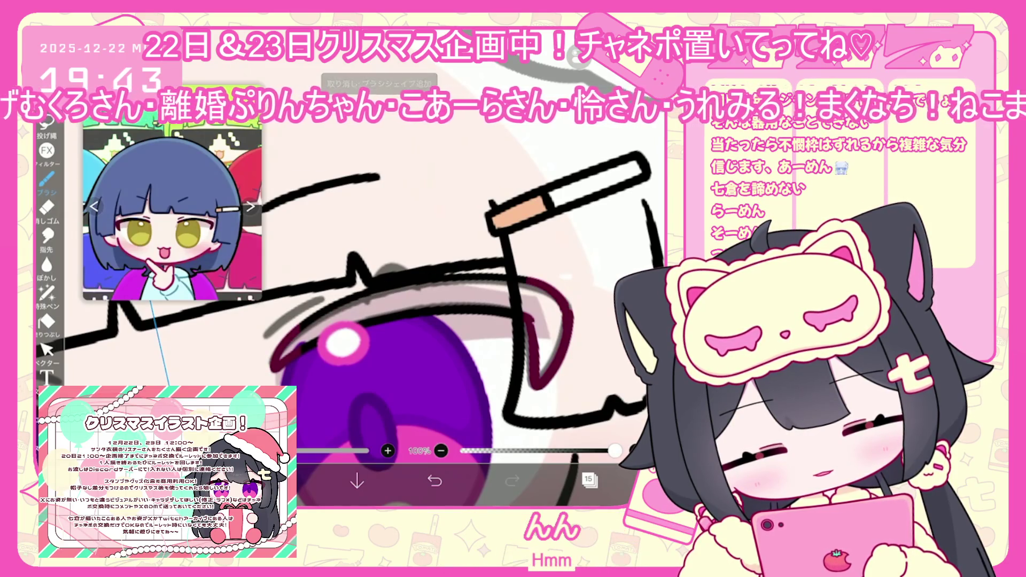
pyautogui.click(47, 350)
pyautogui.click(428, 286)
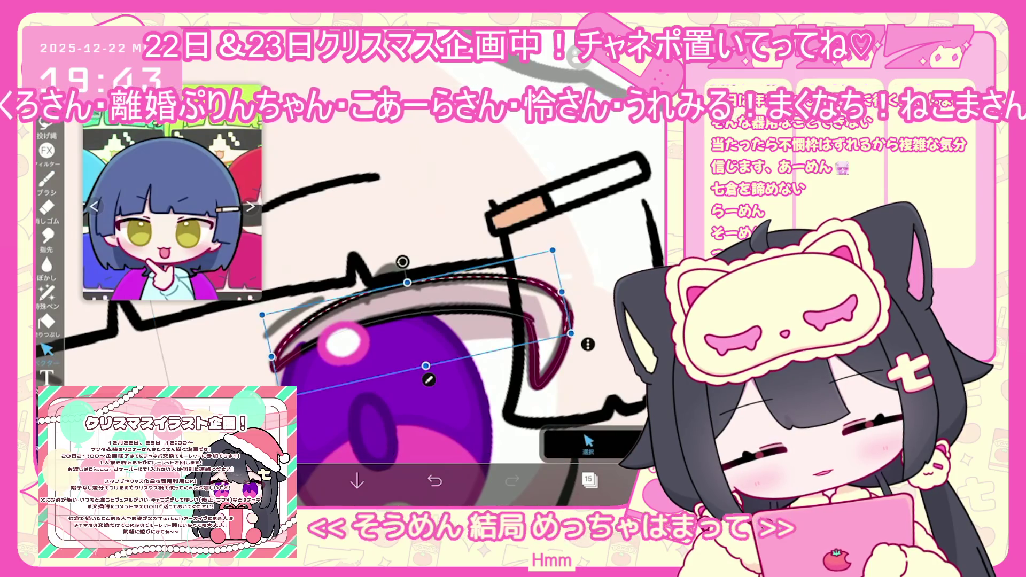
# Draw a short dark-red stroke near the eye, then undo it
pyautogui.scroll(-3, 428, 294)
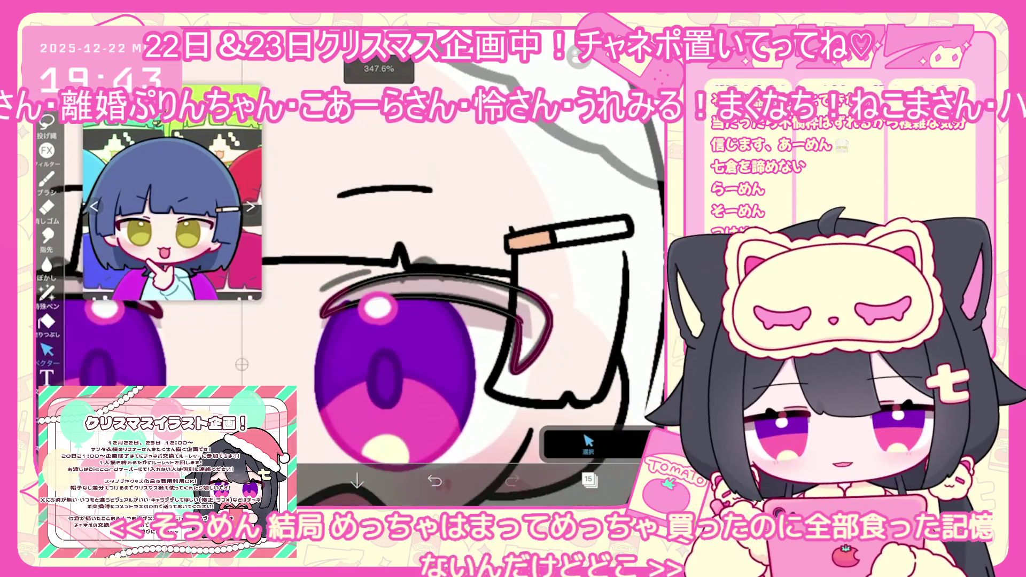
pyautogui.click(47, 179)
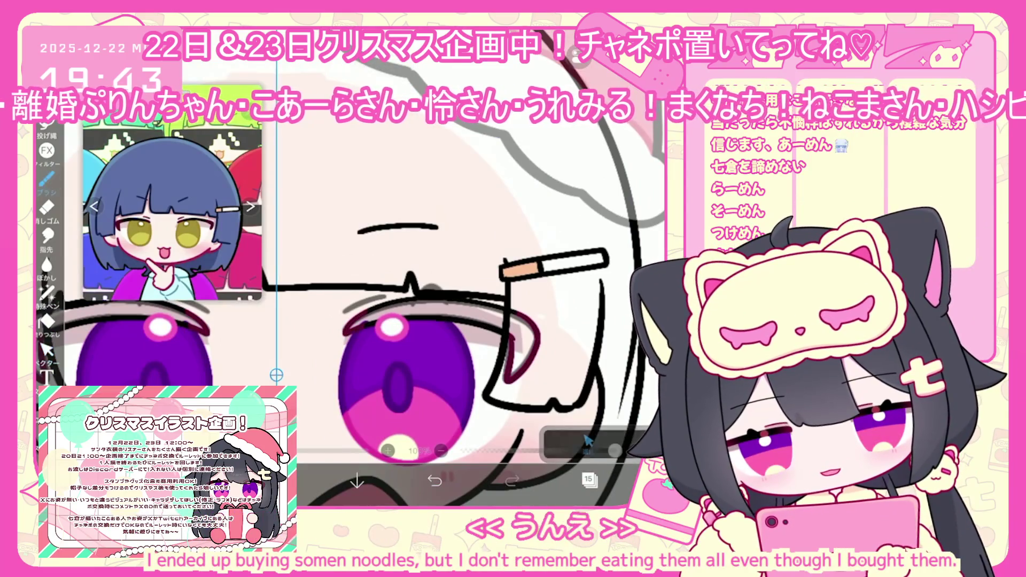
pyautogui.scroll(3, 428, 294)
pyautogui.moveTo(293, 327); pyautogui.dragTo(323, 310)
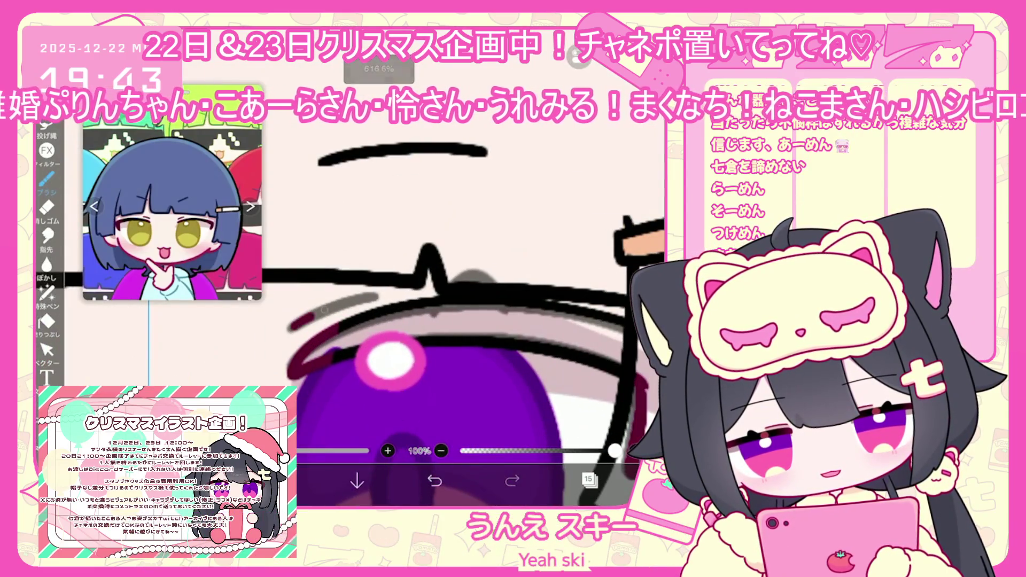
pyautogui.click(434, 482)
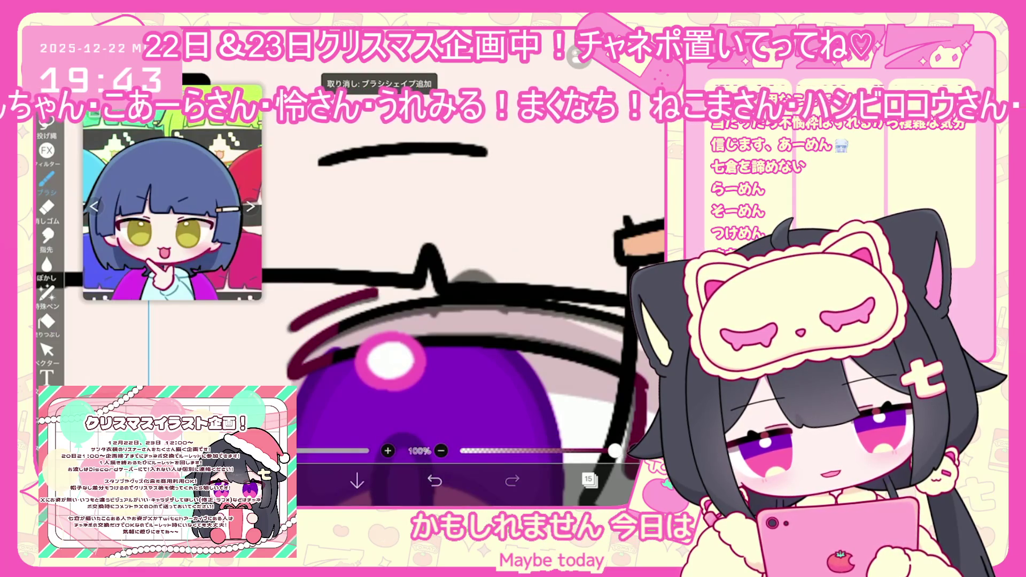
pyautogui.scroll(-3, 342, 268)
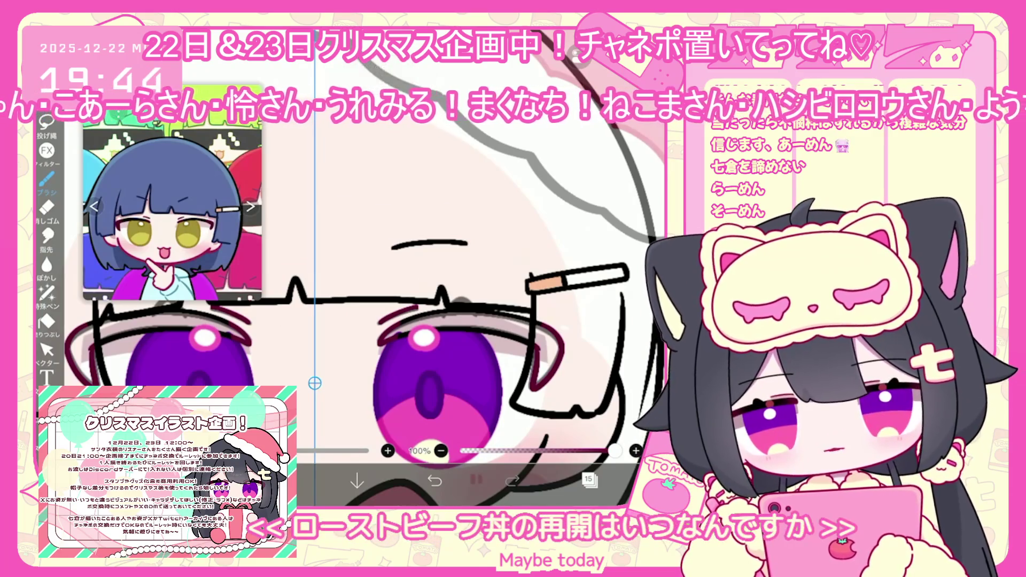
# Select layer 14 in the eye folder and choose brown with the Fill tool
pyautogui.click(588, 479)
pyautogui.click(598, 230)
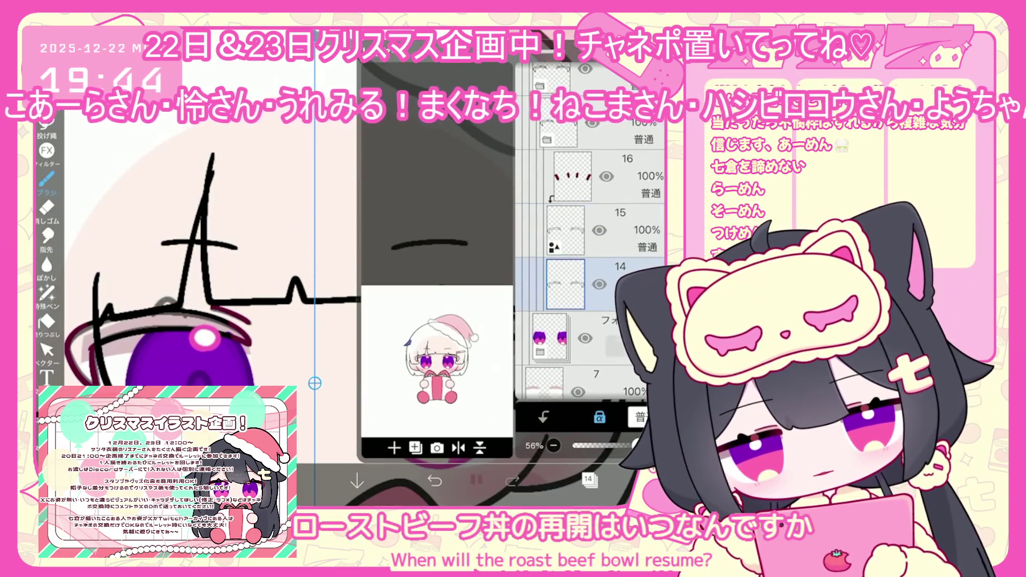
pyautogui.click(599, 177)
pyautogui.click(588, 480)
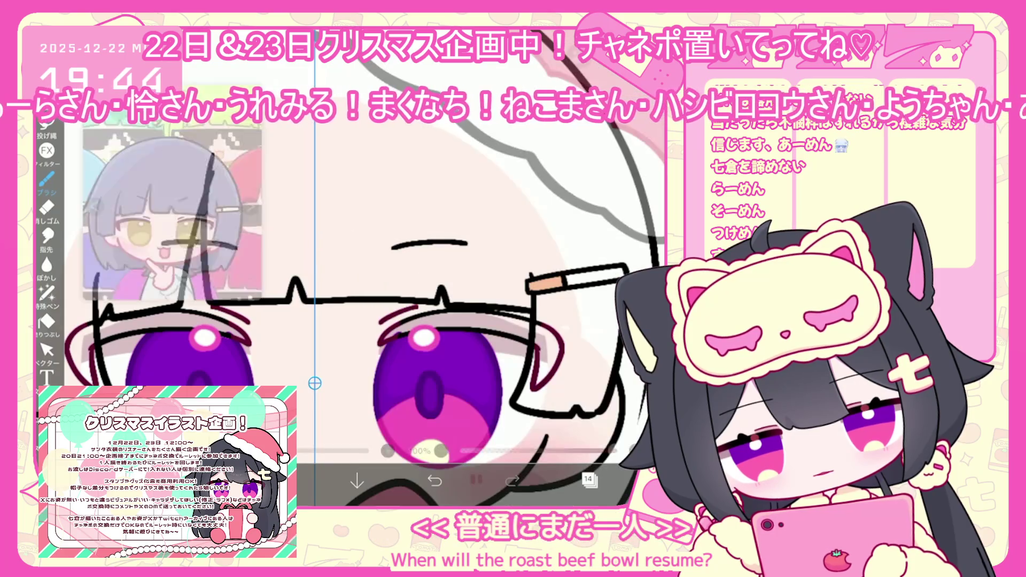
pyautogui.click(278, 481)
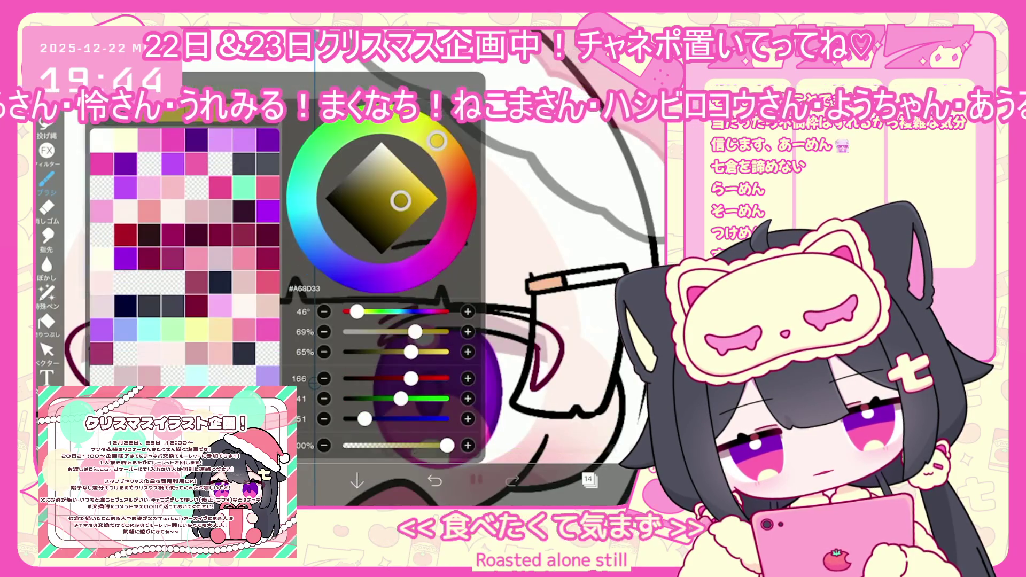
pyautogui.click(46, 321)
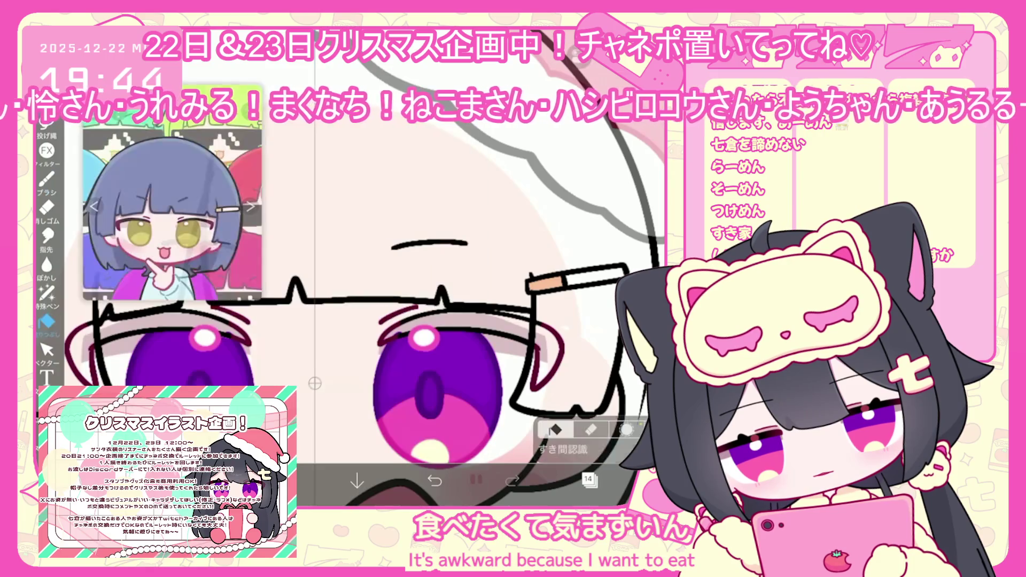
# Fill the eyebrow shapes above both eyes with brown, then pick a crimson colour
pyautogui.click(589, 480)
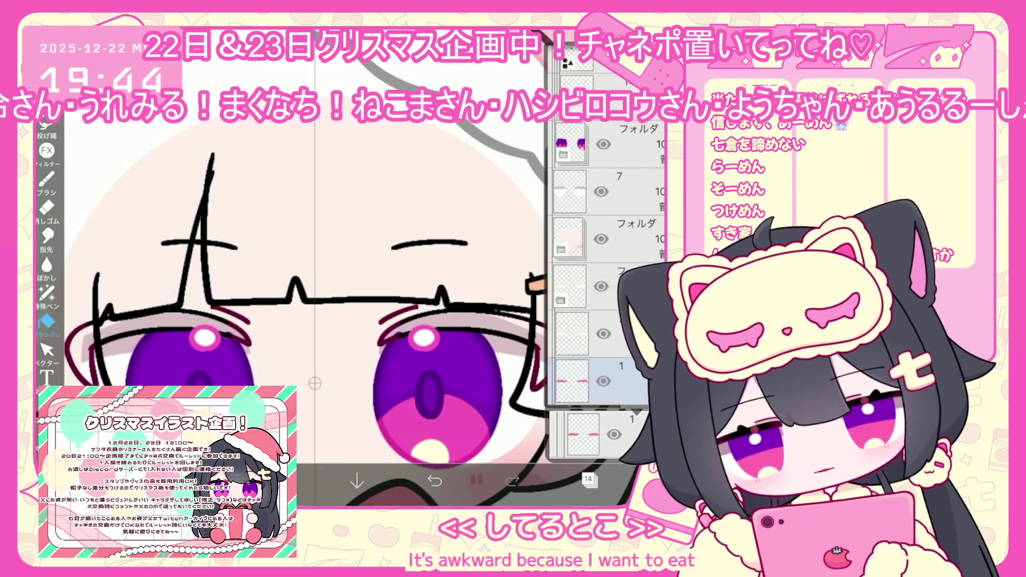
pyautogui.click(589, 479)
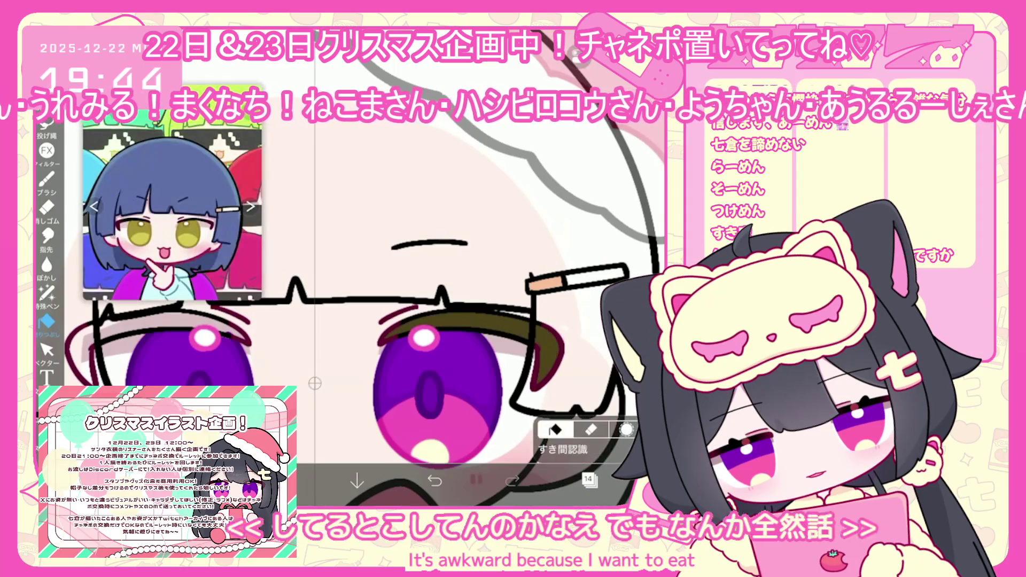
pyautogui.click(160, 327)
pyautogui.click(589, 480)
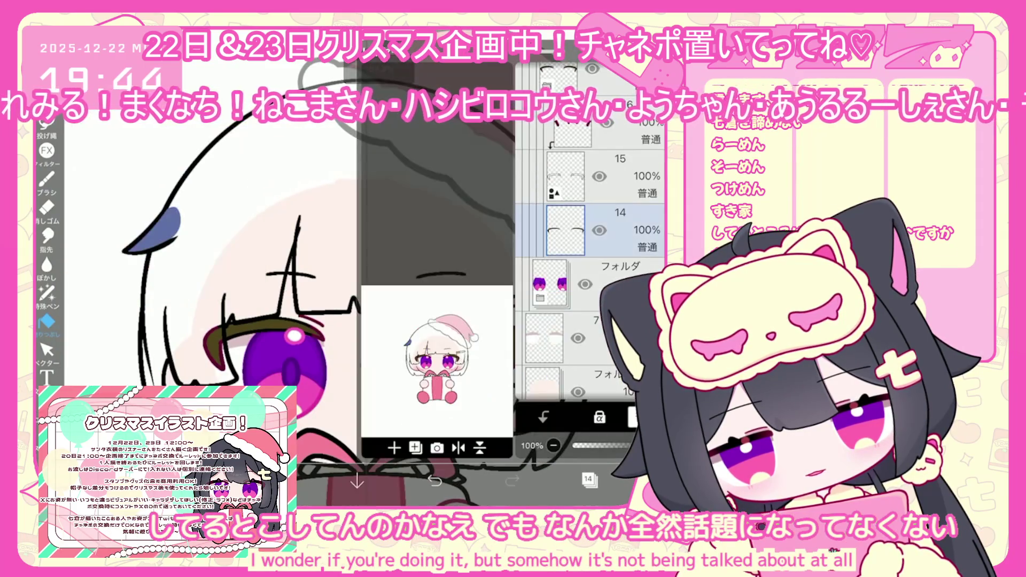
pyautogui.click(588, 479)
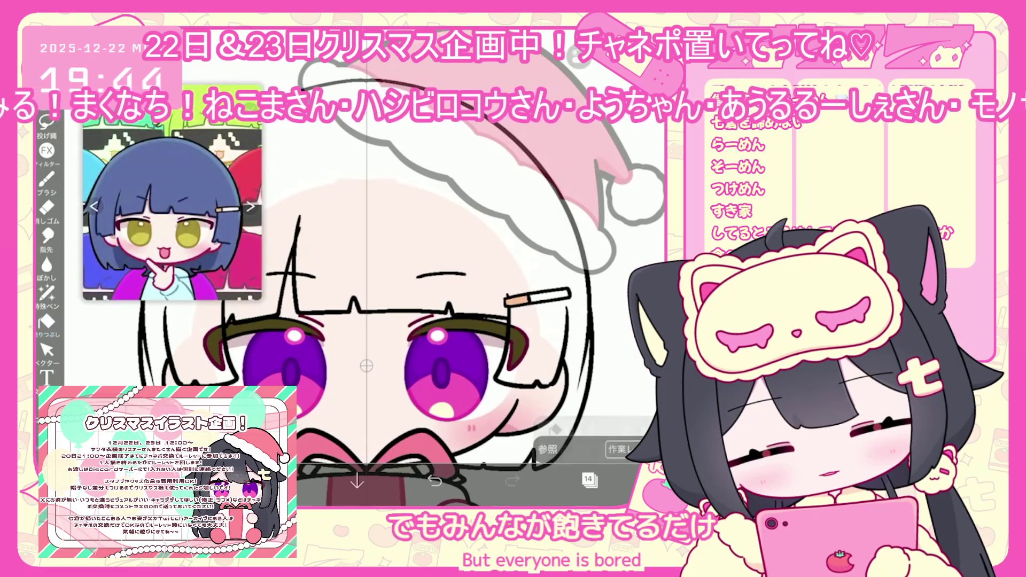
pyautogui.moveTo(398, 225); pyautogui.dragTo(406, 206)
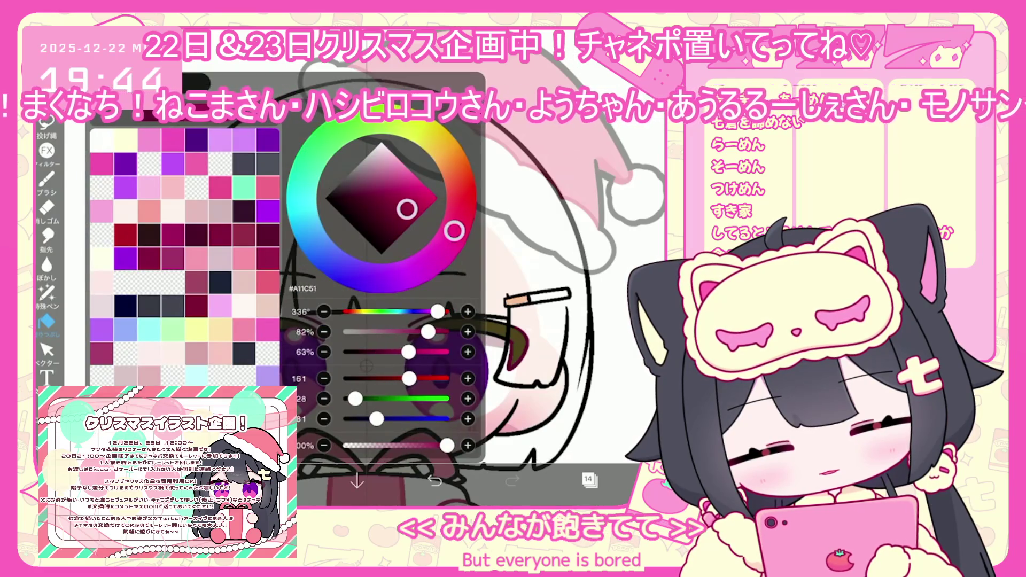
# Lasso-fill a small crimson patch beside the right eye
pyautogui.click(47, 292)
pyautogui.scroll(3, 484, 326)
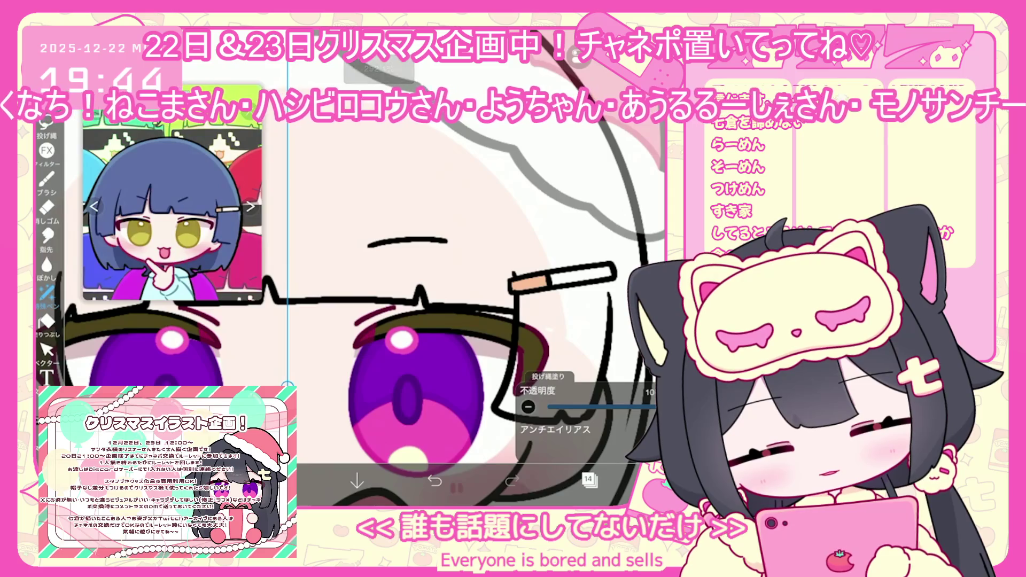
pyautogui.moveTo(542, 329); pyautogui.dragTo(545, 363)
# Select layer 10, then layer 8 holding the pink eye fill
pyautogui.click(588, 480)
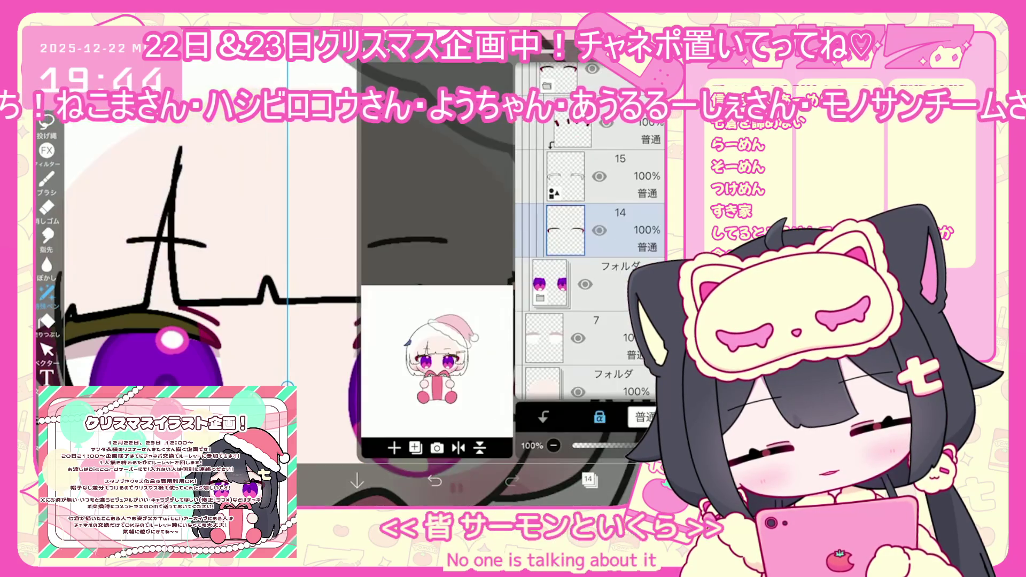
pyautogui.click(588, 480)
pyautogui.click(588, 479)
pyautogui.scroll(-3, 588, 268)
pyautogui.click(621, 224)
pyautogui.click(615, 332)
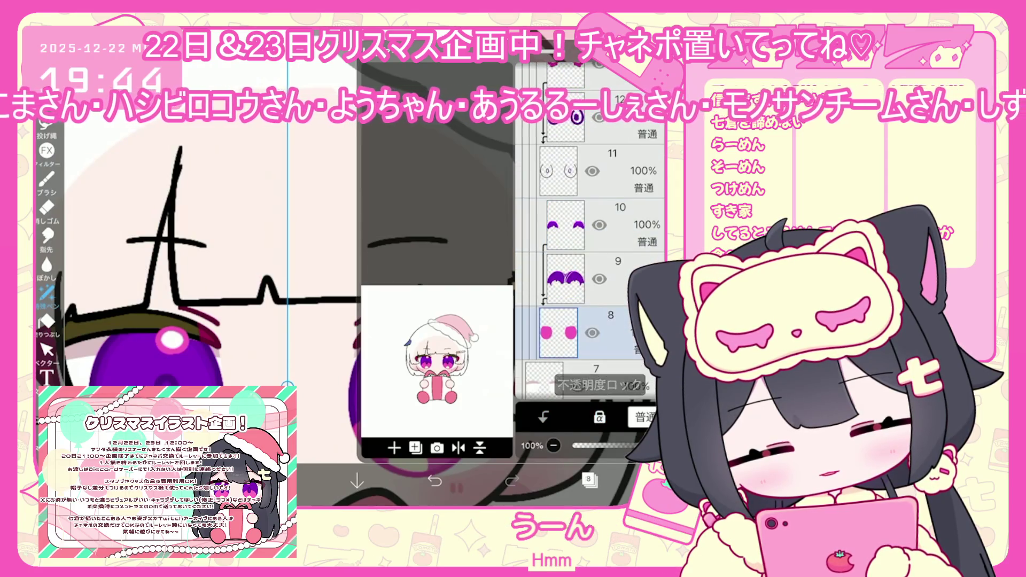
pyautogui.click(588, 480)
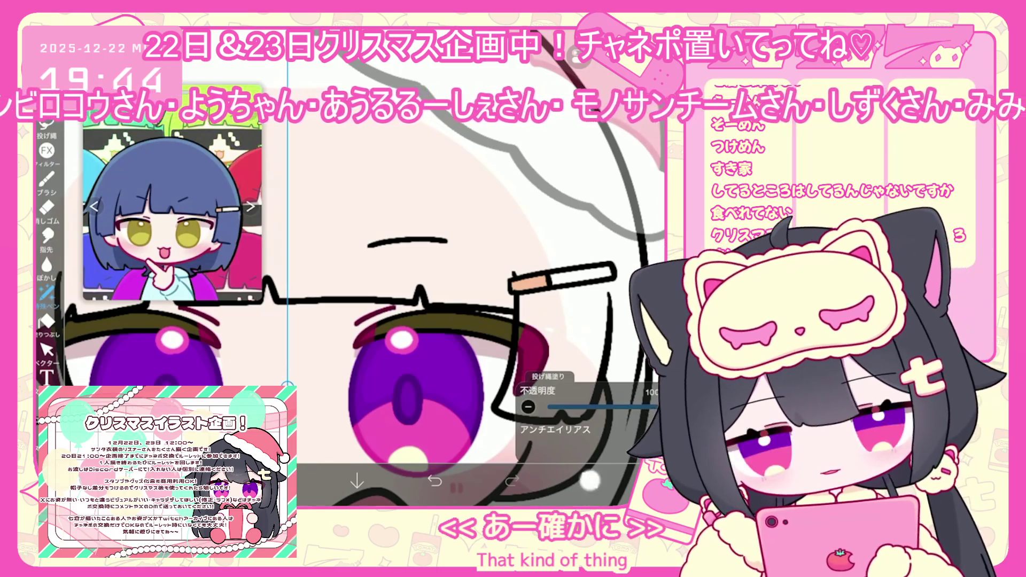
# Recolour layer 8's eye fill to yellow and select the layer above it
pyautogui.click(589, 479)
pyautogui.scroll(3, 588, 267)
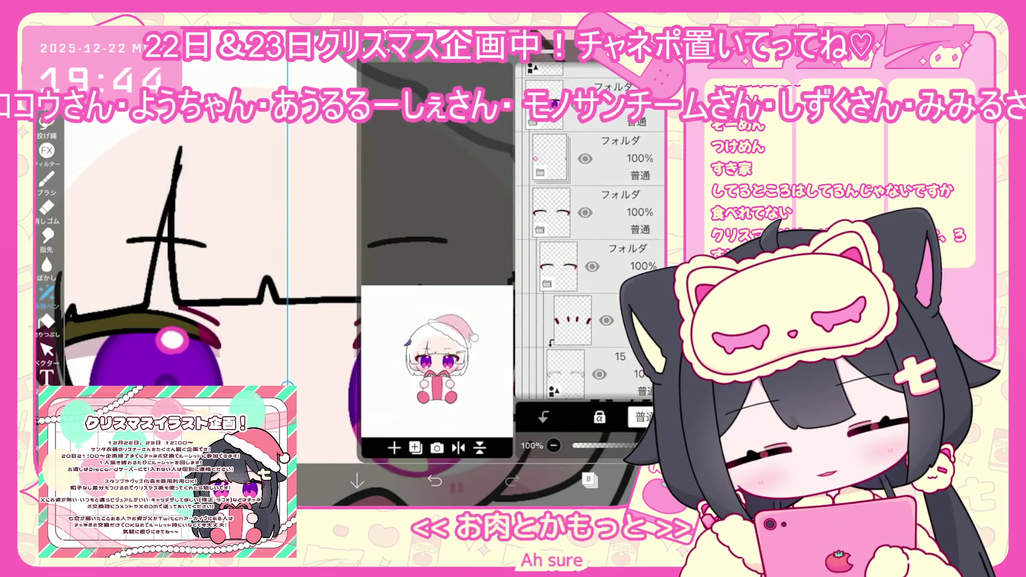
pyautogui.scroll(-5, 588, 268)
pyautogui.scroll(-2, 588, 268)
pyautogui.click(588, 479)
pyautogui.scroll(-3, 396, 347)
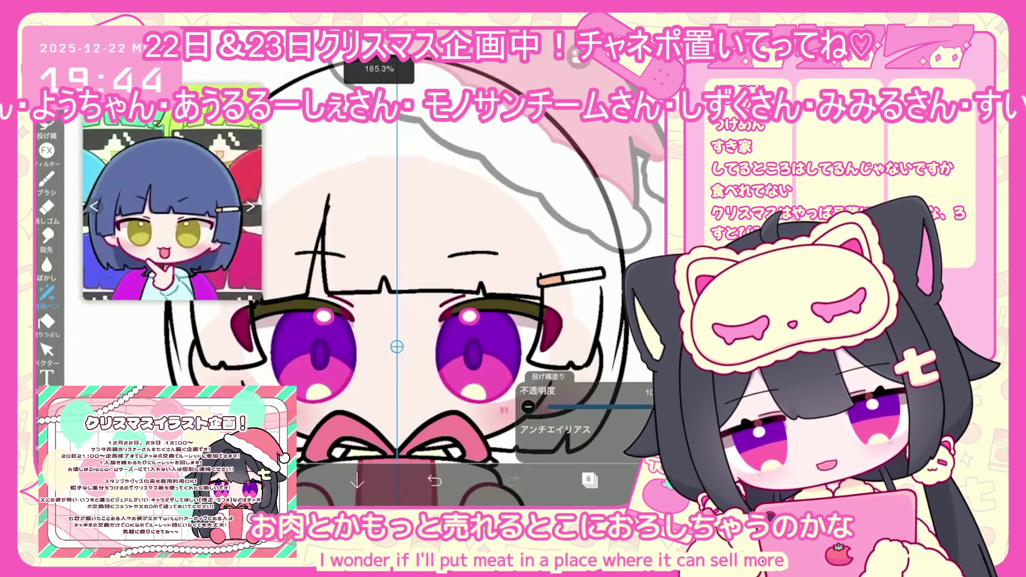
pyautogui.click(588, 479)
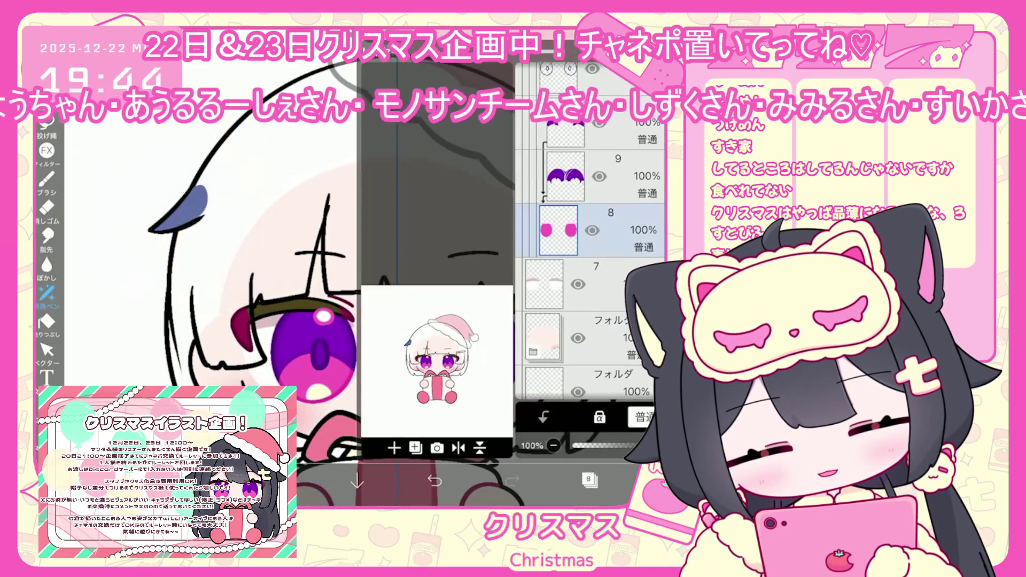
pyautogui.click(588, 480)
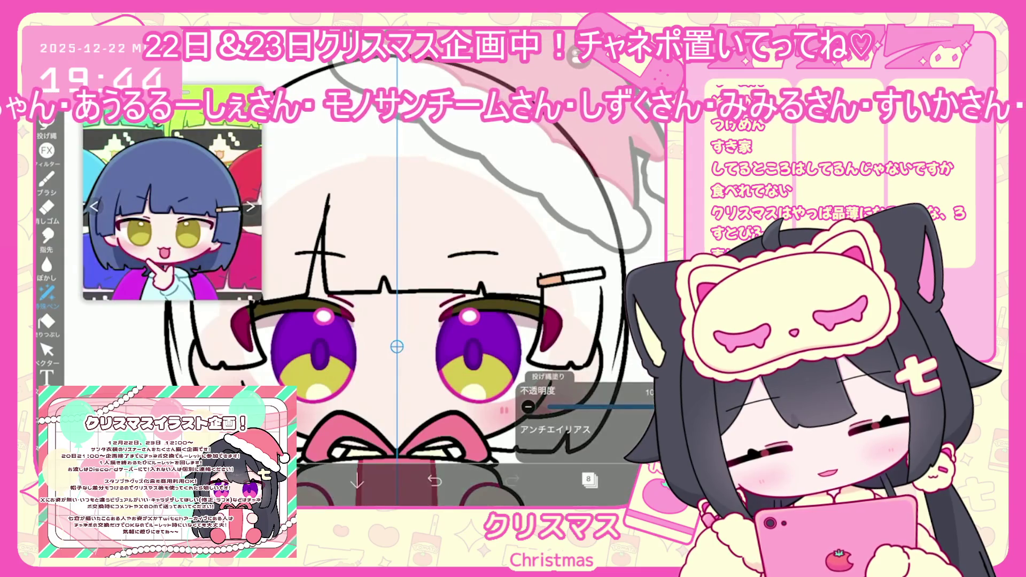
pyautogui.click(588, 480)
pyautogui.click(615, 176)
pyautogui.click(588, 480)
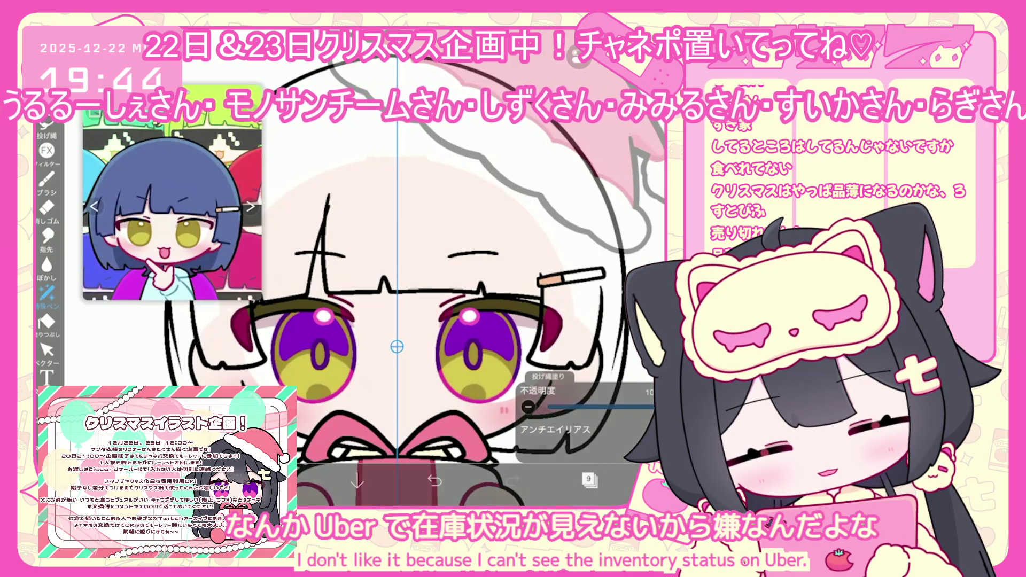
# Lasso-fill yellow around the pupils in both irises, then select layer 10
pyautogui.moveTo(284, 332); pyautogui.dragTo(286, 334)
pyautogui.moveTo(446, 328); pyautogui.dragTo(449, 332)
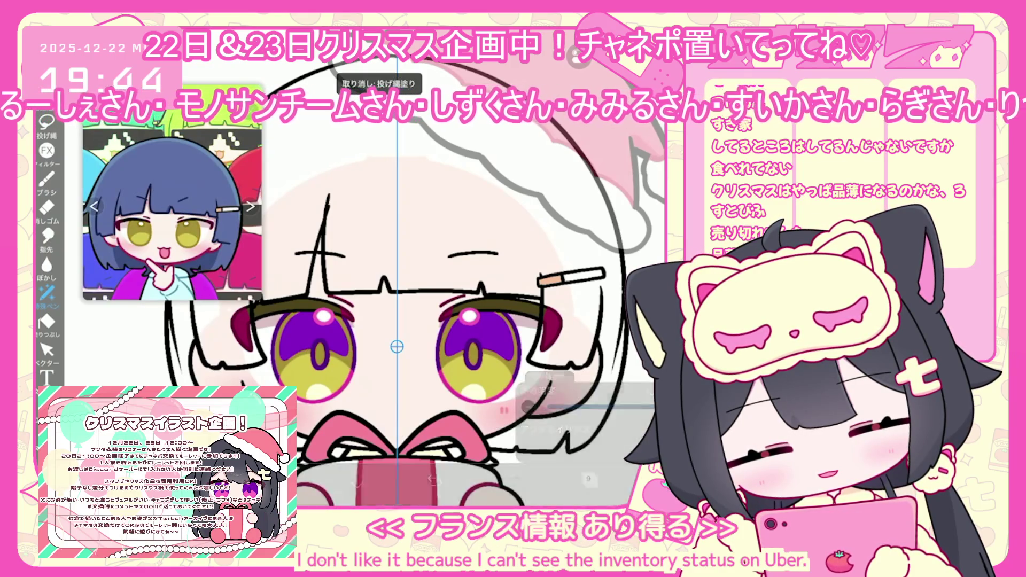
pyautogui.click(588, 479)
pyautogui.click(566, 176)
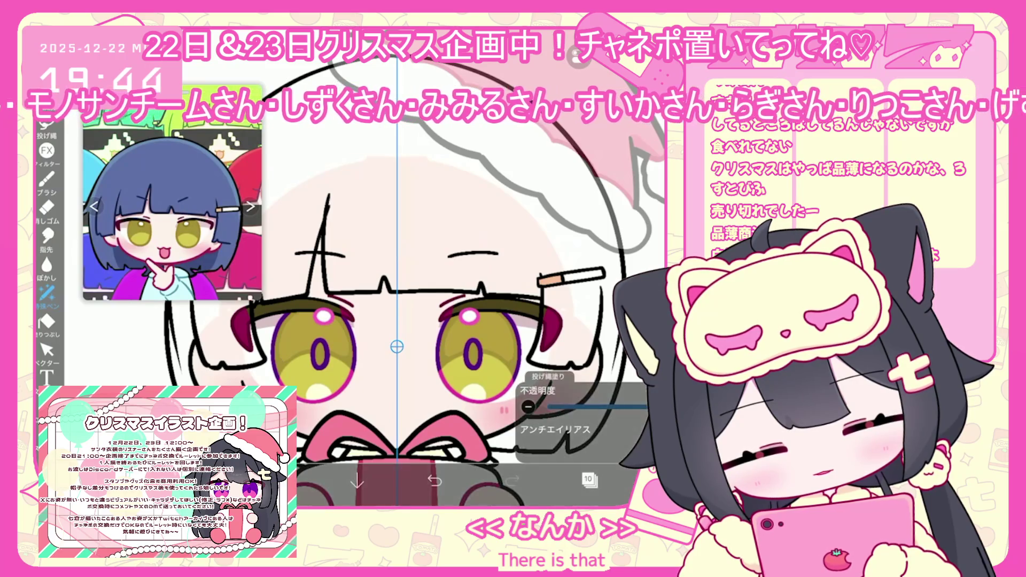
pyautogui.click(589, 480)
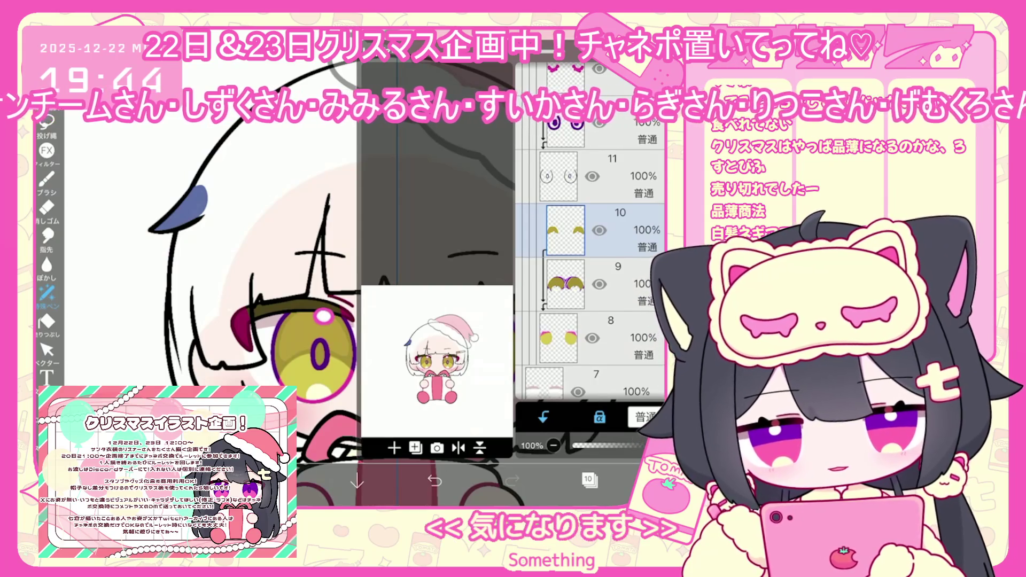
# Select layer 12, then the folder holding the eye highlights
pyautogui.scroll(2, 590, 240)
pyautogui.click(599, 209)
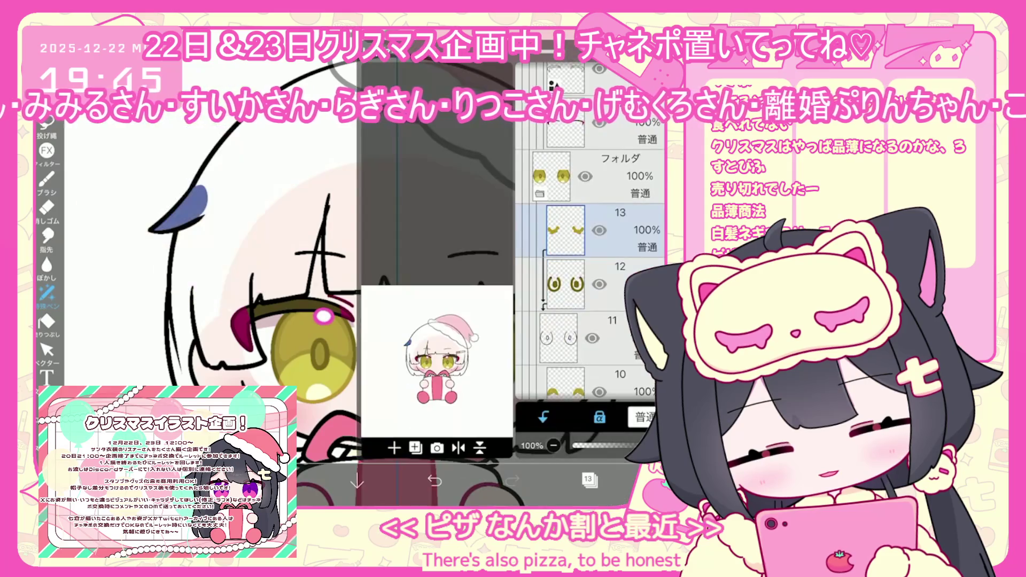
pyautogui.scroll(3, 588, 267)
pyautogui.click(551, 236)
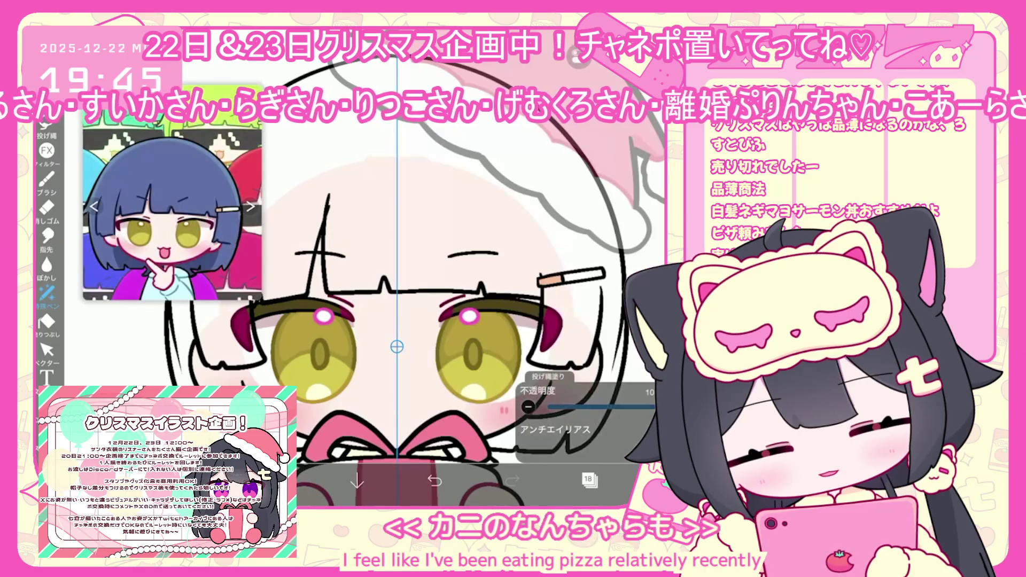
# Shift the colour hue to pale blue and lasso-fill it onto the eye highlights
pyautogui.click(46, 293)
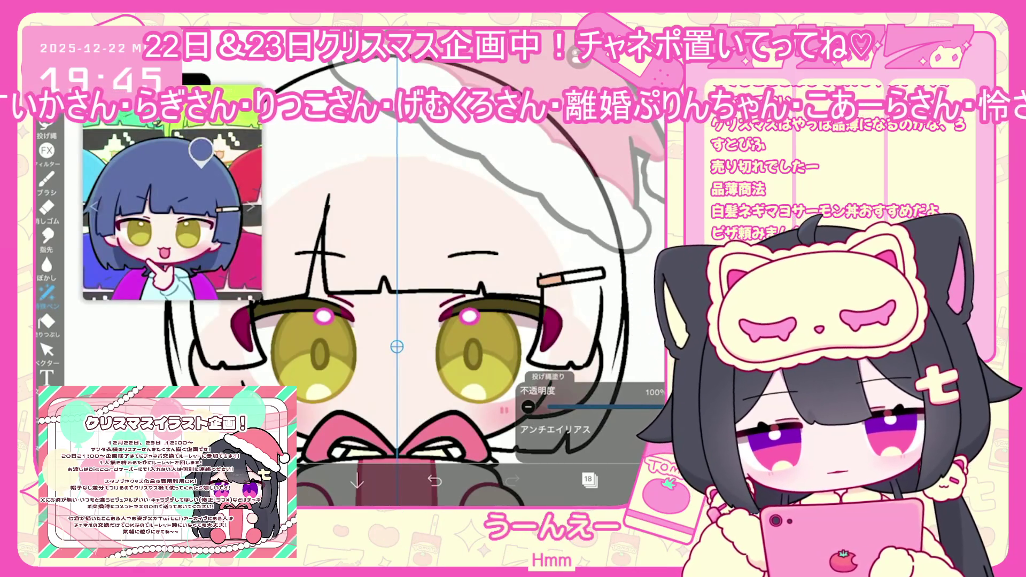
pyautogui.click(321, 481)
pyautogui.moveTo(394, 178); pyautogui.dragTo(399, 174)
pyautogui.click(534, 267)
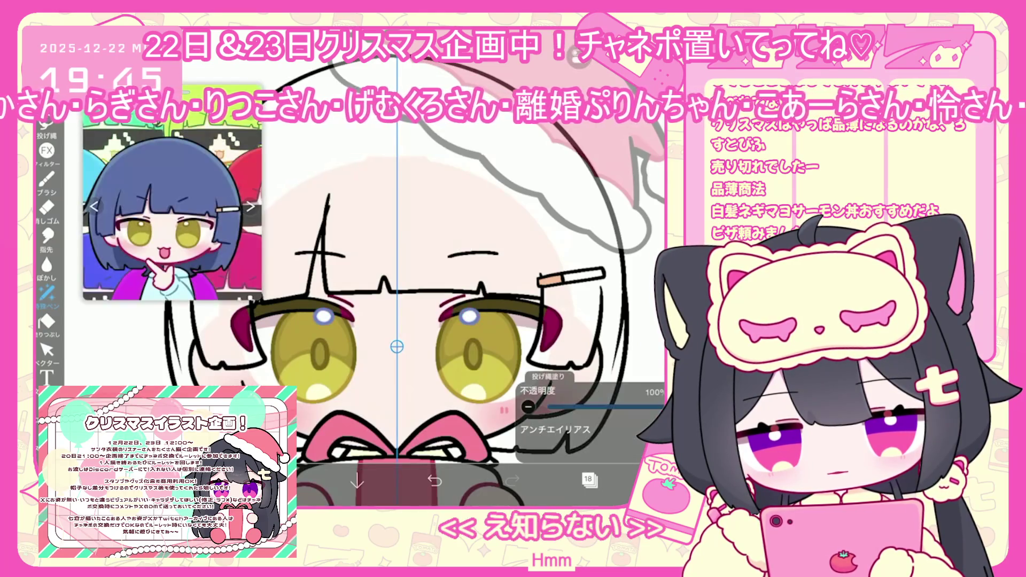
pyautogui.scroll(-3, 396, 346)
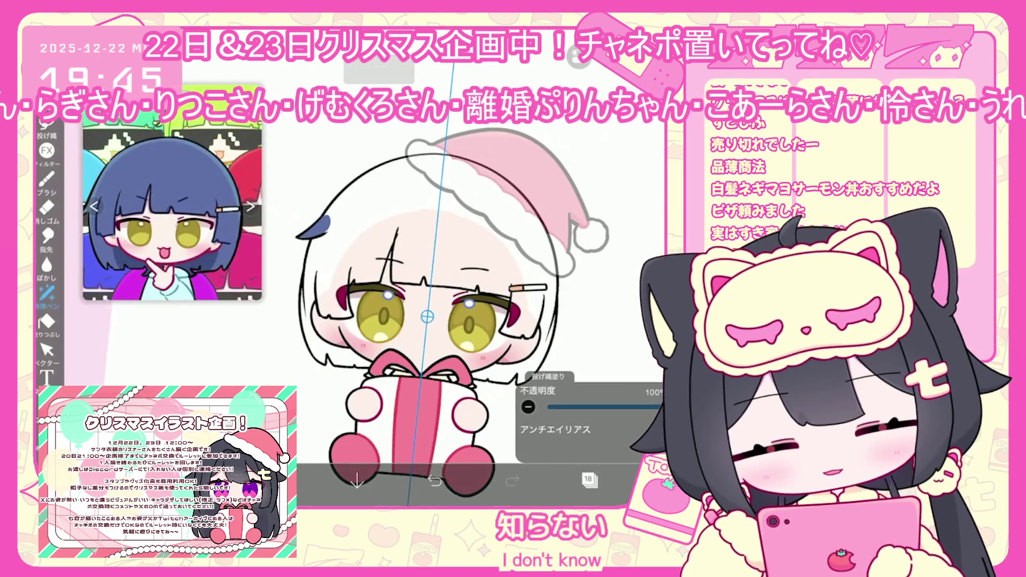
# Bucket-fill the bob hair area on layer 20 with navy blue
pyautogui.scroll(3, 427, 317)
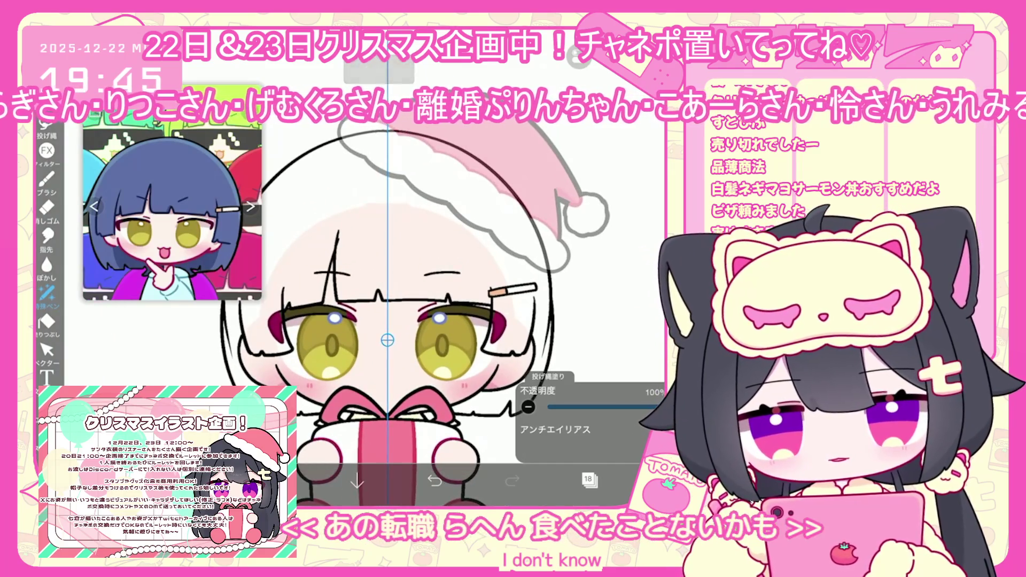
pyautogui.click(588, 479)
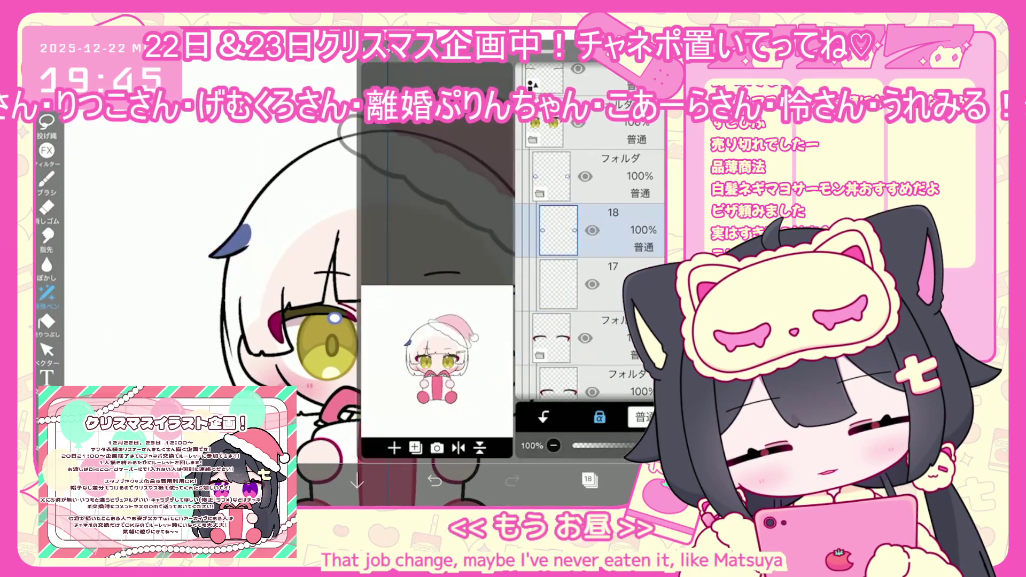
pyautogui.scroll(1, 588, 267)
pyautogui.scroll(2, 588, 230)
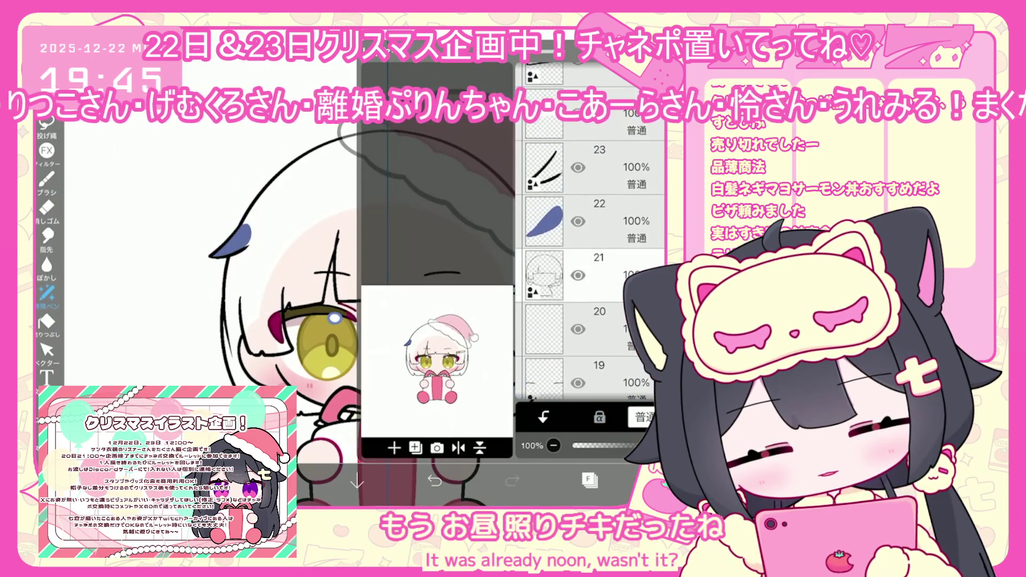
pyautogui.click(588, 480)
pyautogui.click(47, 321)
pyautogui.click(588, 480)
pyautogui.scroll(-3, 606, 278)
pyautogui.scroll(-3, 606, 278)
pyautogui.click(321, 240)
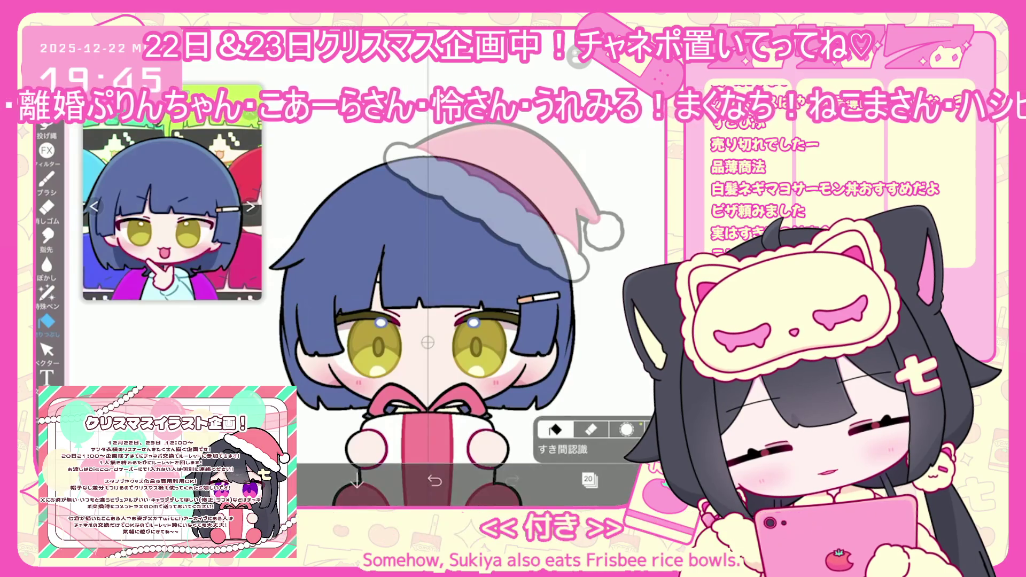
pyautogui.click(588, 480)
# Add a new layer clipped to the hair and set the colour to #445890
pyautogui.click(392, 442)
pyautogui.click(424, 451)
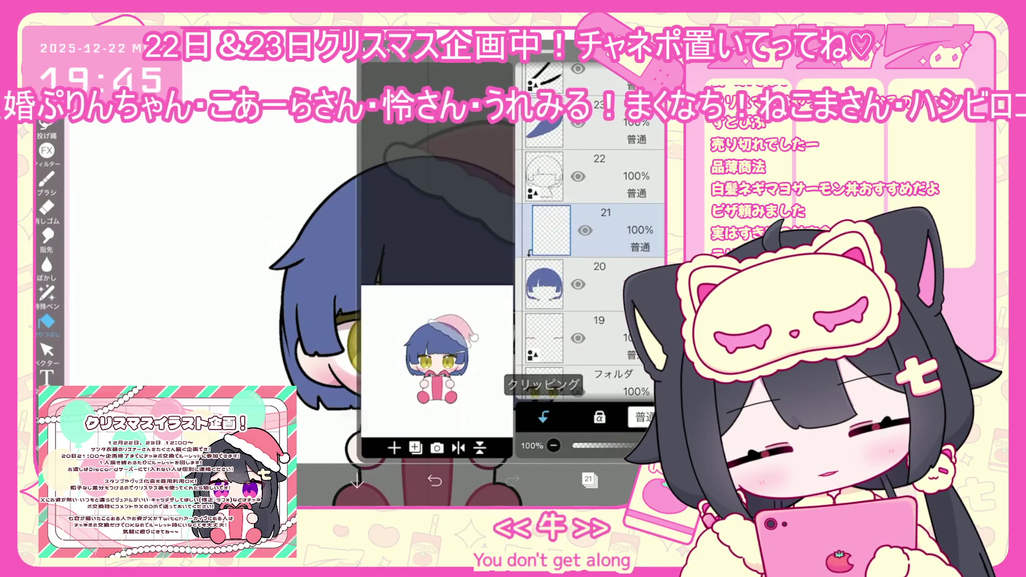
pyautogui.click(588, 480)
pyautogui.click(279, 479)
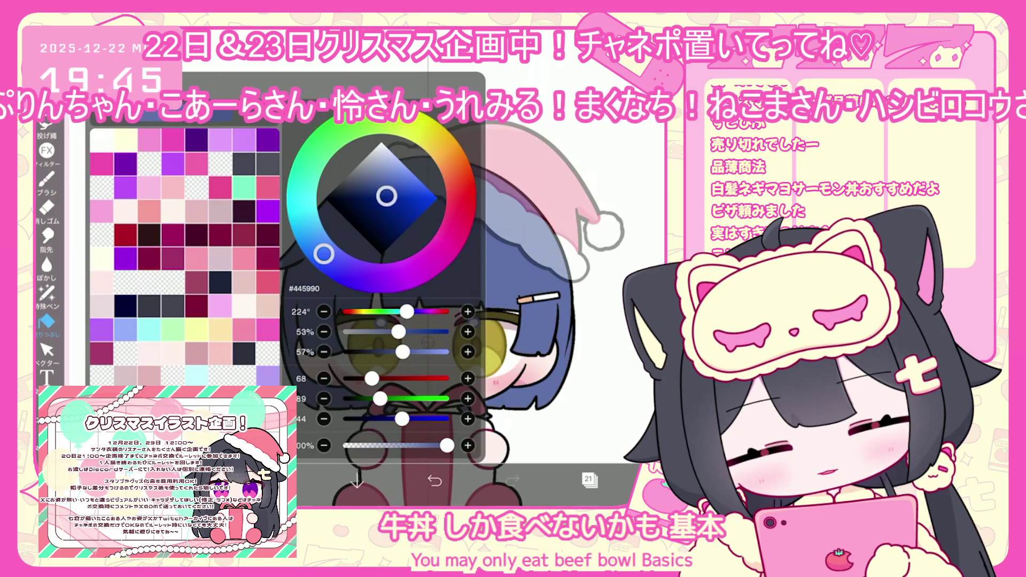
pyautogui.click(279, 480)
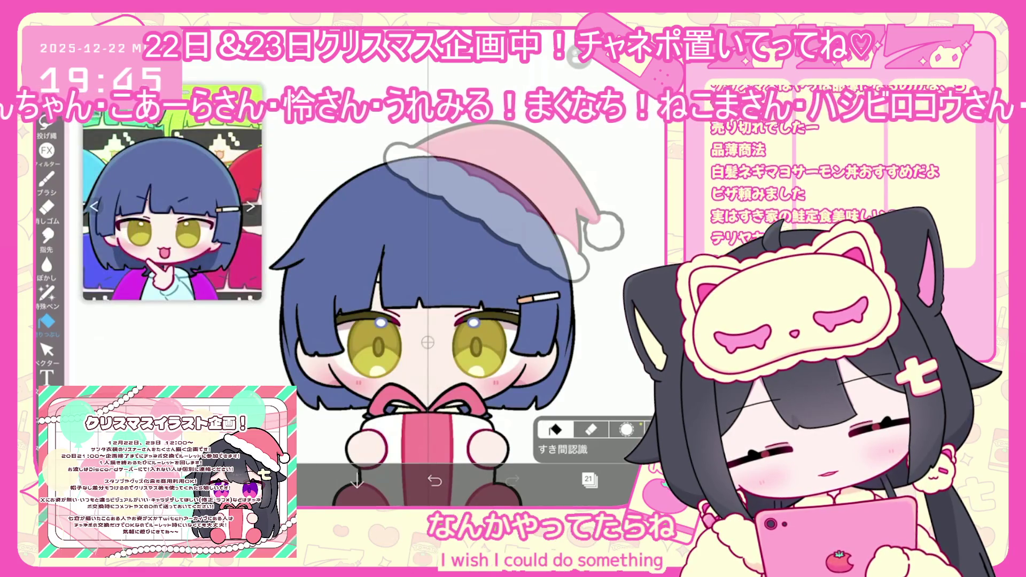
# Try a lasso fill on the hair and undo it
pyautogui.click(561, 449)
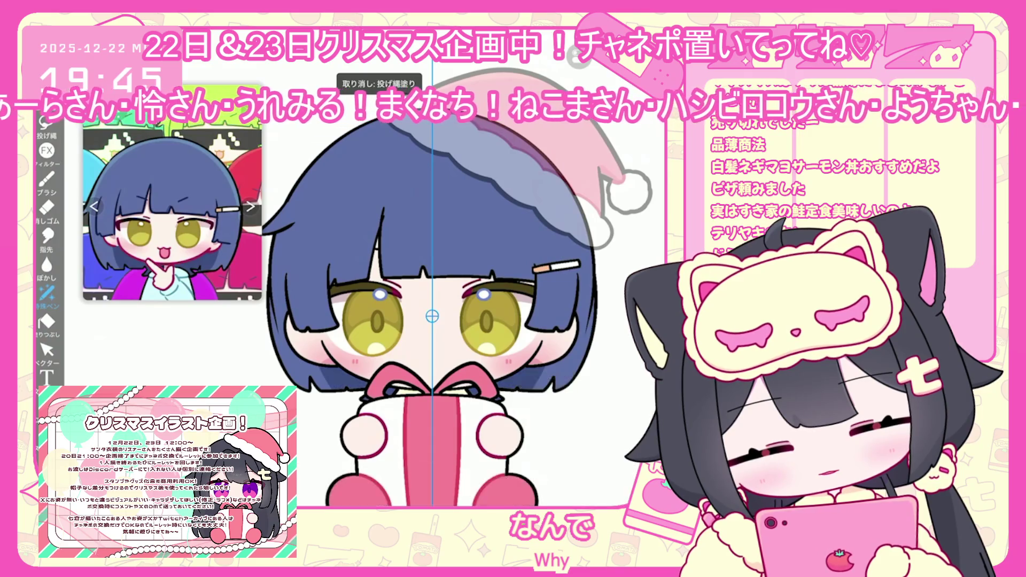
pyautogui.scroll(2, 428, 320)
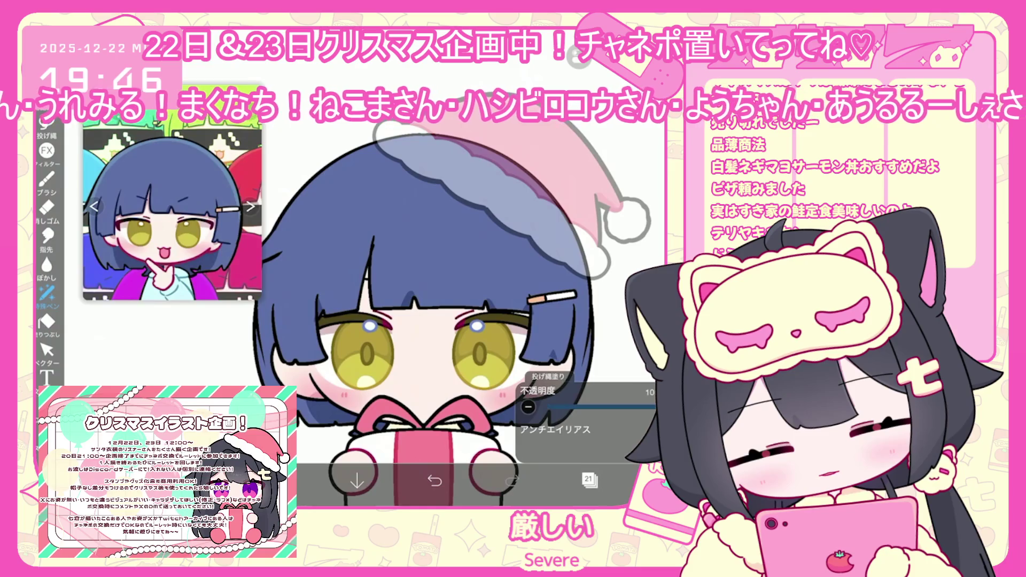
pyautogui.hotkey('ctrl', 'z')
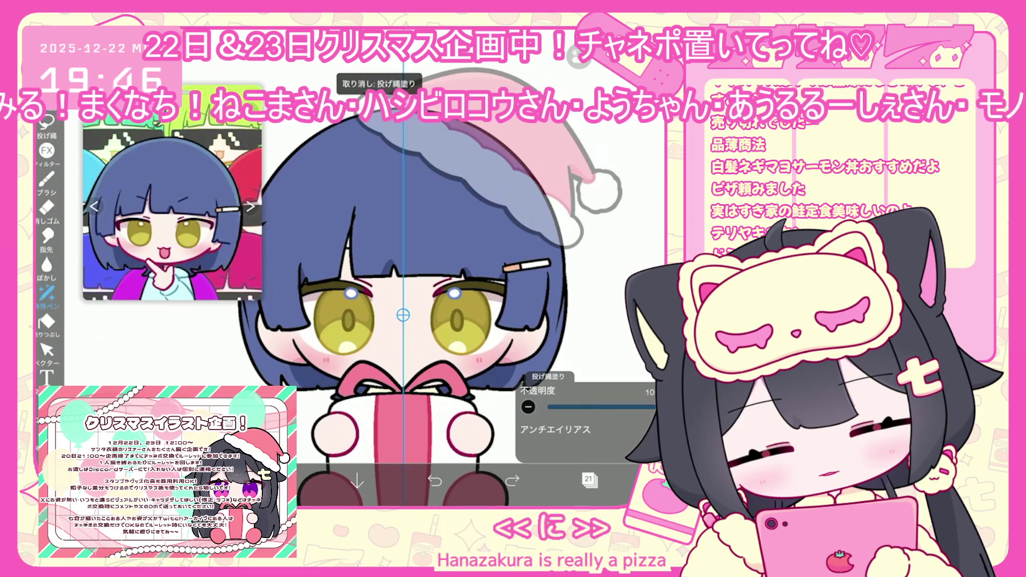
pyautogui.scroll(2, 441, 321)
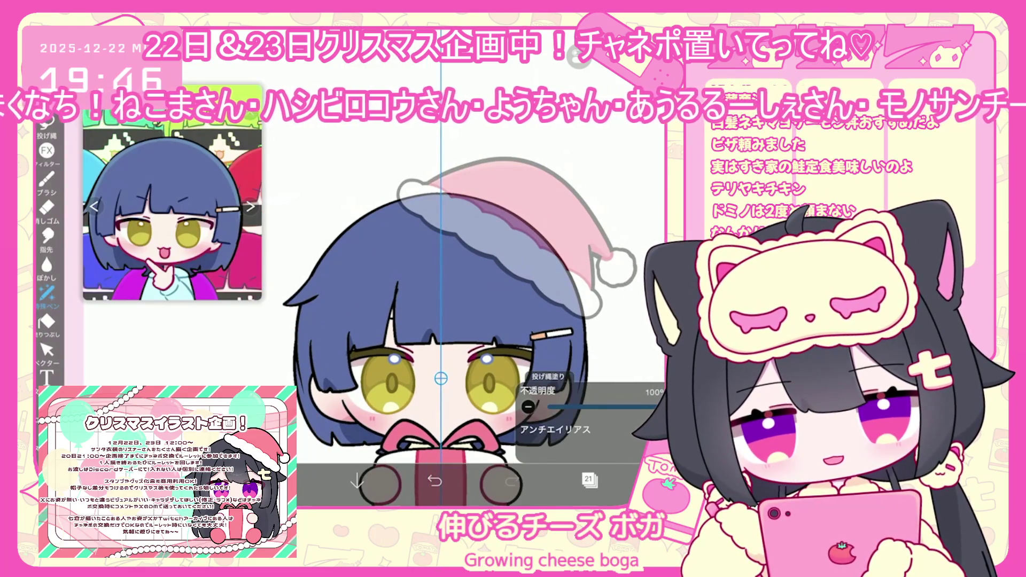
pyautogui.scroll(-1, 441, 321)
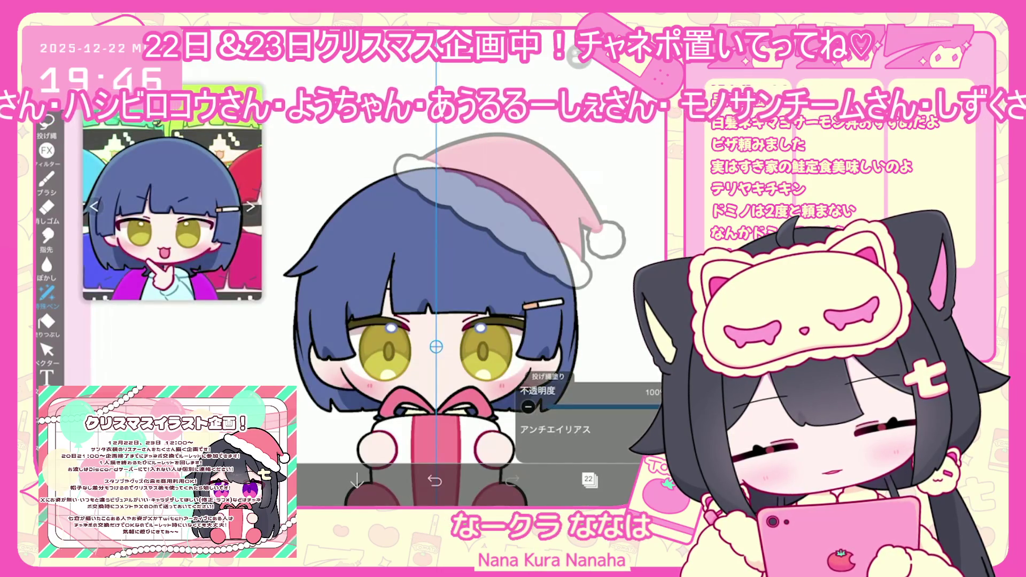
pyautogui.scroll(2, 459, 321)
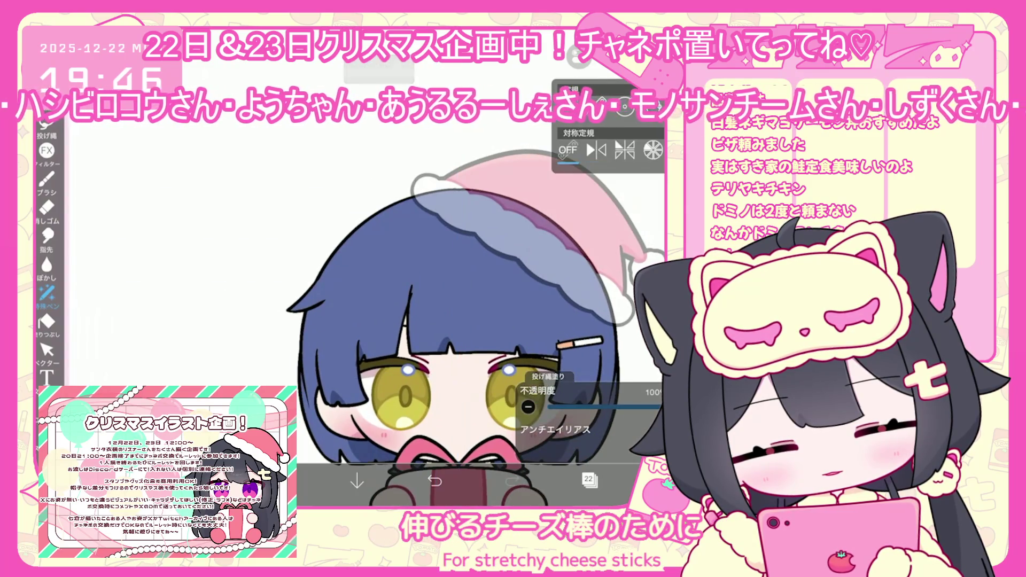
# Lasso-fill shadow areas over the left side of the hair, undoing poor attempts
pyautogui.scroll(-1, 460, 320)
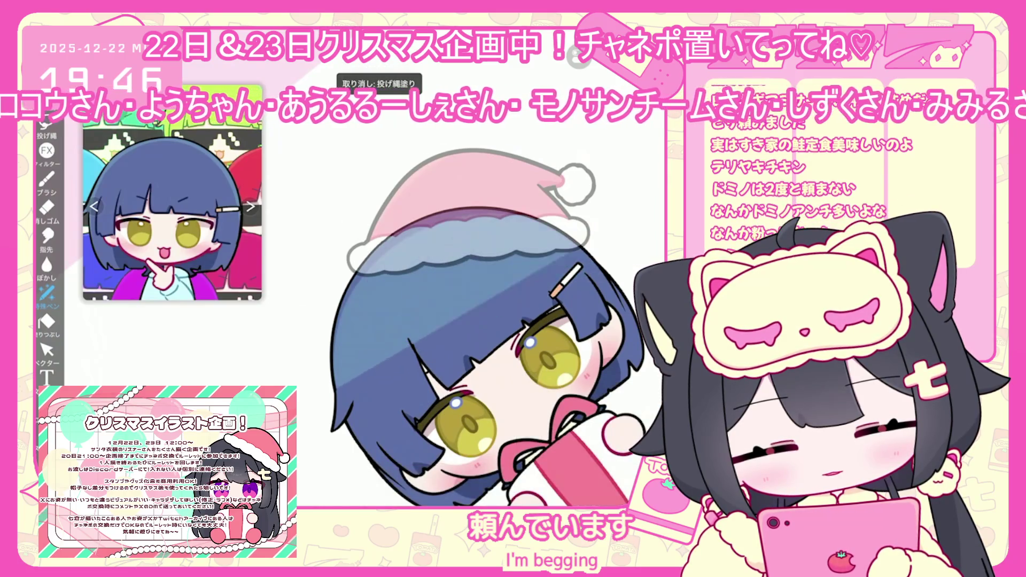
pyautogui.scroll(-1, 481, 321)
pyautogui.scroll(1, 460, 320)
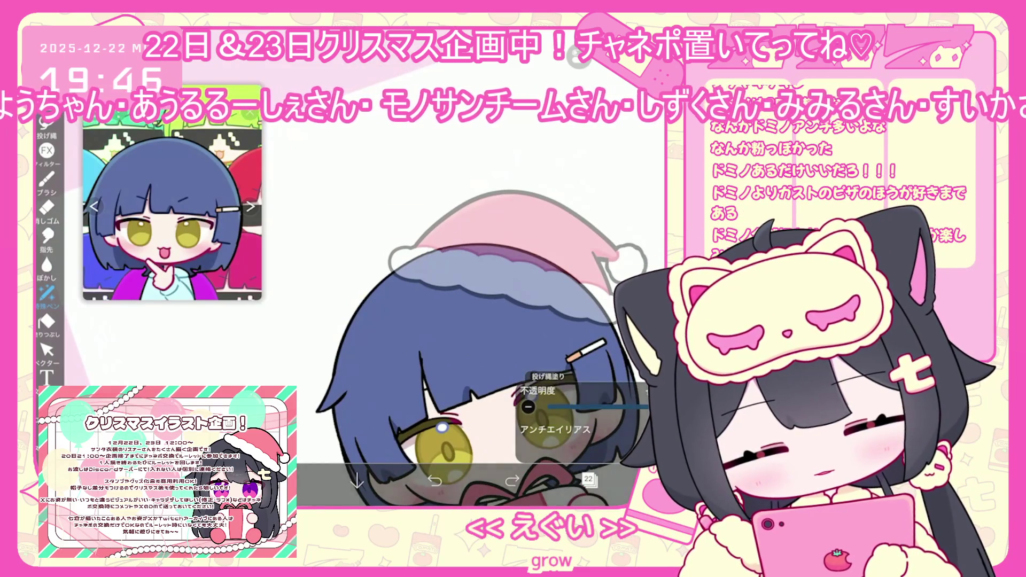
pyautogui.moveTo(342, 321); pyautogui.dragTo(577, 256)
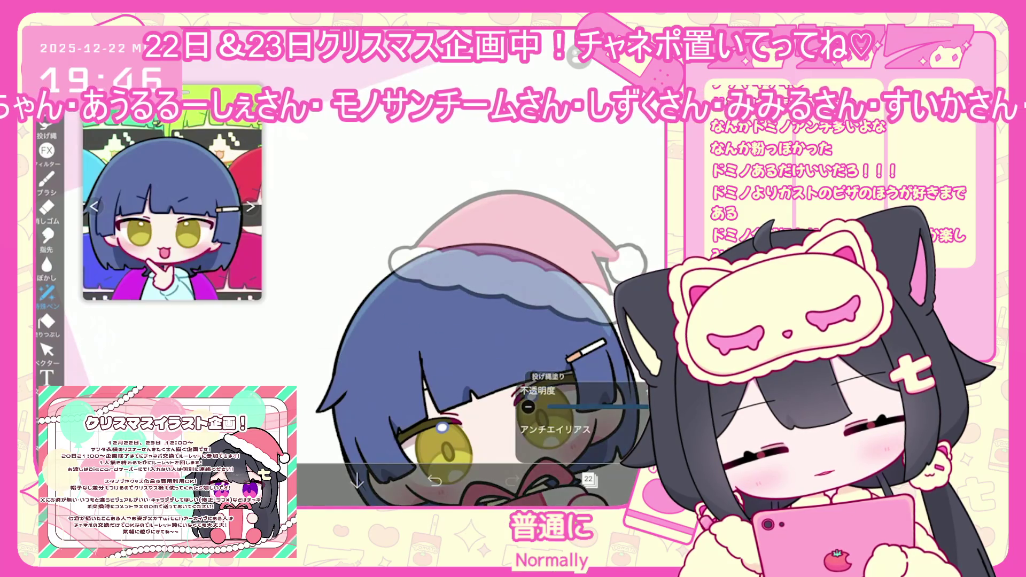
pyautogui.scroll(3, 374, 268)
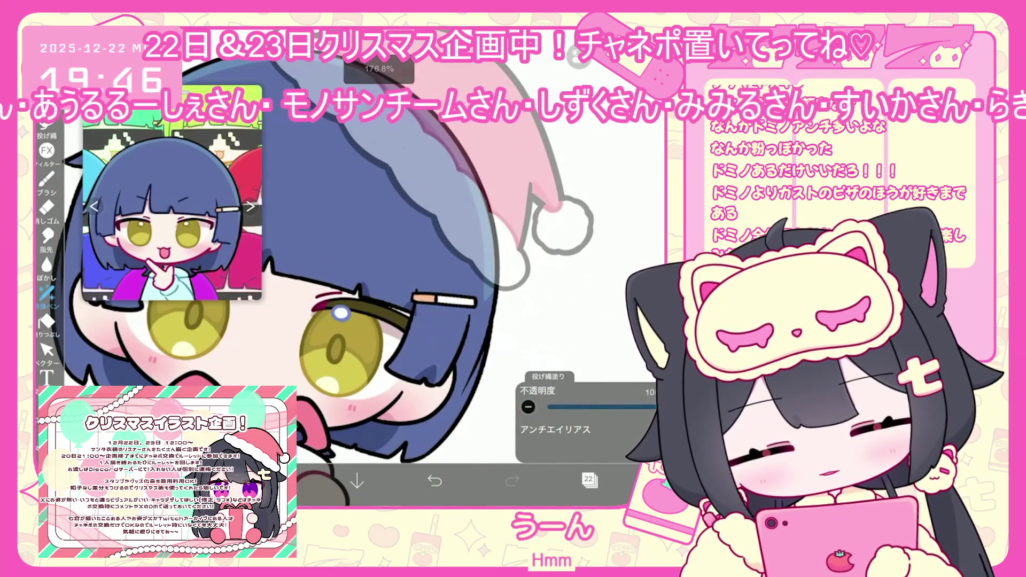
pyautogui.scroll(-3, 375, 267)
pyautogui.hotkey('ctrl', 'z')
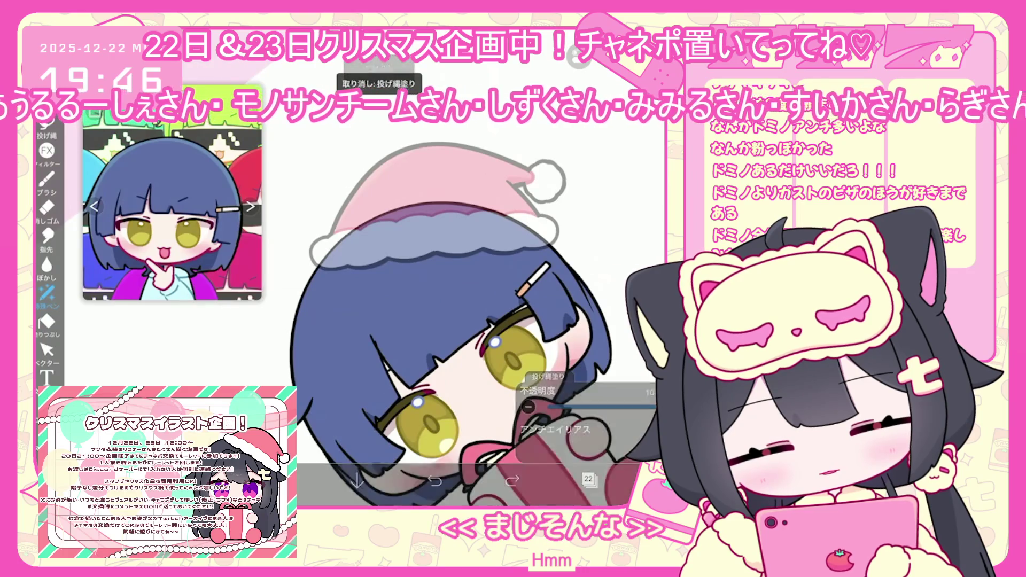
pyautogui.moveTo(299, 374); pyautogui.dragTo(588, 214)
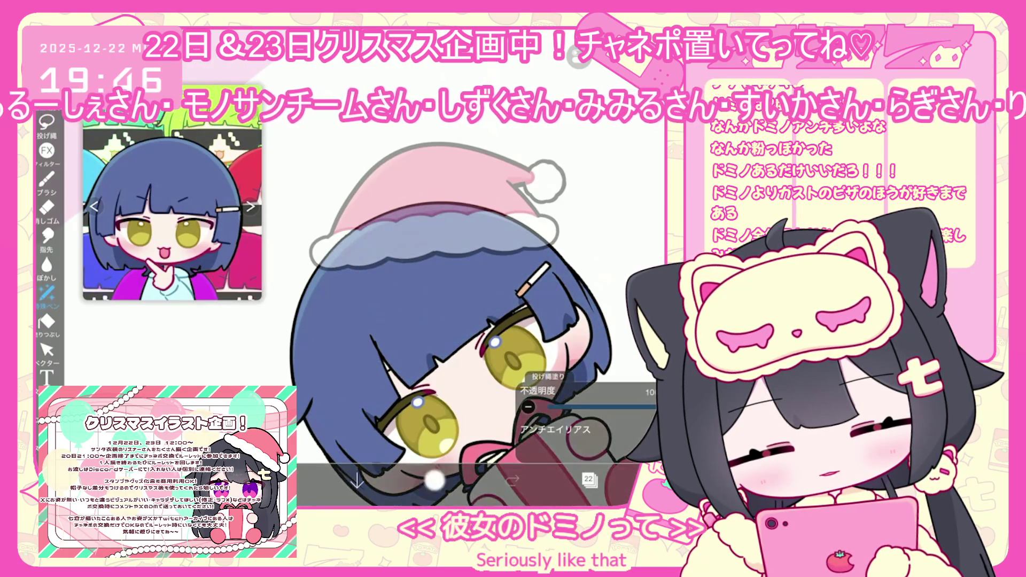
pyautogui.moveTo(300, 374)
pyautogui.mouseDown()
pyautogui.moveTo(332, 214)
pyautogui.moveTo(561, 278)
pyautogui.mouseUp()
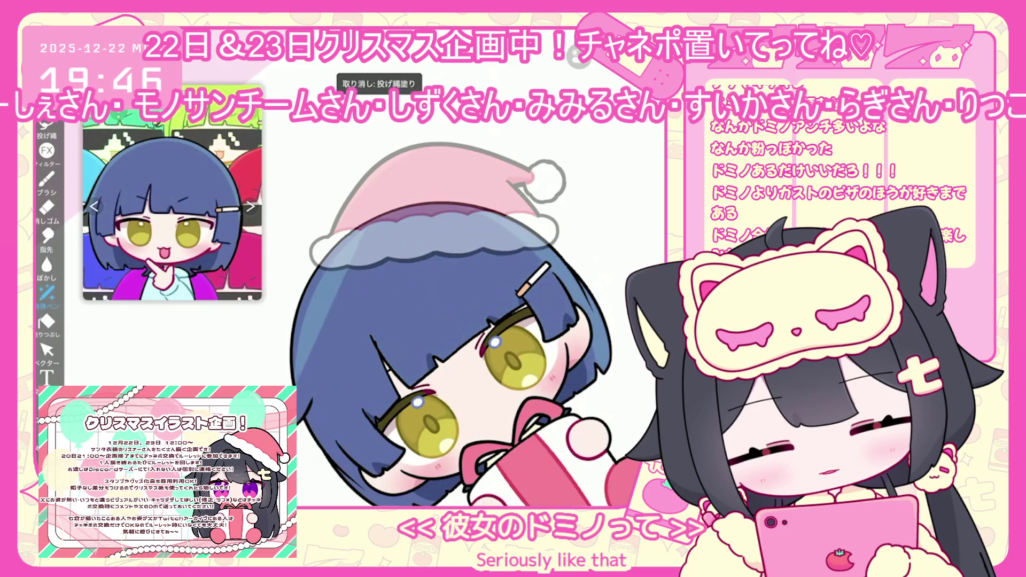
pyautogui.hotkey('ctrl', 'z')
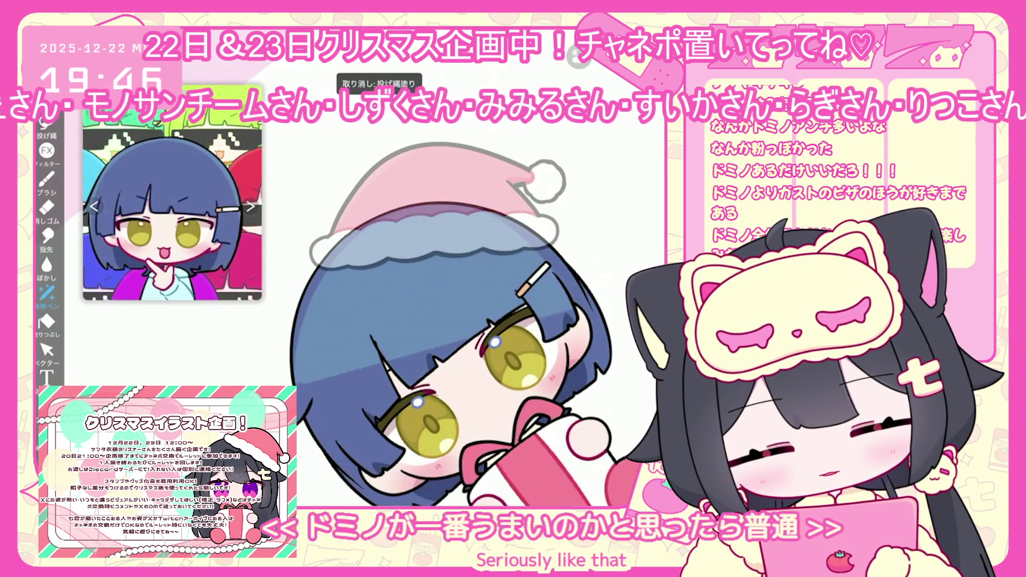
# Refill the hair shading patches, then undo the two latest fills
pyautogui.moveTo(299, 374); pyautogui.dragTo(530, 214)
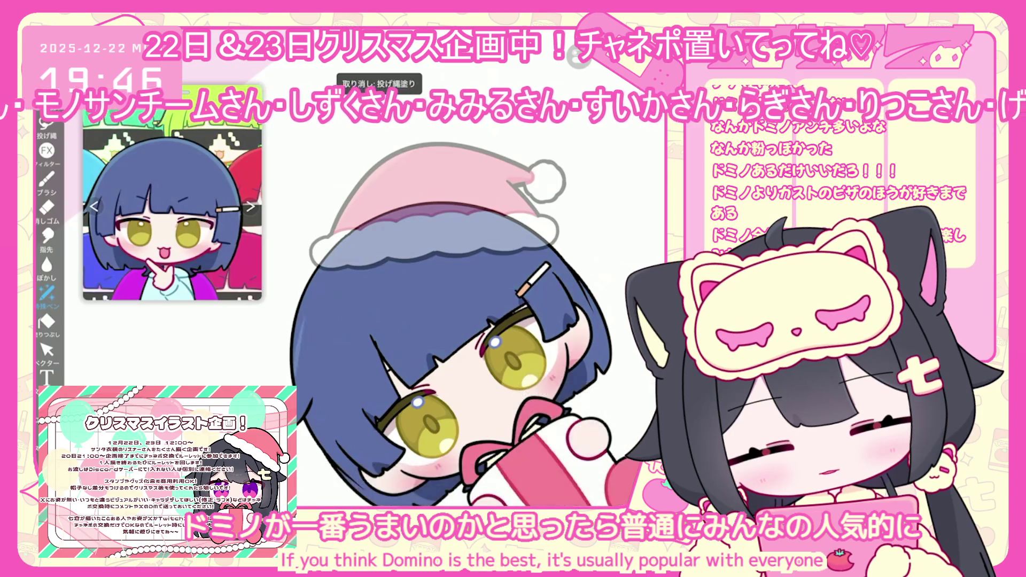
pyautogui.hotkey('ctrl', 'z')
pyautogui.moveTo(300, 375); pyautogui.dragTo(529, 214)
pyautogui.scroll(-3, 455, 321)
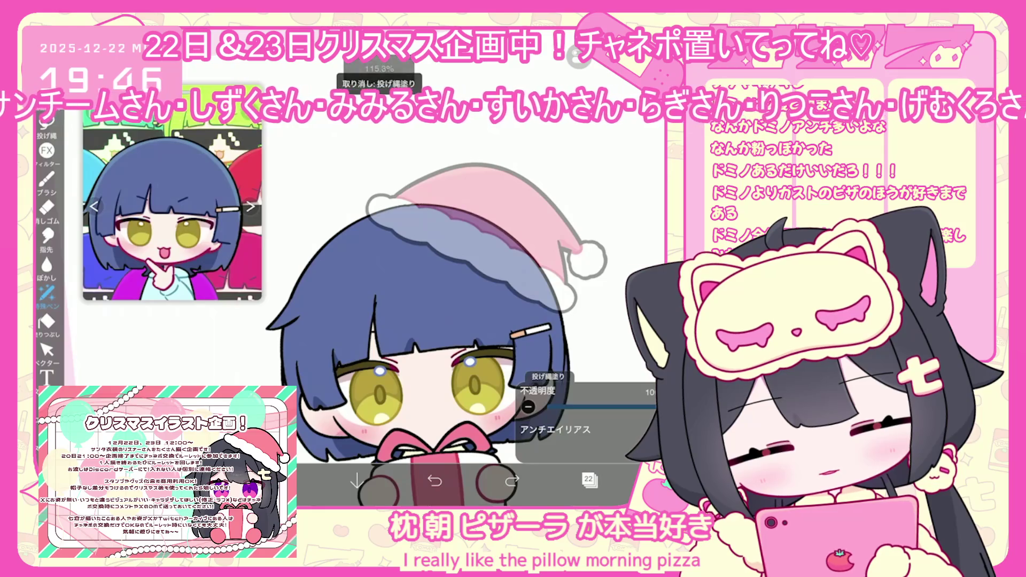
pyautogui.moveTo(300, 331); pyautogui.dragTo(561, 213)
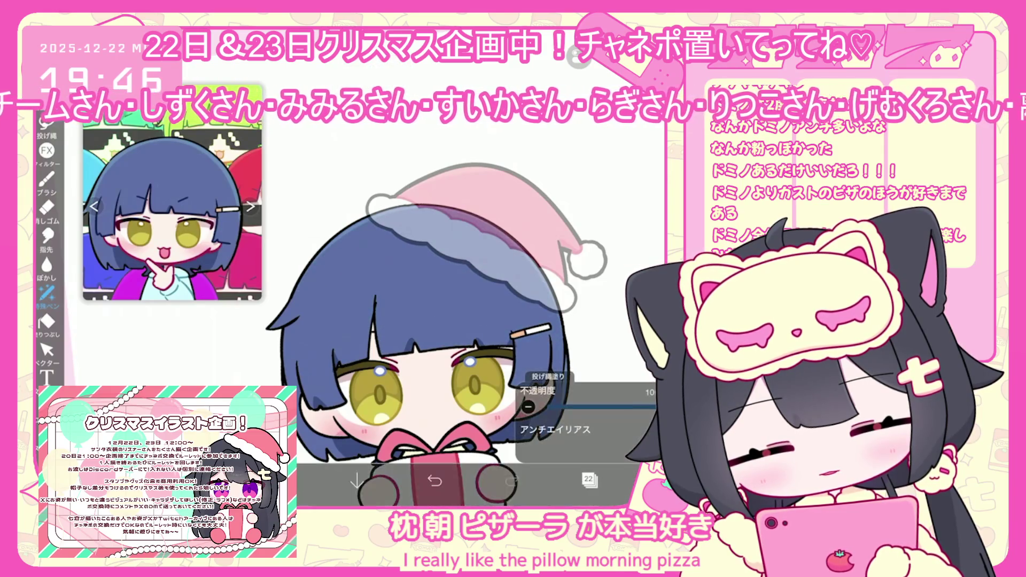
pyautogui.scroll(2, 412, 320)
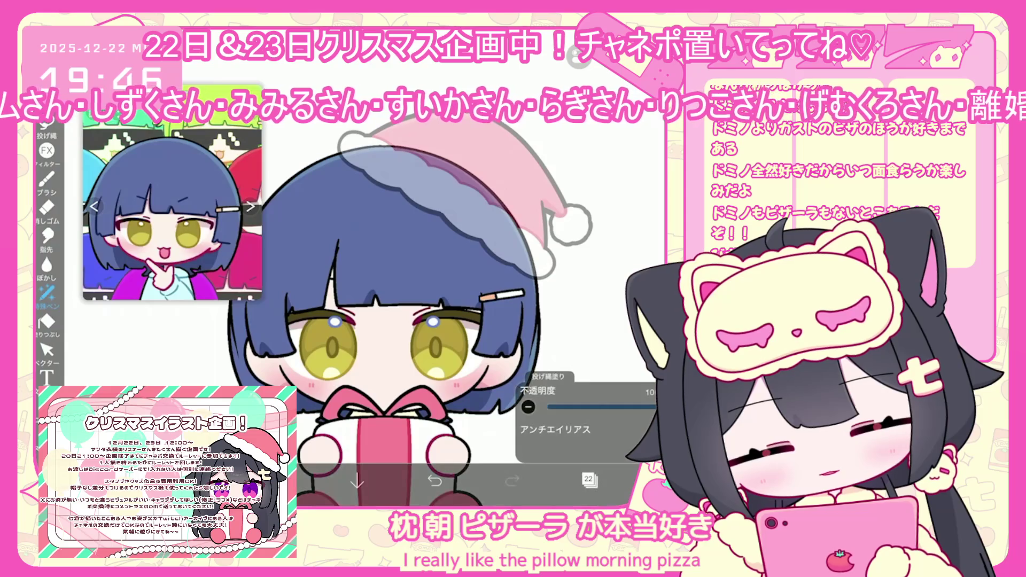
pyautogui.hotkey('ctrl', 'z')
pyautogui.scroll(3, 374, 268)
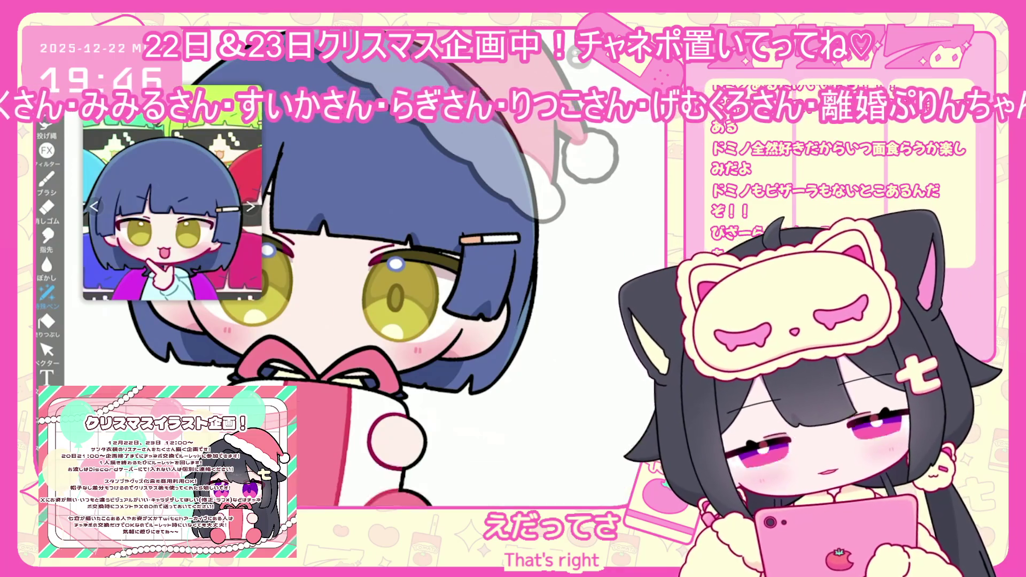
pyautogui.scroll(3, 428, 294)
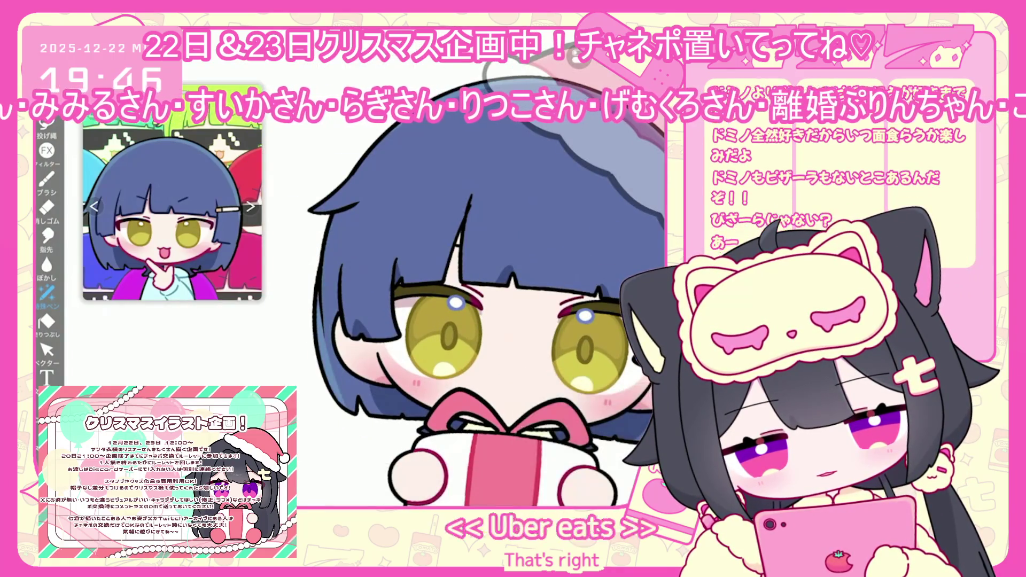
pyautogui.hotkey('ctrl', 'z')
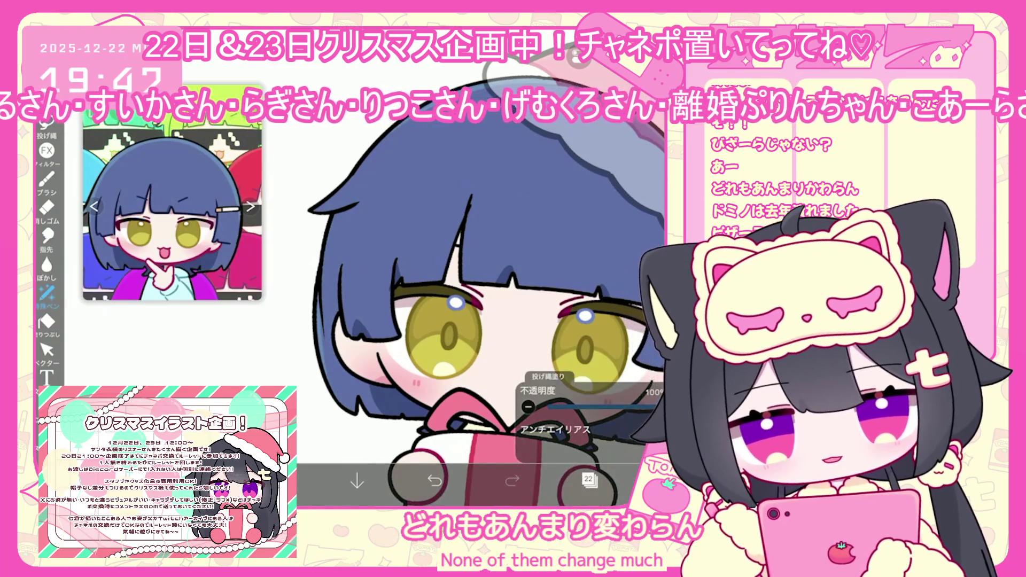
pyautogui.hscroll(2, 471, 331)
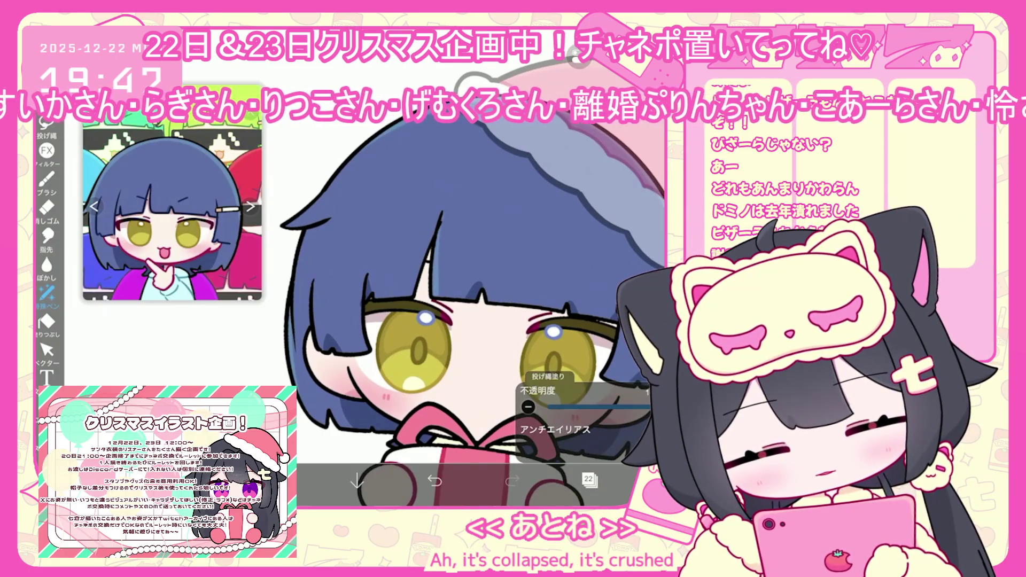
# Select hair base layer 20, then layer 22 above it
pyautogui.click(588, 479)
pyautogui.click(546, 338)
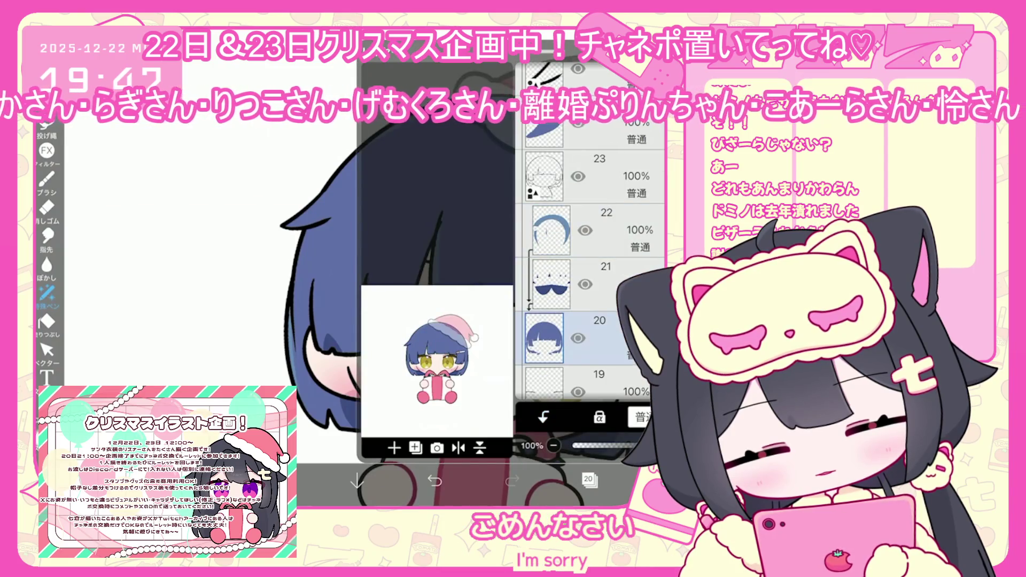
pyautogui.click(588, 479)
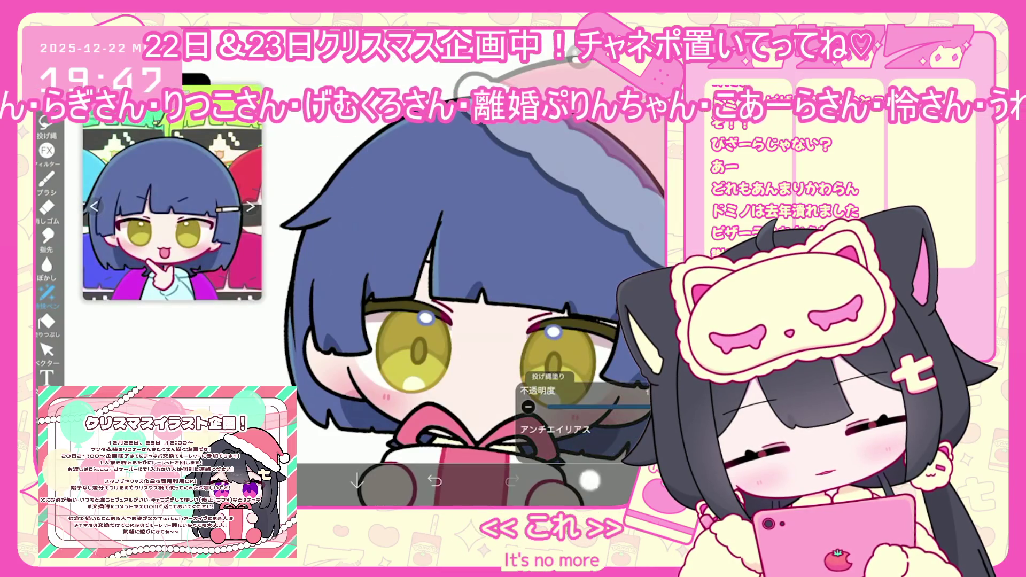
pyautogui.click(588, 479)
pyautogui.scroll(1, 588, 267)
pyautogui.click(550, 212)
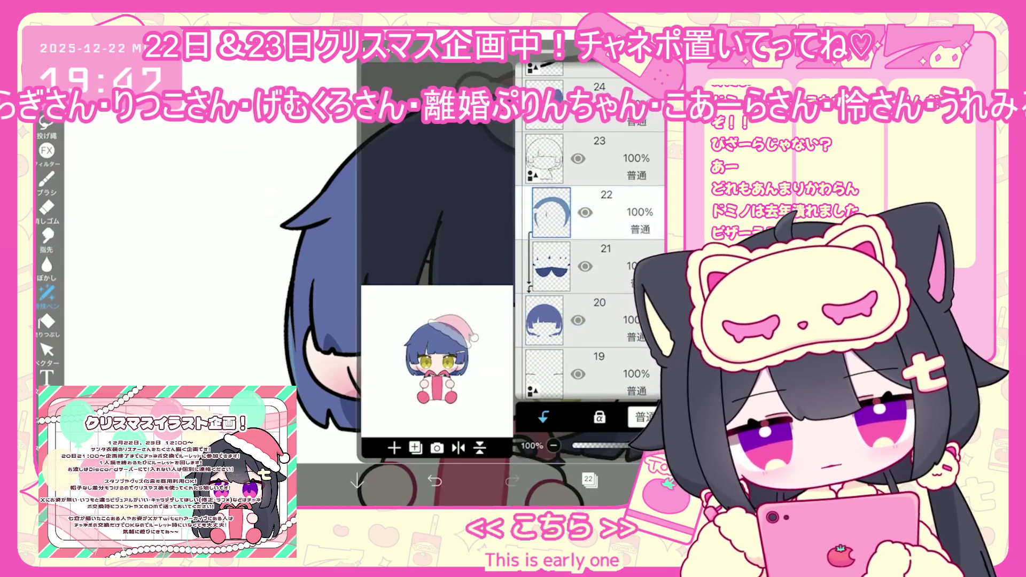
pyautogui.click(588, 479)
# Add a vertical symmetry ruler down the face and undo the stray lasso fill
pyautogui.click(47, 293)
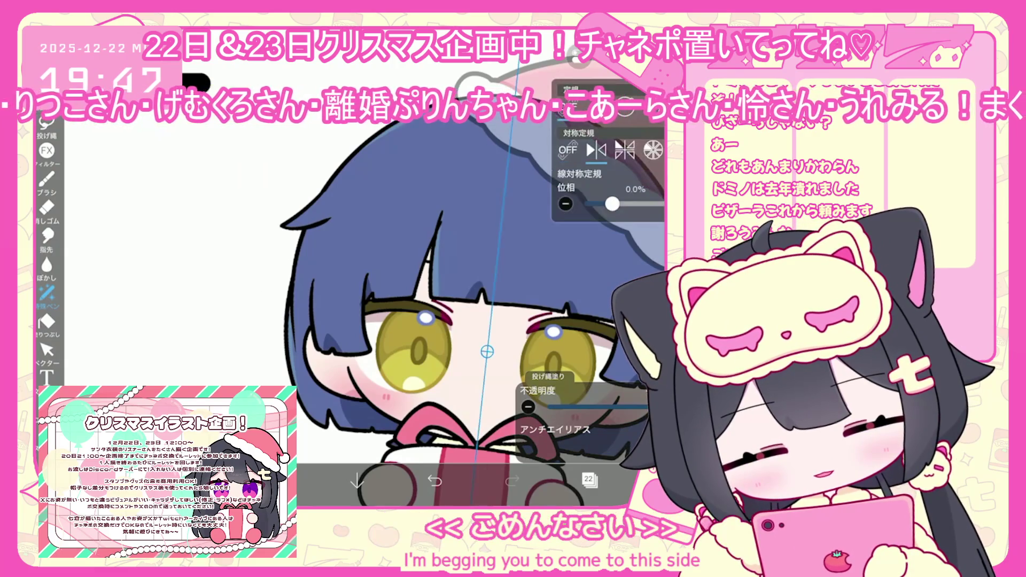
pyautogui.click(604, 187)
pyautogui.hotkey('ctrl', 'z')
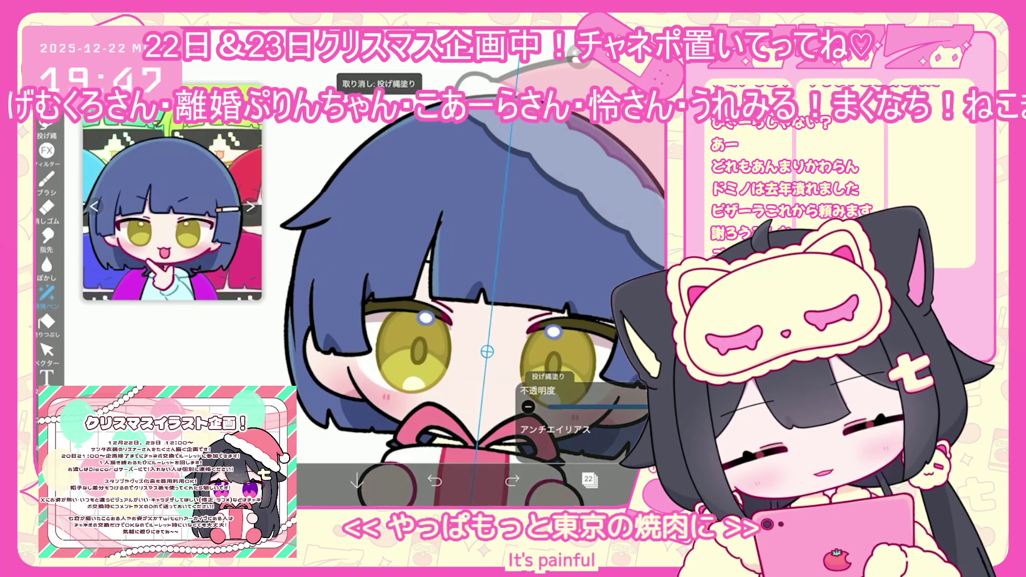
pyautogui.scroll(-3, 470, 294)
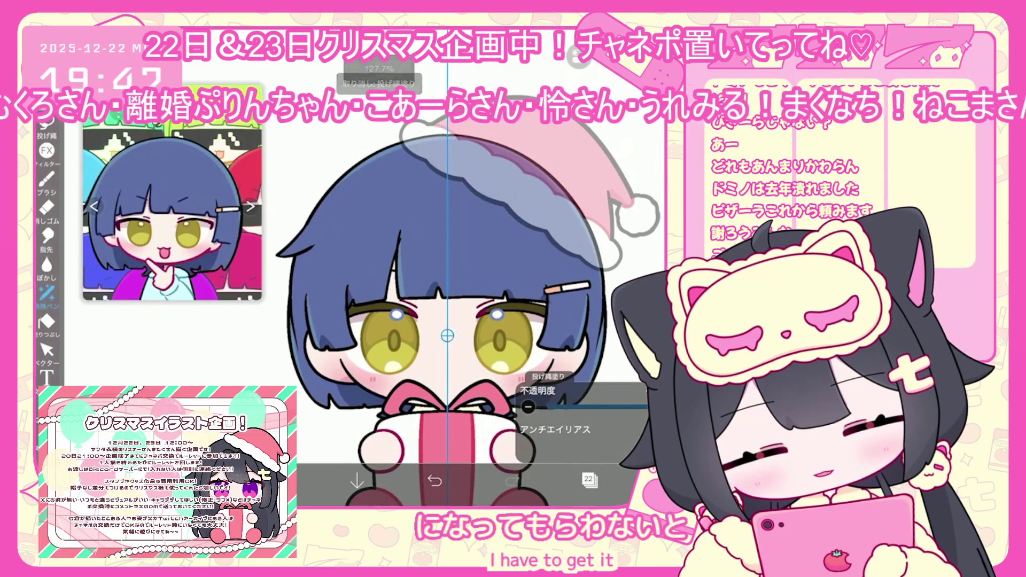
# Pick the 天才ペン hard pen brush from the brush list
pyautogui.click(589, 480)
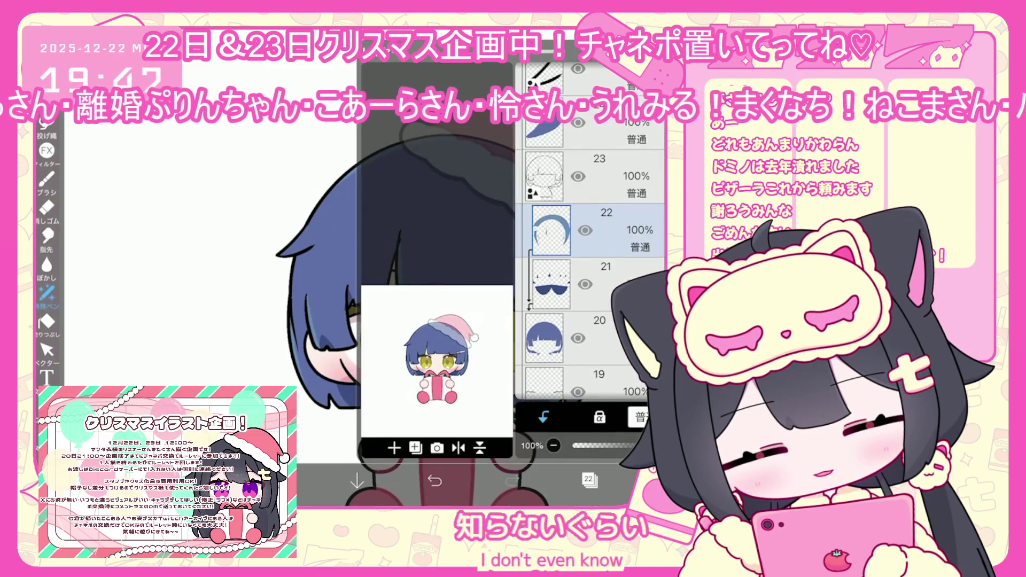
pyautogui.click(46, 179)
pyautogui.scroll(-5, 179, 267)
pyautogui.click(177, 368)
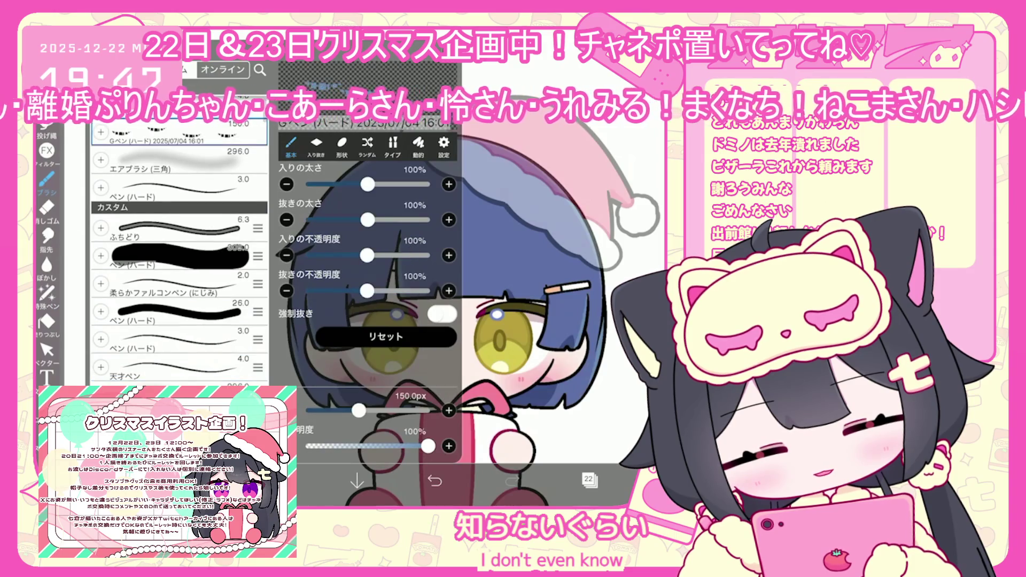
pyautogui.scroll(-2, 470, 320)
pyautogui.scroll(1, 438, 331)
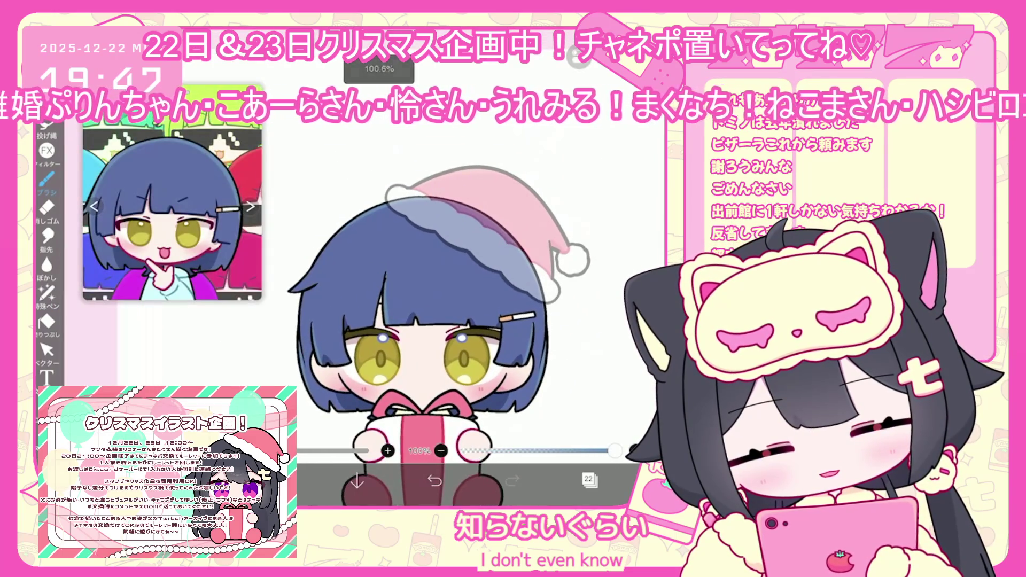
# Select line-art layer 23 and switch to the Vector tool
pyautogui.click(588, 479)
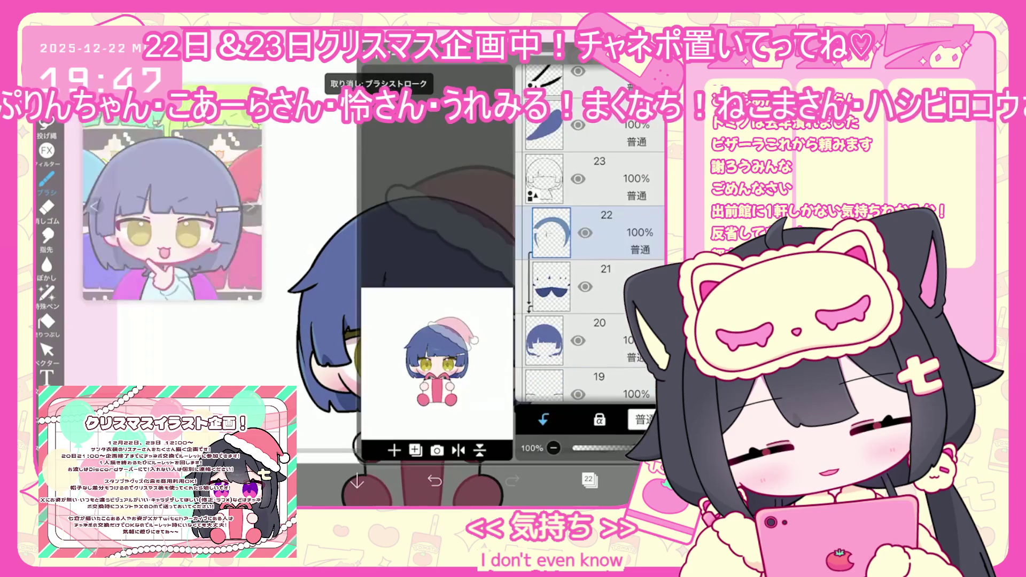
pyautogui.click(599, 176)
pyautogui.click(588, 479)
pyautogui.click(46, 350)
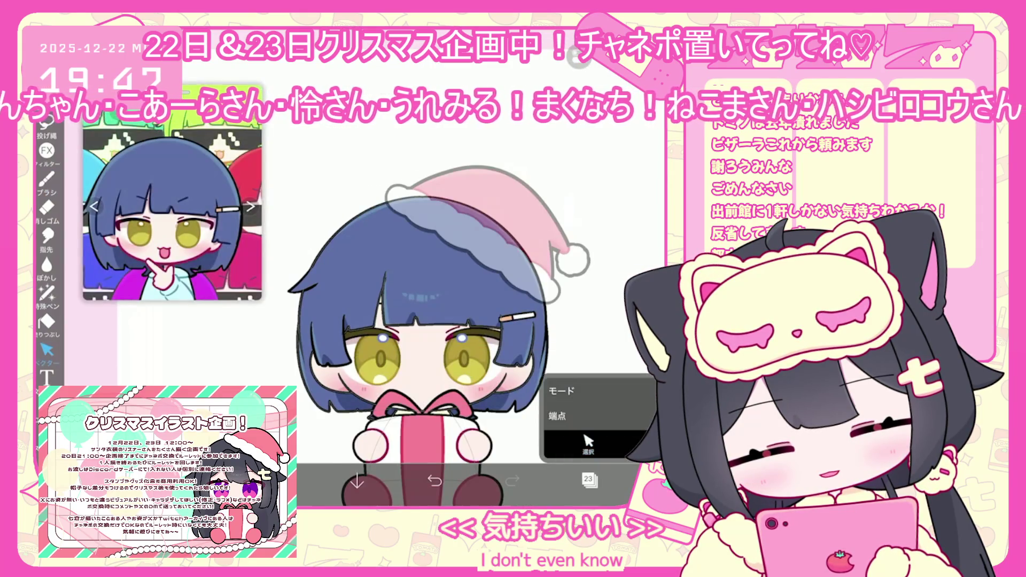
pyautogui.scroll(5, 428, 294)
pyautogui.scroll(-5, 428, 294)
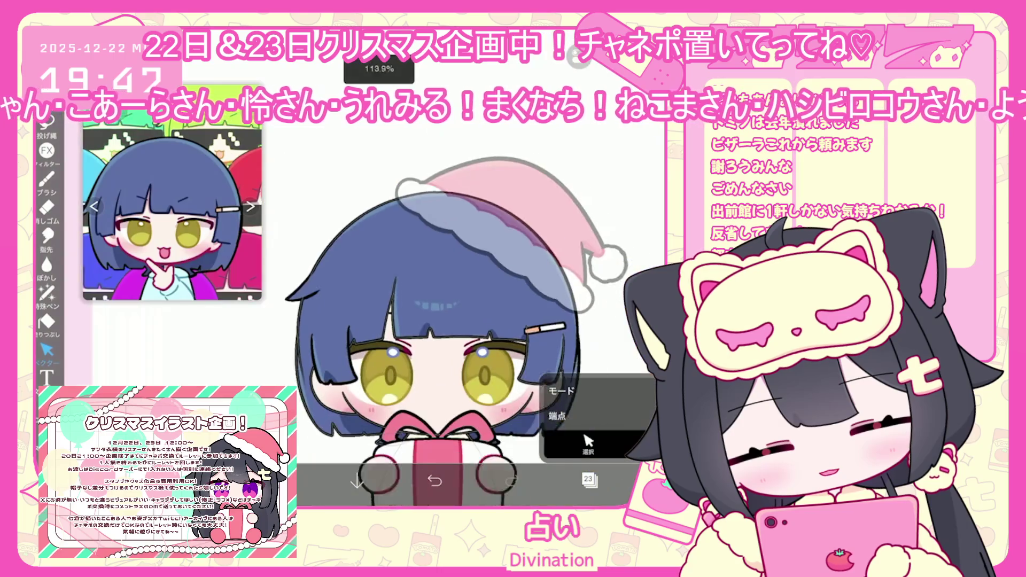
# Select layer 22 and undo the circular test brush stroke
pyautogui.click(588, 480)
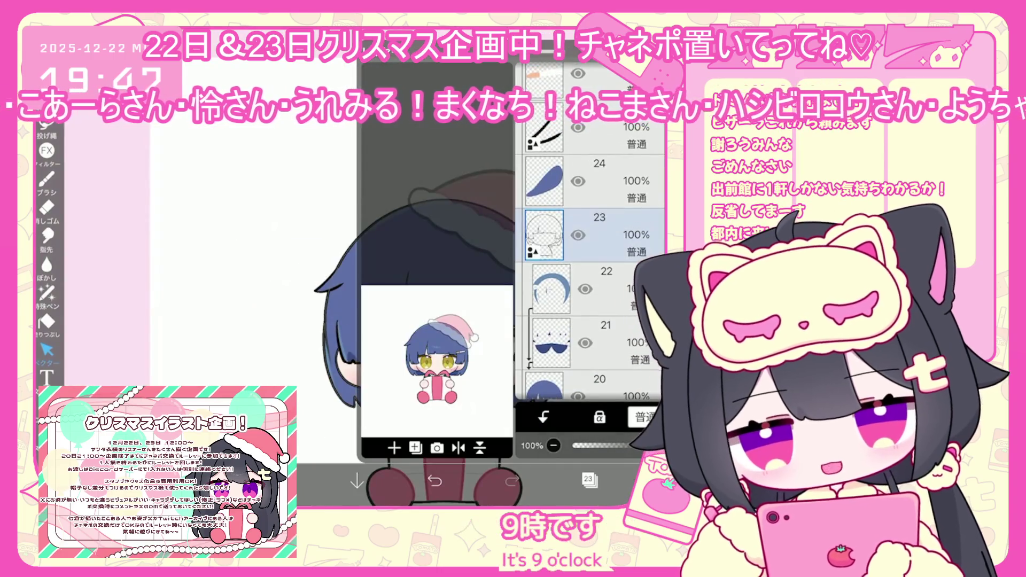
pyautogui.click(604, 289)
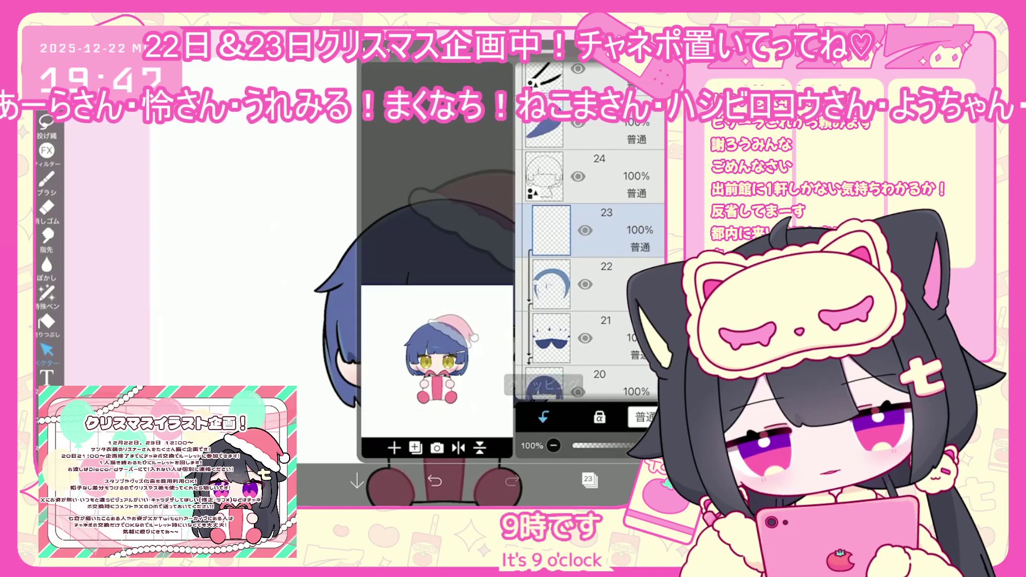
pyautogui.click(588, 479)
pyautogui.scroll(5, 428, 294)
pyautogui.click(47, 179)
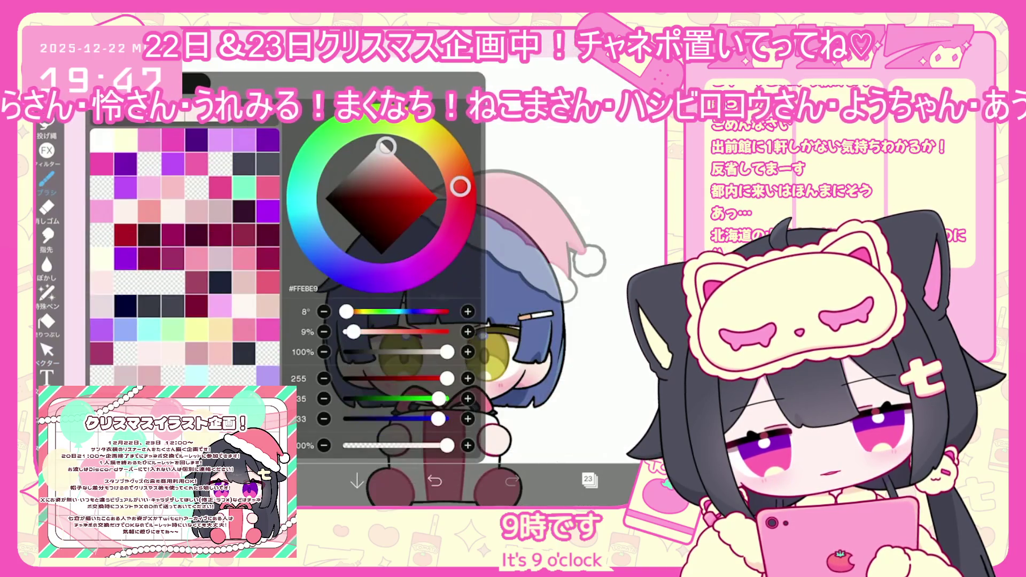
pyautogui.click(47, 179)
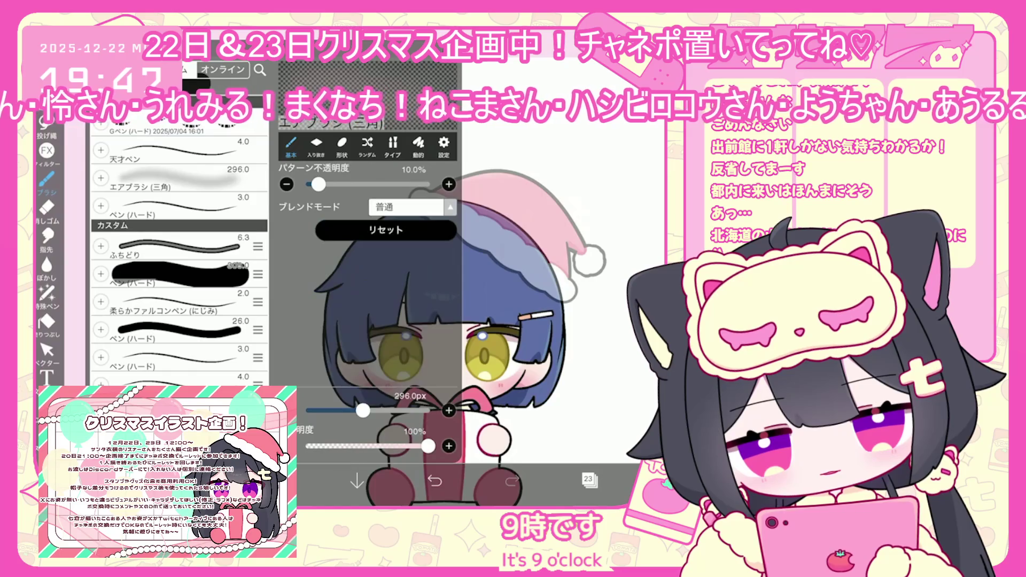
pyautogui.scroll(1, 427, 294)
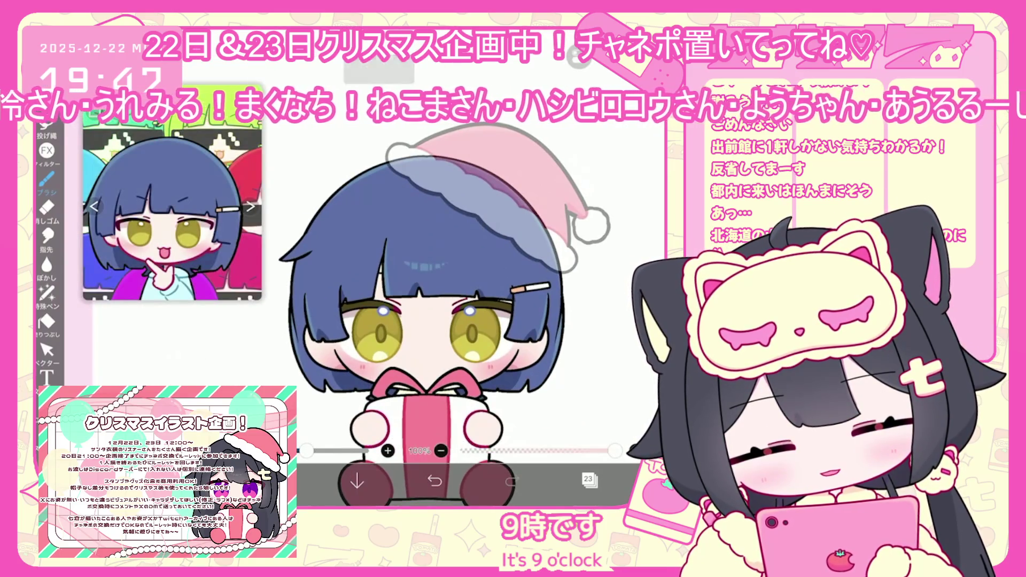
pyautogui.click(435, 481)
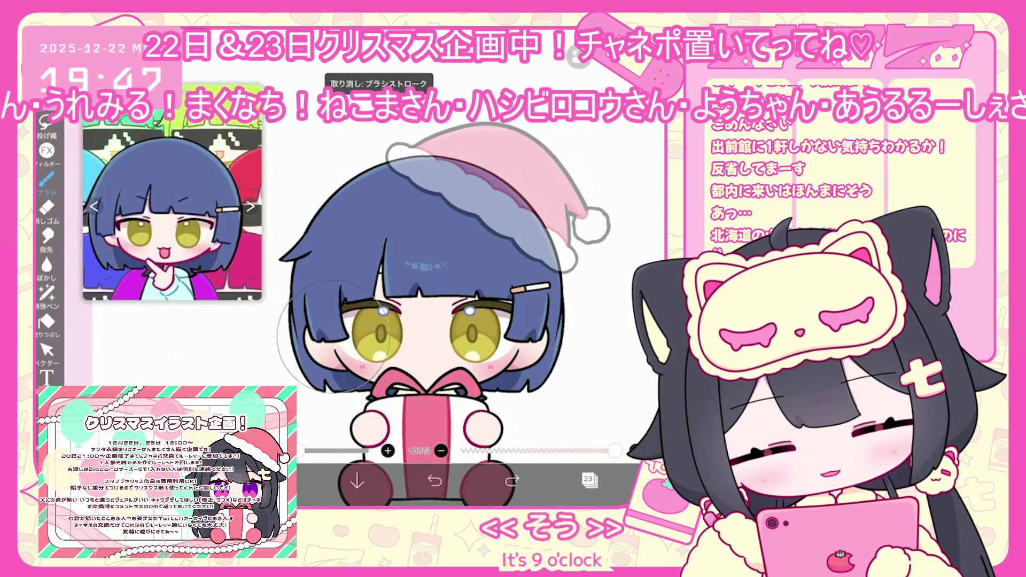
# Select layer 25 and sample a colour from the drawing with the eyedropper
pyautogui.click(588, 479)
pyautogui.click(604, 299)
pyautogui.click(604, 251)
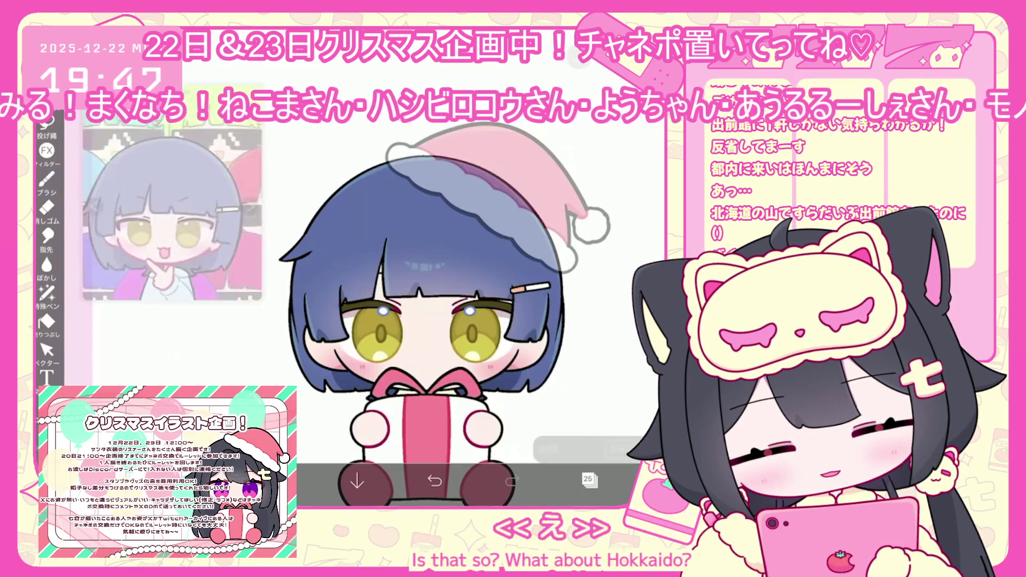
pyautogui.click(588, 480)
pyautogui.click(345, 380)
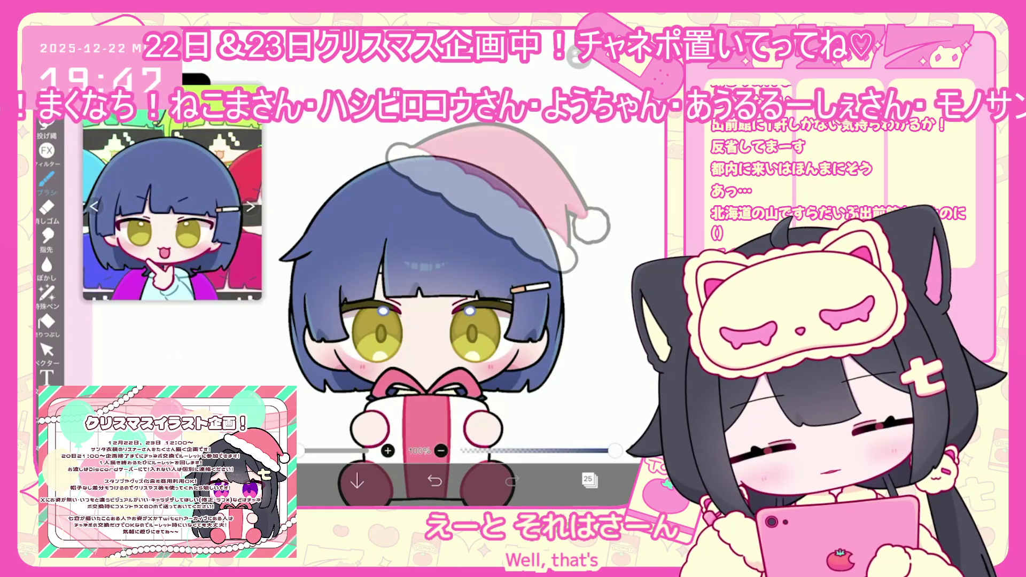
pyautogui.moveTo(176, 224)
pyautogui.mouseDown()
pyautogui.moveTo(194, 247)
pyautogui.moveTo(203, 230)
pyautogui.moveTo(211, 252)
pyautogui.moveTo(197, 260)
pyautogui.mouseUp()
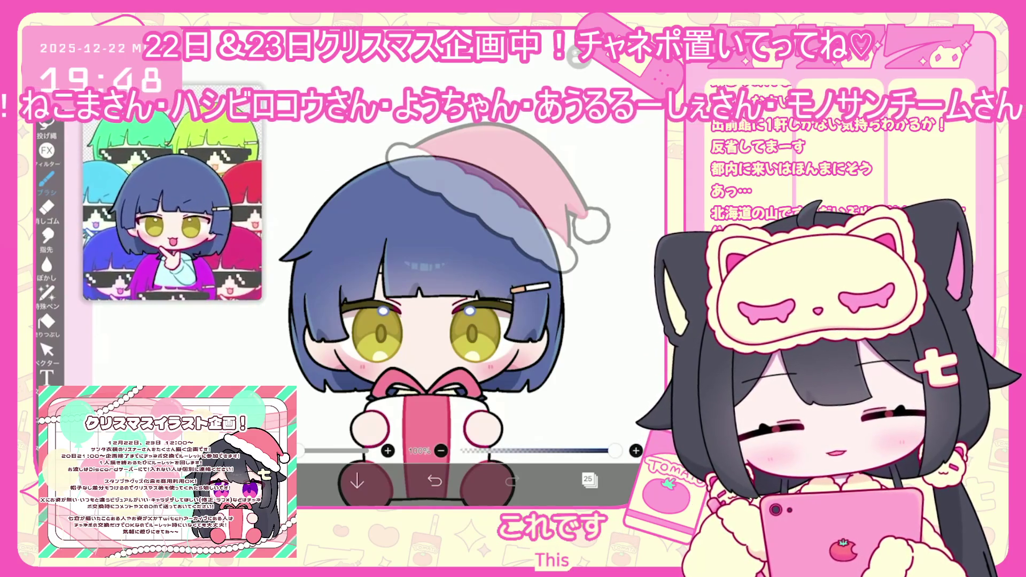
# Lasso-fill a dark patch beside the left side of the hair
pyautogui.scroll(3, 381, 266)
pyautogui.scroll(2, 455, 267)
pyautogui.click(47, 293)
pyautogui.moveTo(303, 347); pyautogui.dragTo(293, 327)
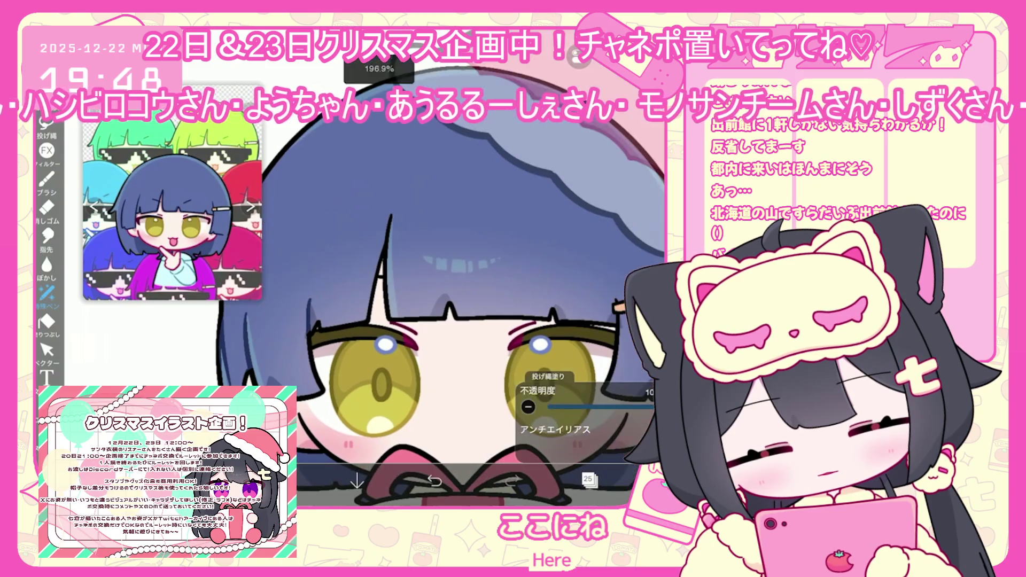
# Draw an extra navy hair strand at the left of the head
pyautogui.scroll(-1, 438, 321)
pyautogui.hscroll(3, 455, 267)
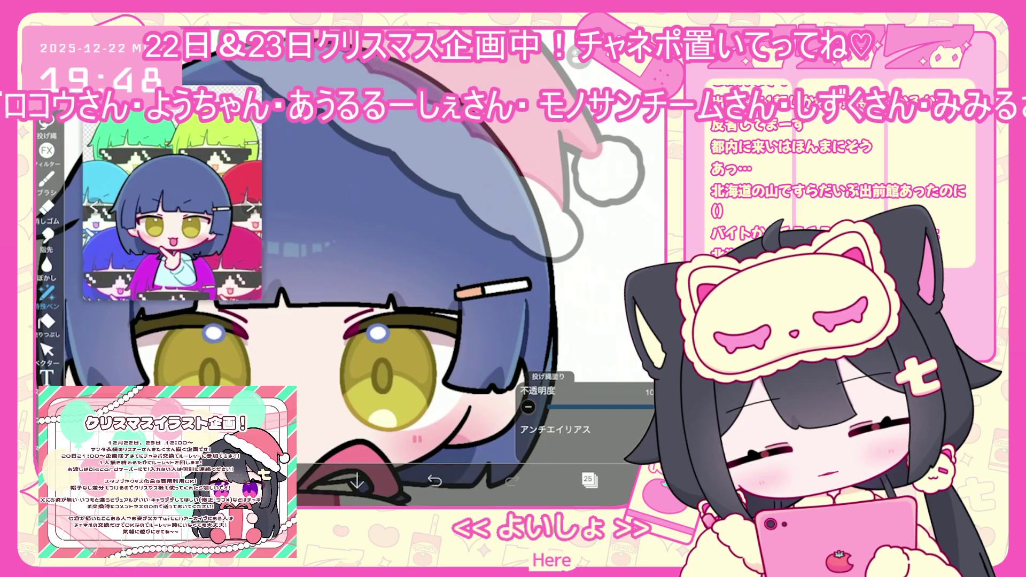
pyautogui.scroll(-2, 342, 321)
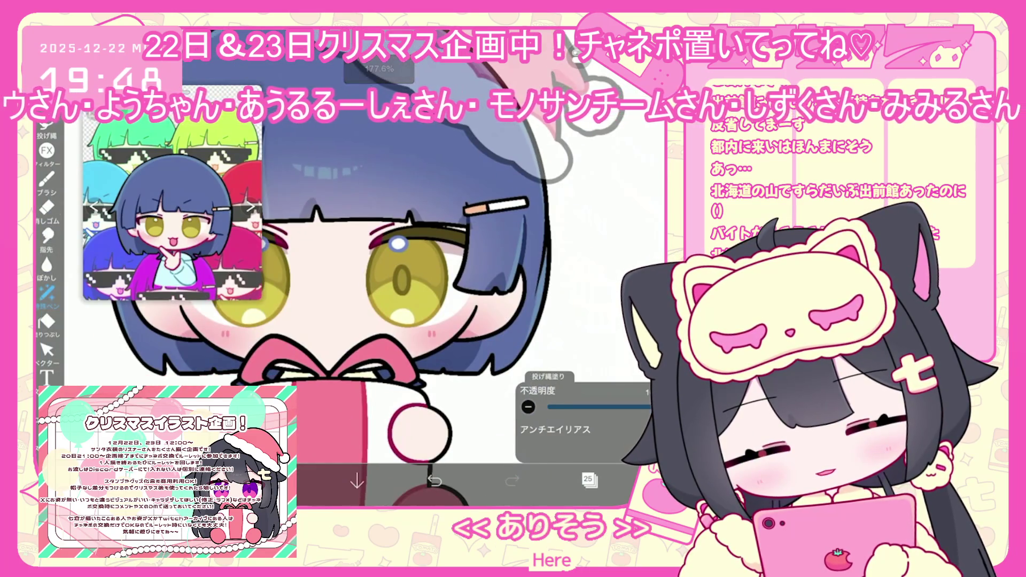
pyautogui.scroll(5, 599, 230)
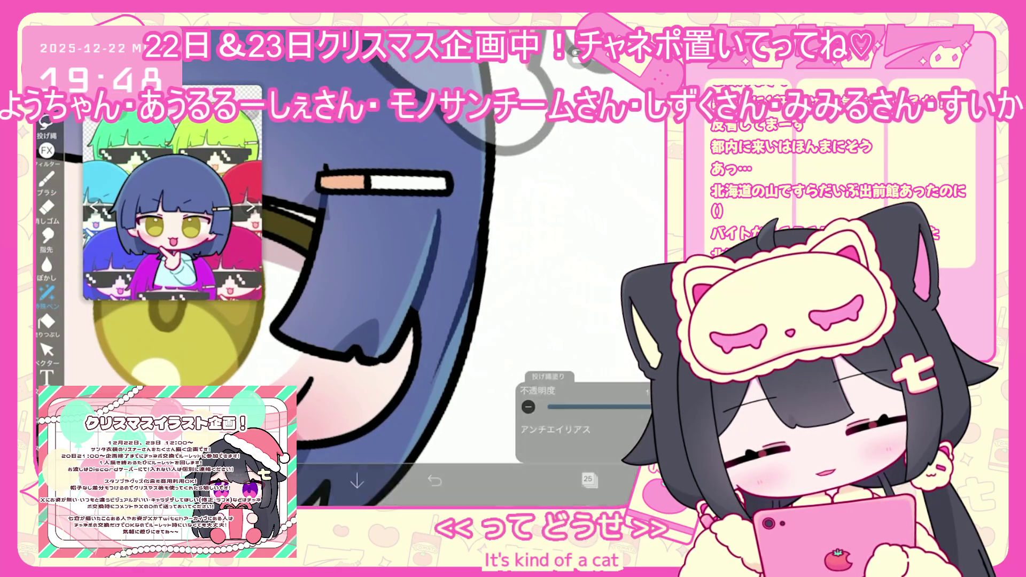
pyautogui.scroll(-5, 444, 299)
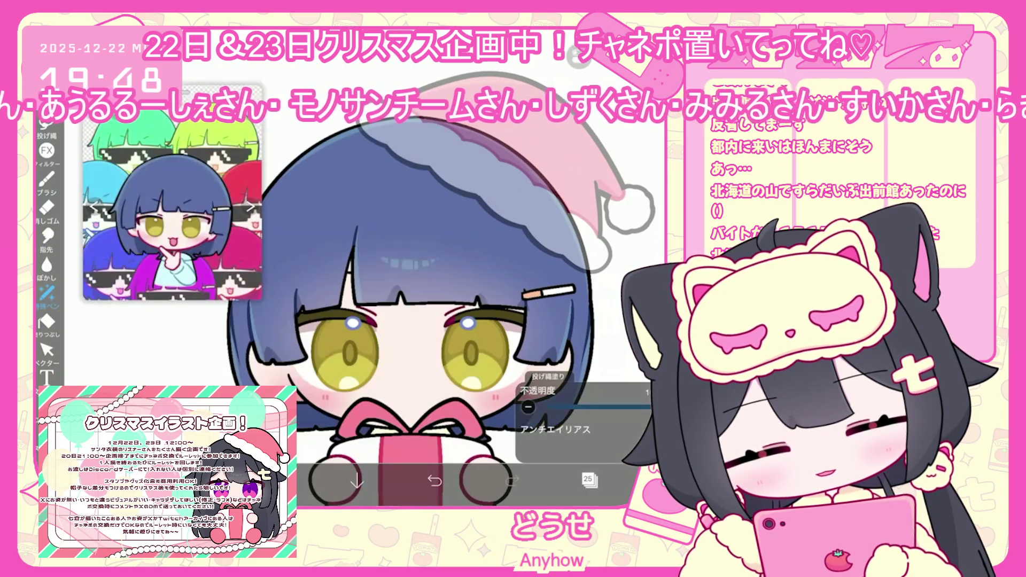
pyautogui.moveTo(259, 225); pyautogui.dragTo(215, 255)
pyautogui.scroll(5, 347, 374)
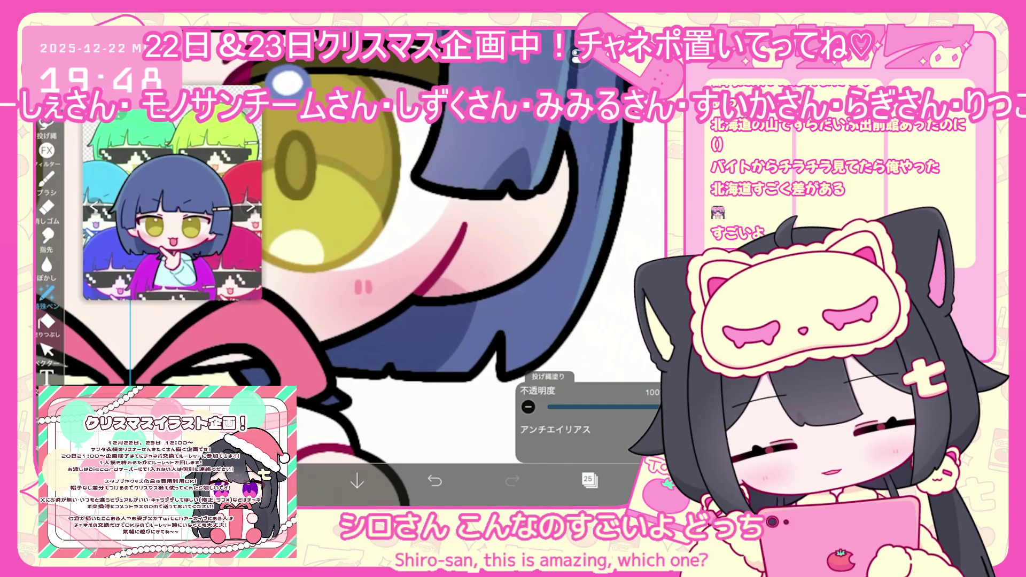
pyautogui.scroll(-3, 347, 267)
pyautogui.scroll(-5, 348, 267)
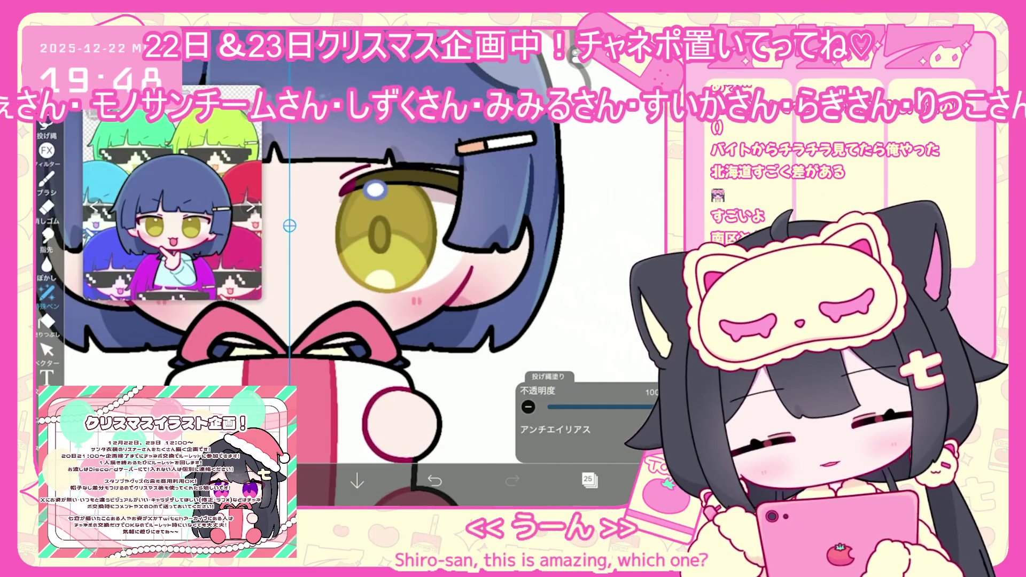
pyautogui.click(589, 479)
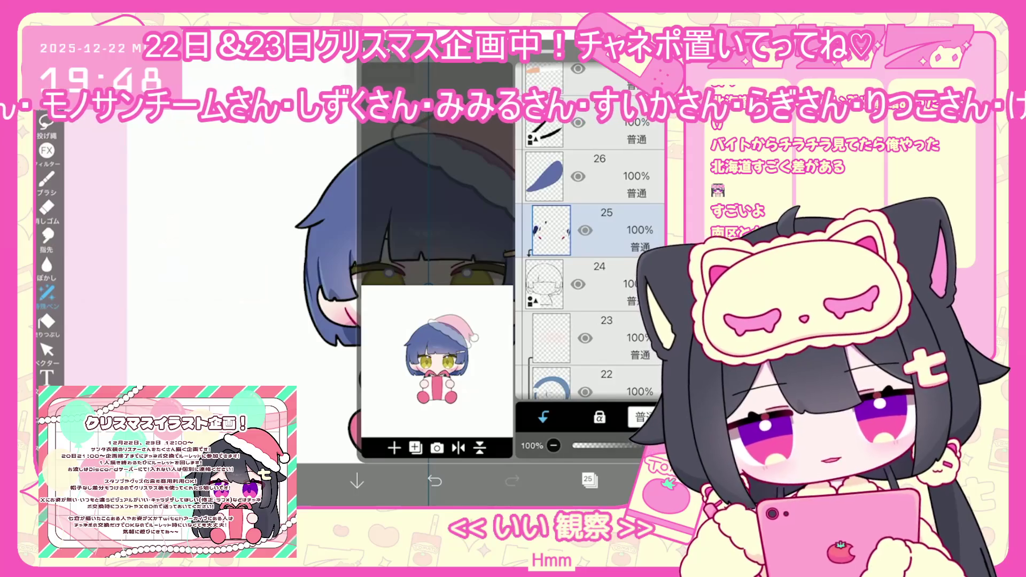
# Browse layers 27, 25, 19 and 23 in the Layers panel to find the eyes folder
pyautogui.scroll(2, 590, 230)
pyautogui.click(588, 219)
pyautogui.scroll(-1, 591, 230)
pyautogui.click(588, 281)
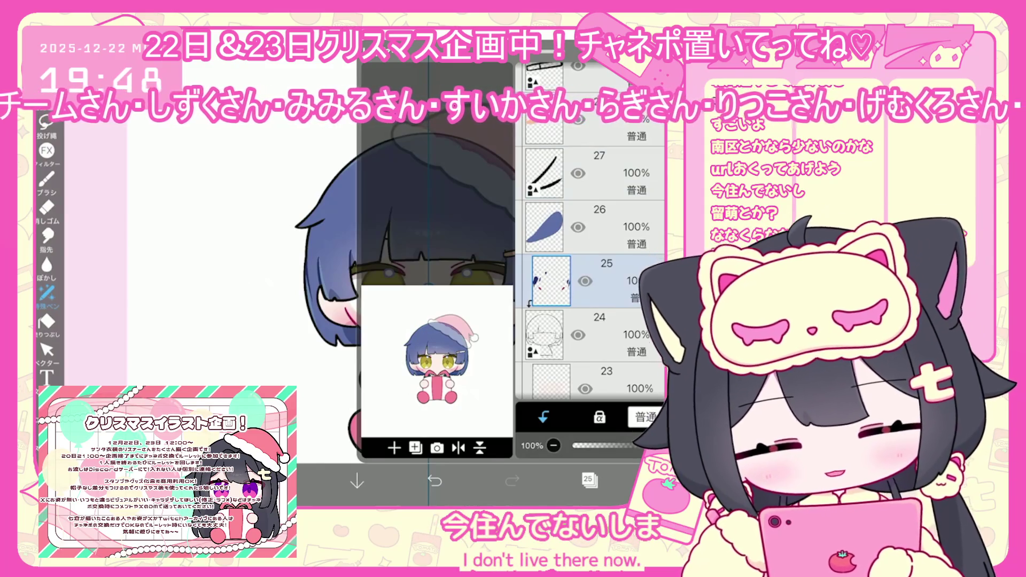
pyautogui.scroll(-5, 590, 230)
pyautogui.click(588, 312)
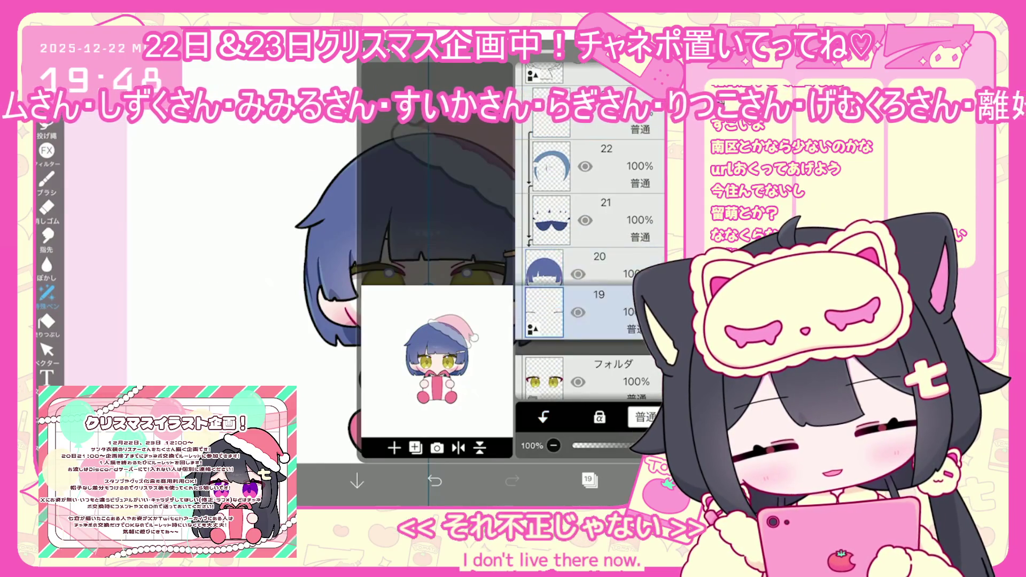
pyautogui.scroll(2, 590, 230)
pyautogui.click(588, 216)
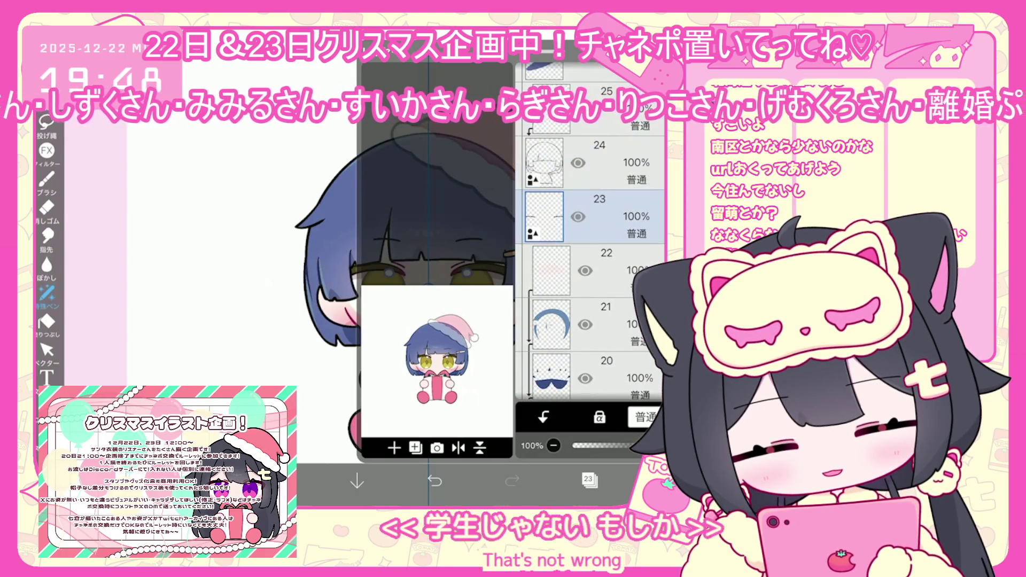
pyautogui.scroll(-5, 591, 230)
# Merge the eyes folder into one layer, move it below layer 24, and check the canvas
pyautogui.click(588, 230)
pyautogui.click(394, 448)
pyautogui.click(385, 385)
pyautogui.scroll(1, 591, 268)
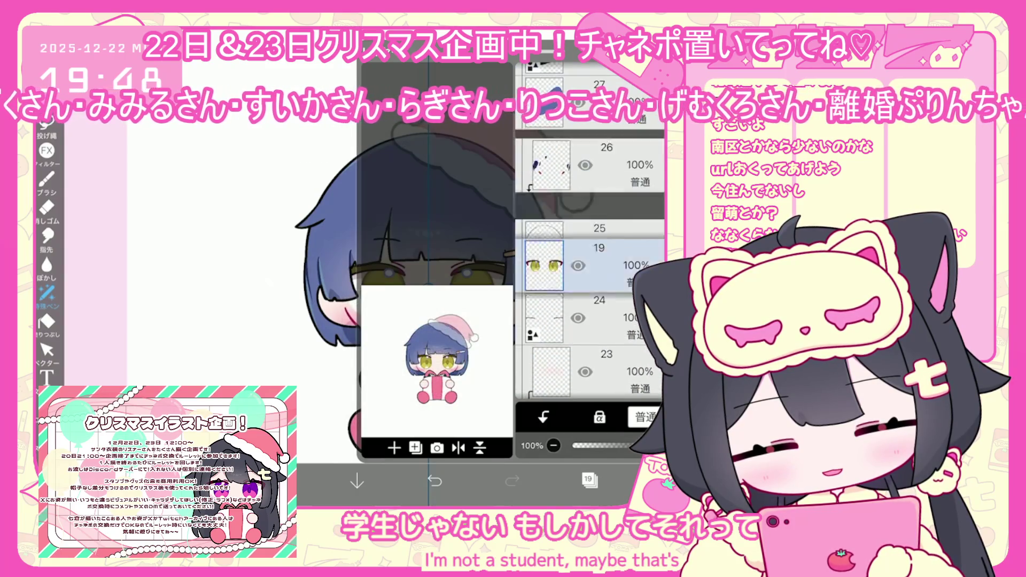
pyautogui.moveTo(546, 266); pyautogui.dragTo(545, 318)
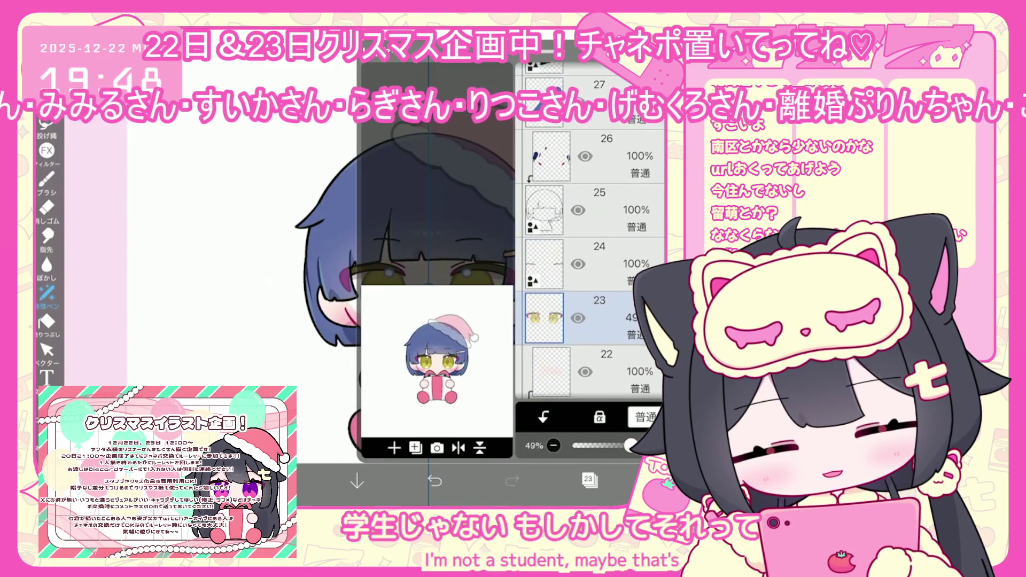
pyautogui.click(588, 480)
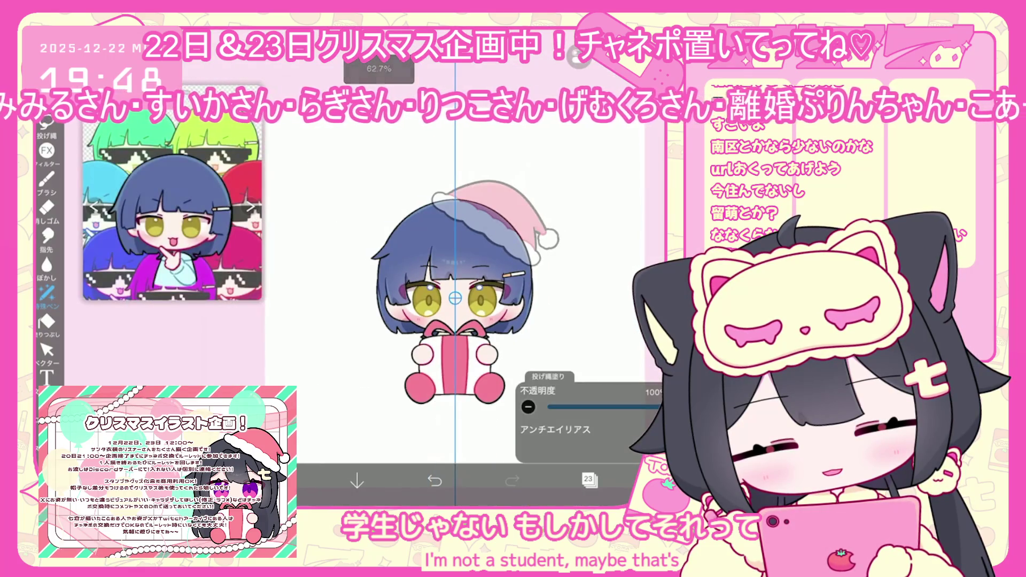
pyautogui.click(588, 479)
pyautogui.scroll(-4, 588, 294)
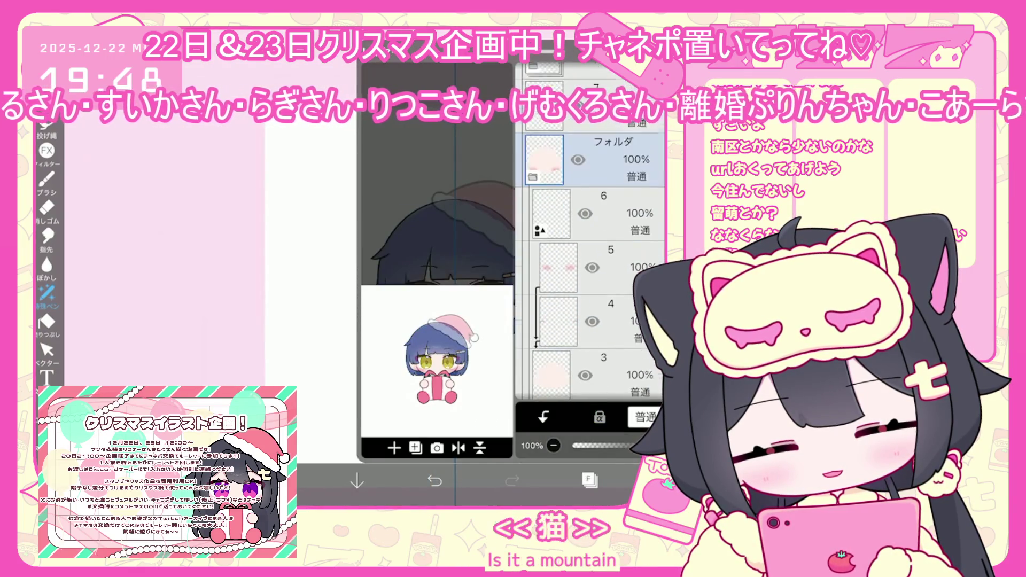
# Select layer 4 and check its colour in the colour picker
pyautogui.click(559, 293)
pyautogui.click(588, 480)
pyautogui.click(278, 481)
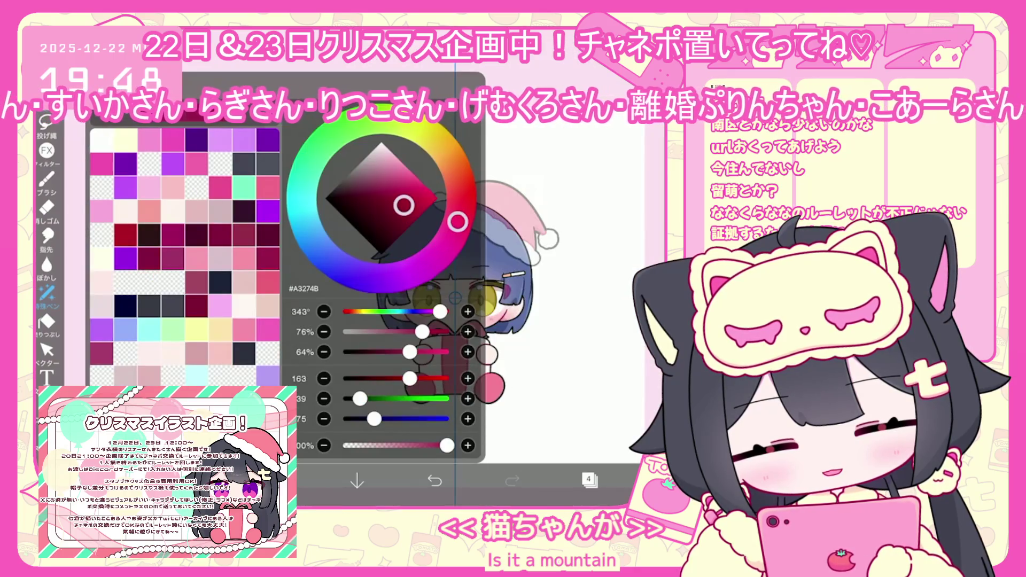
pyautogui.click(278, 481)
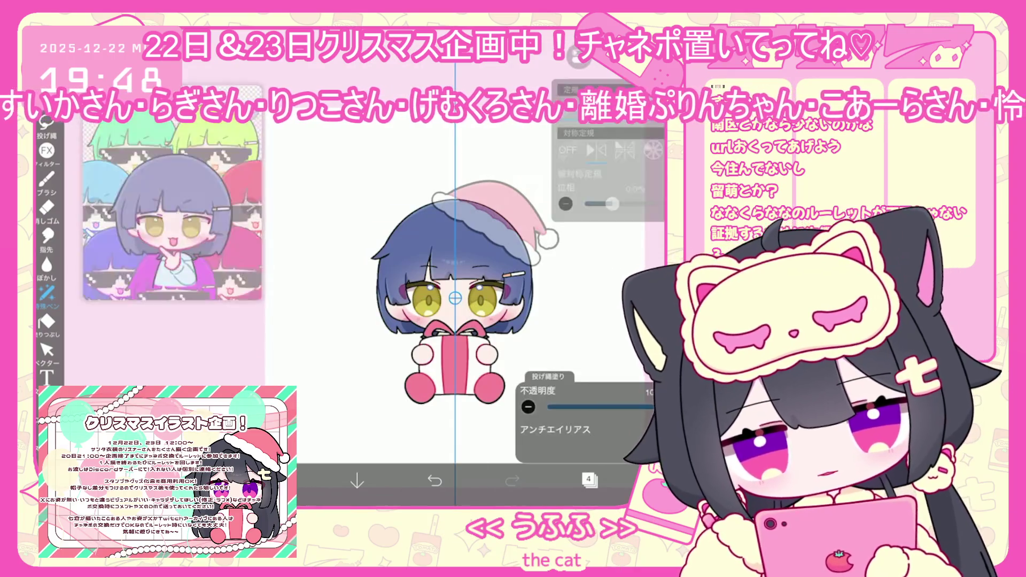
pyautogui.scroll(3, 454, 299)
pyautogui.scroll(5, 449, 250)
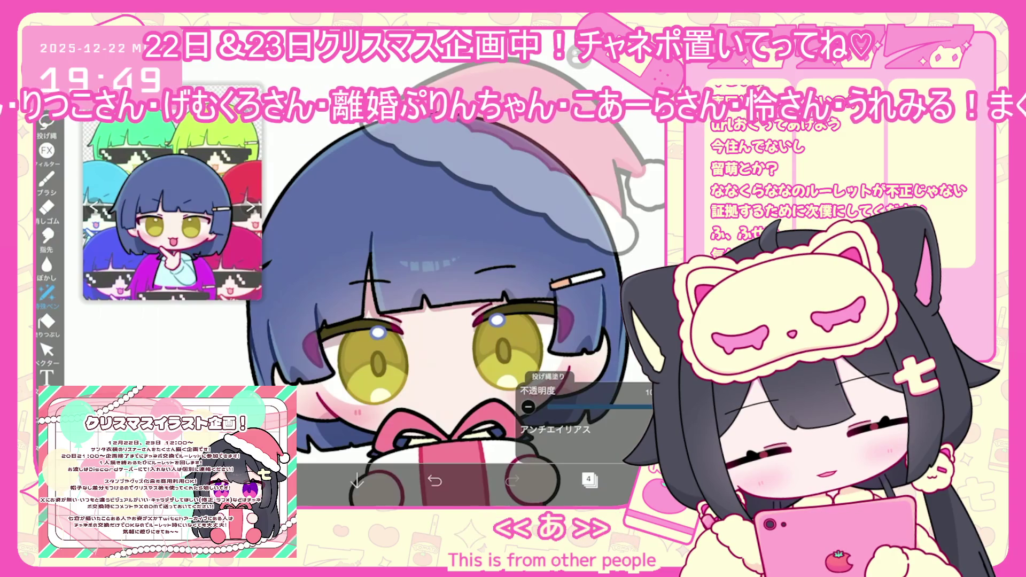
pyautogui.scroll(-3, 454, 278)
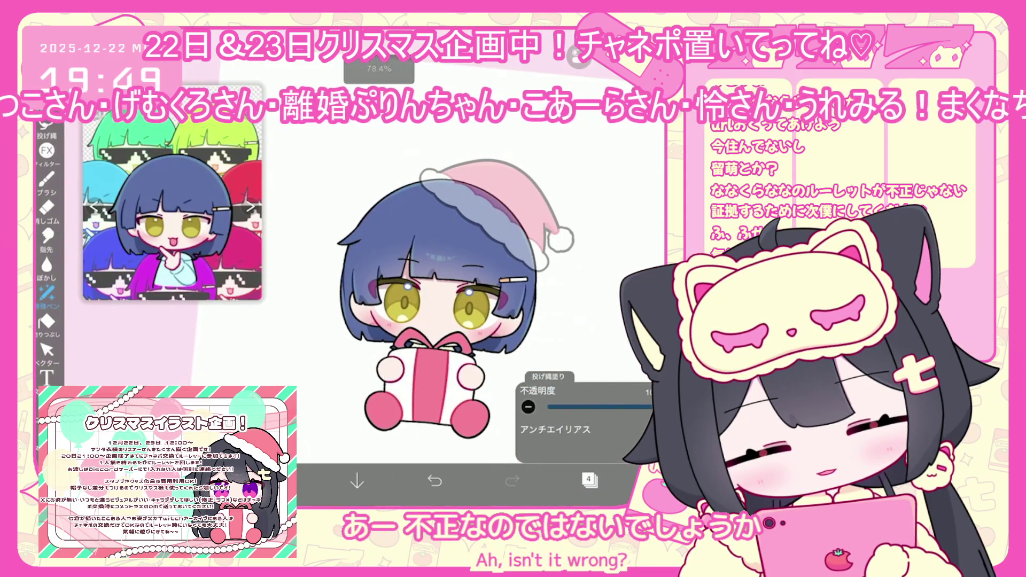
# Select the Santa hat folder, then layer 2, to review the red hat with white trim
pyautogui.click(589, 479)
pyautogui.scroll(5, 588, 267)
pyautogui.click(588, 328)
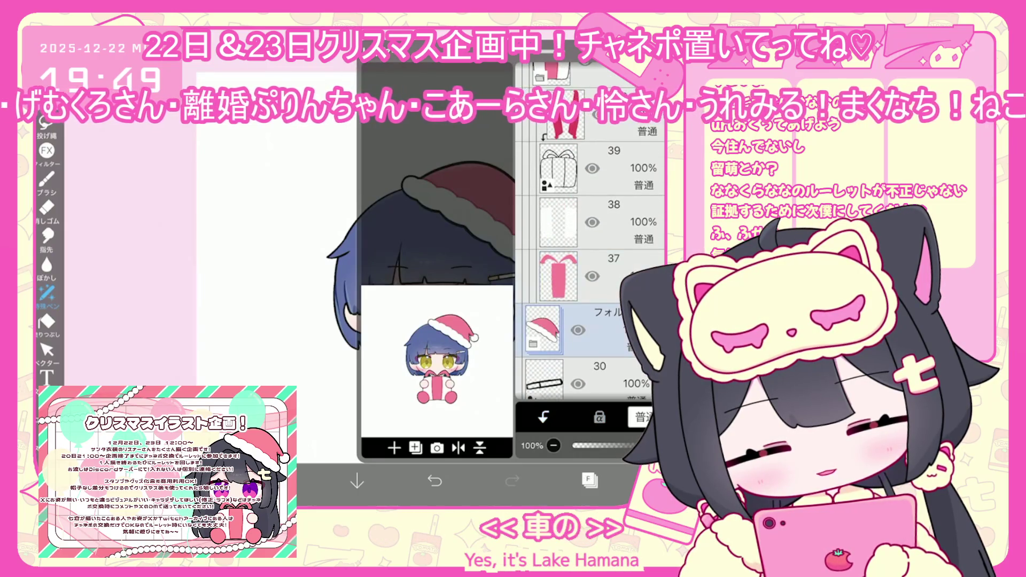
pyautogui.scroll(-10, 591, 267)
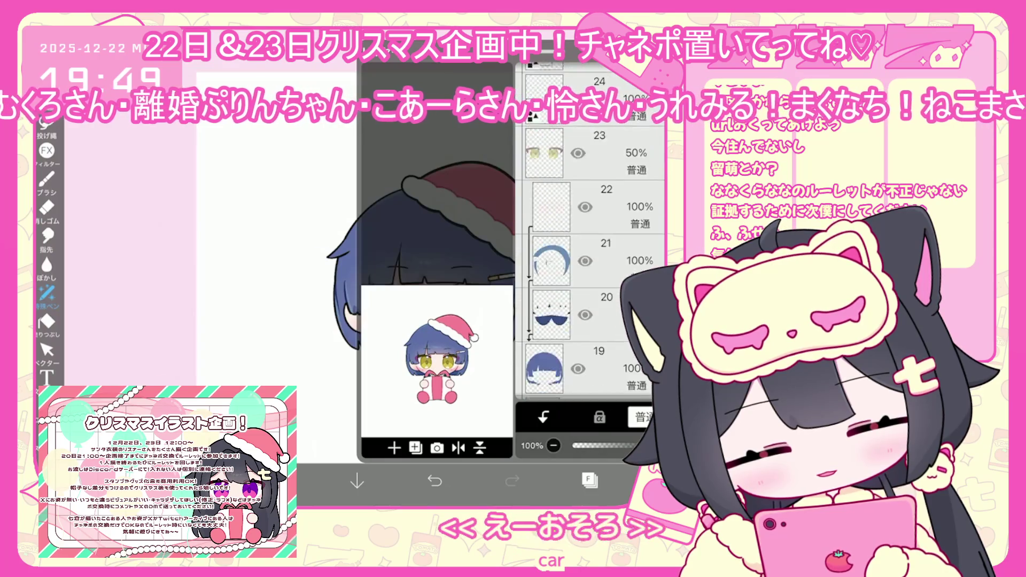
pyautogui.scroll(-5, 591, 267)
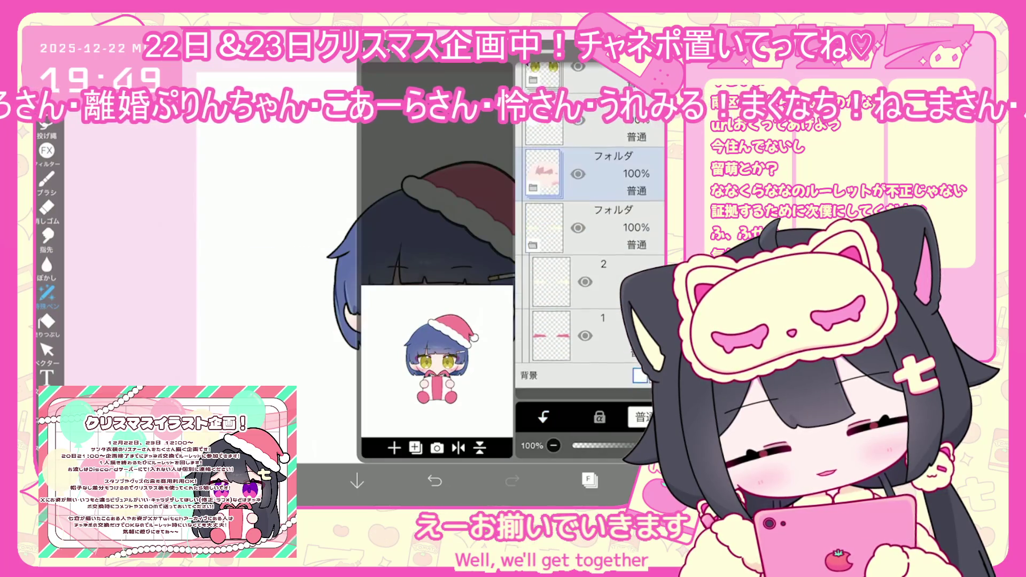
pyautogui.click(588, 293)
pyautogui.click(589, 480)
# Show the full canvas and return to My Gallery
pyautogui.click(47, 293)
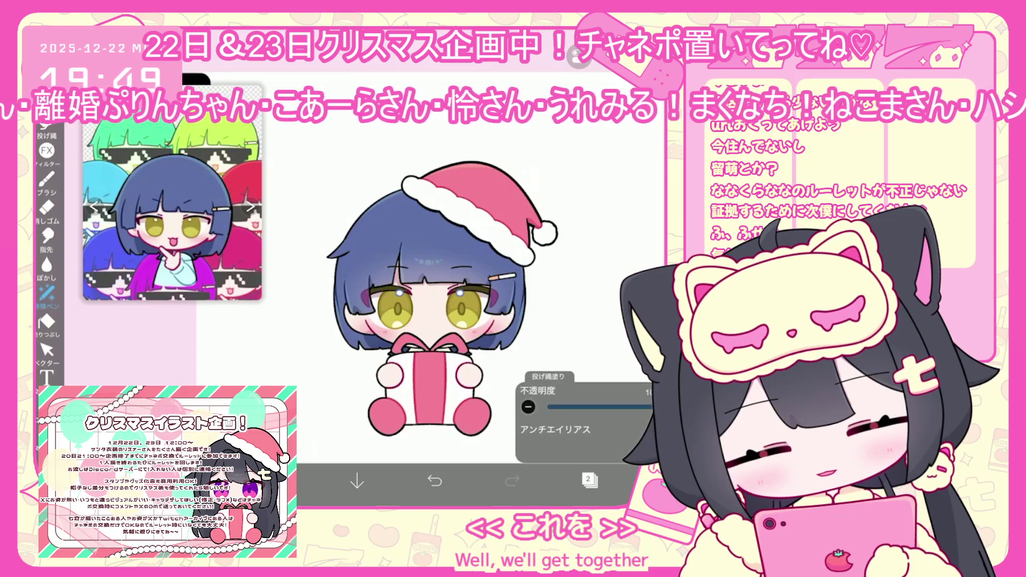
pyautogui.scroll(-3, 444, 300)
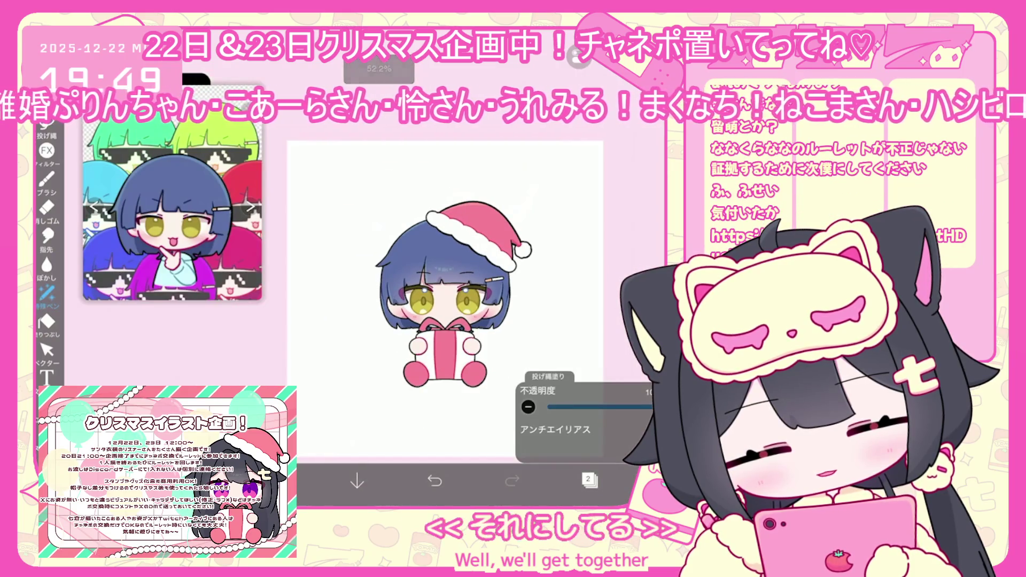
pyautogui.click(666, 481)
pyautogui.click(612, 439)
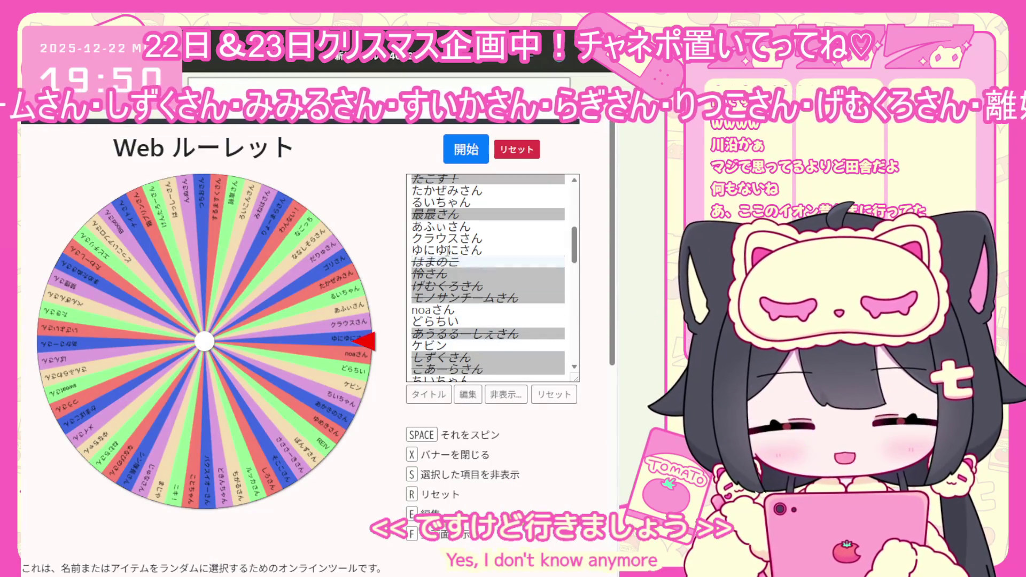
# Hide the selected name with S and spin the Web roulette wheel with 開始
pyautogui.press('s')
pyautogui.click(461, 151)
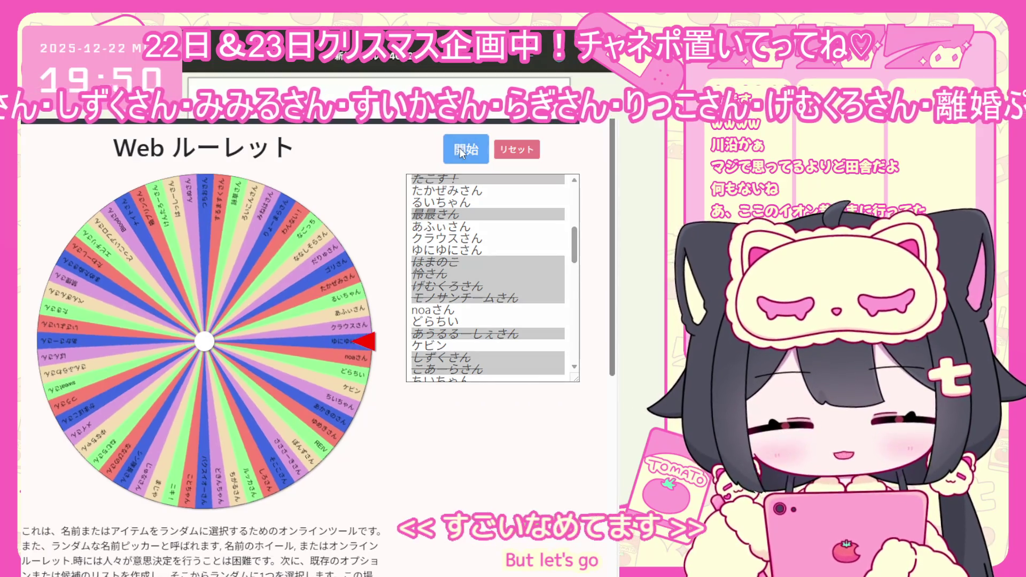
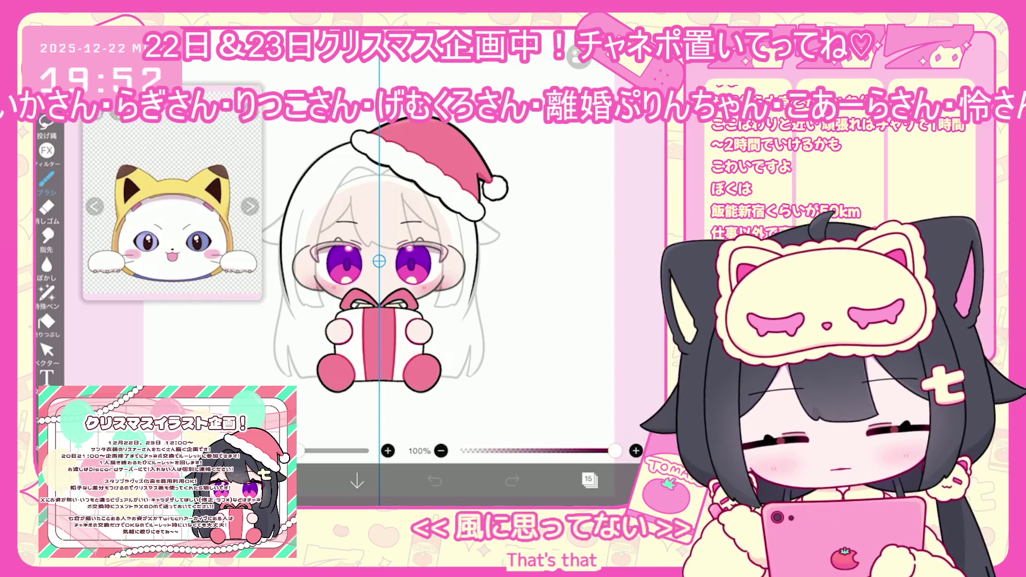
# Add a new folder above layer 21 and put layers 21 and 20 into it
pyautogui.click(589, 479)
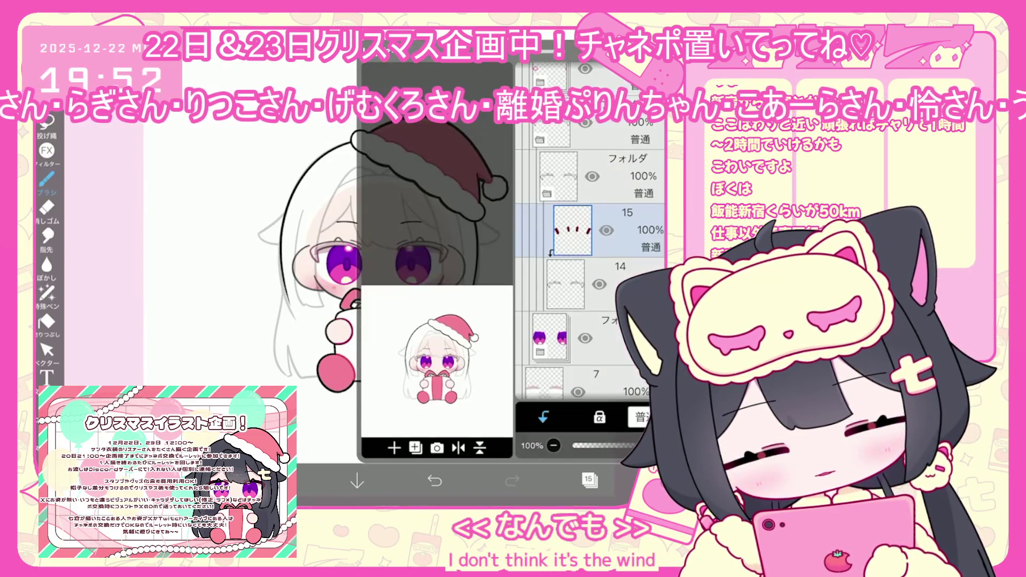
pyautogui.scroll(5, 591, 267)
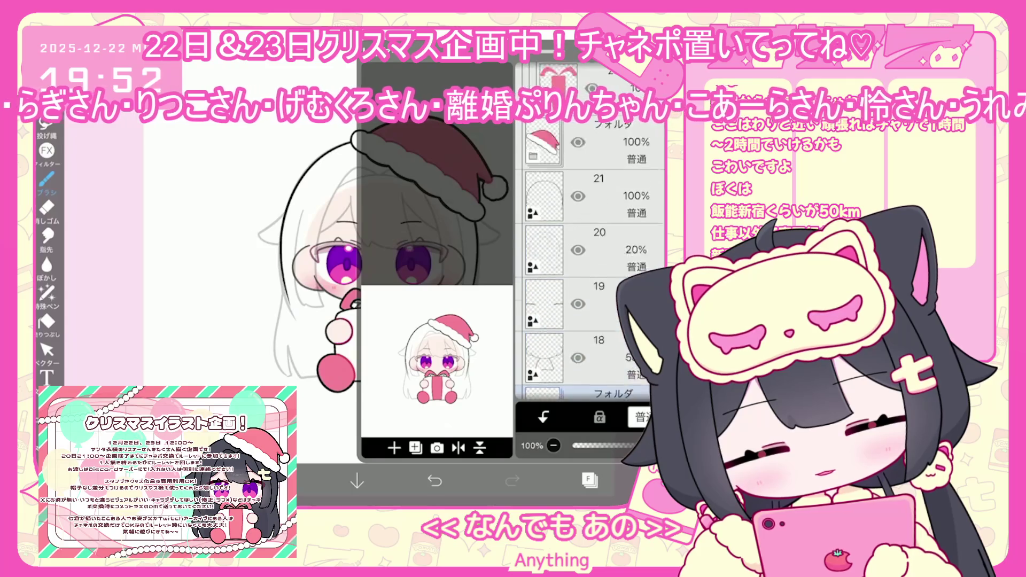
pyautogui.click(593, 234)
pyautogui.click(416, 448)
pyautogui.click(399, 330)
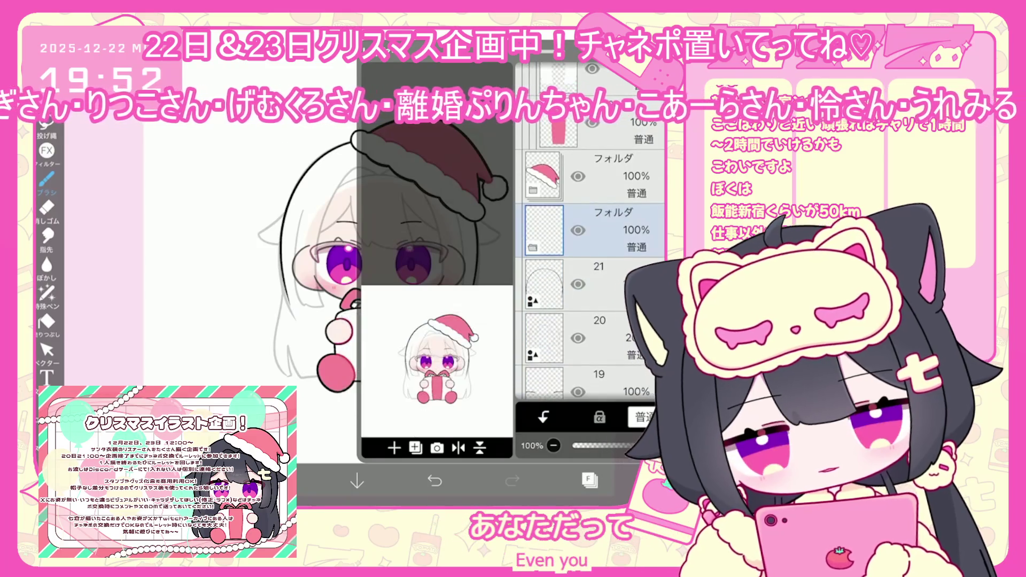
pyautogui.click(544, 338)
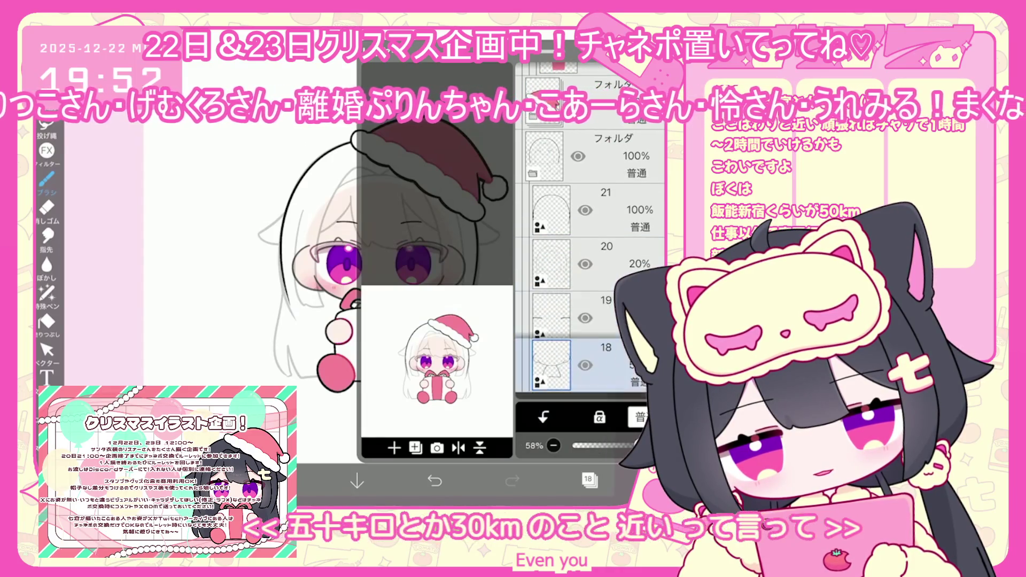
# Select the Santa-hat folder and set the drawing colour to pure black #000000
pyautogui.scroll(-3, 591, 240)
pyautogui.click(551, 294)
pyautogui.scroll(-3, 591, 267)
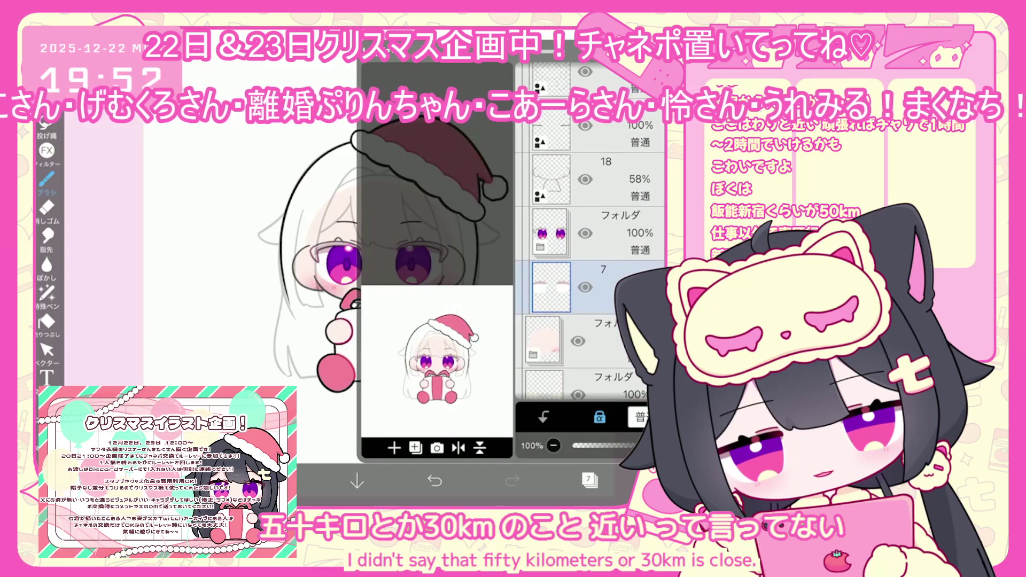
pyautogui.click(551, 265)
pyautogui.scroll(5, 590, 268)
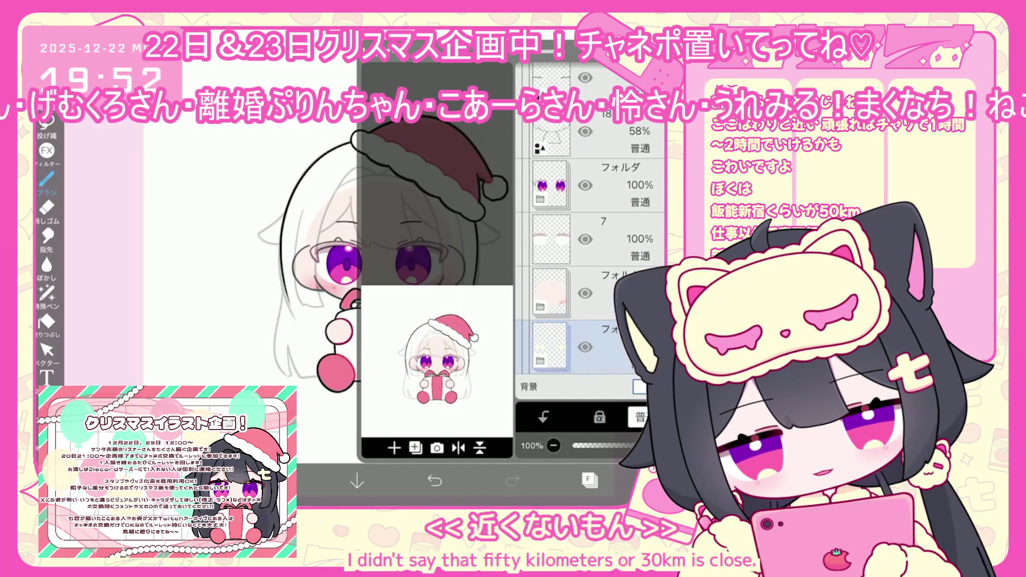
pyautogui.click(543, 236)
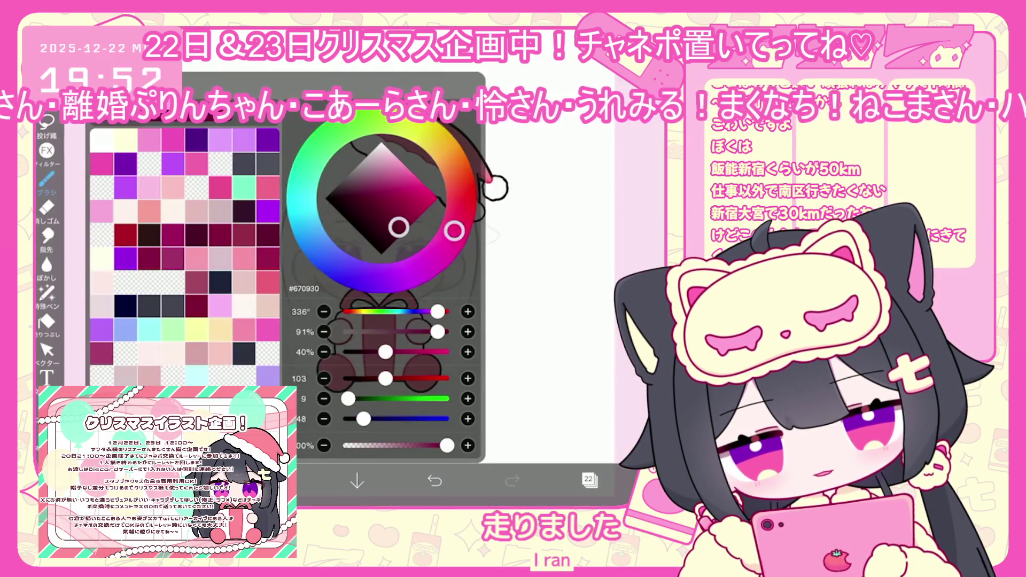
pyautogui.click(381, 254)
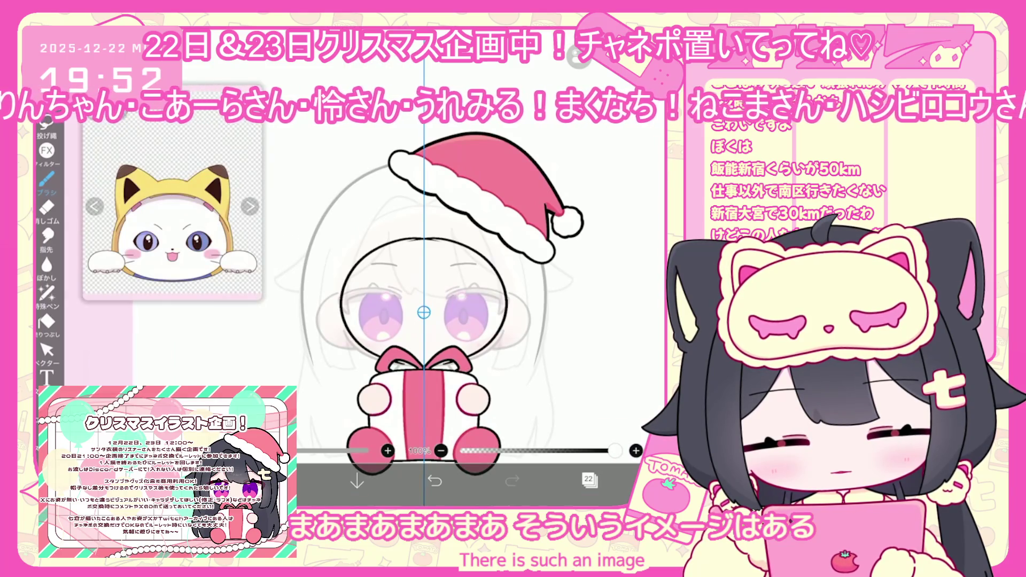
# Undo the old face circle, eyebrow and face outline strokes
pyautogui.hotkey('ctrl', 'z')
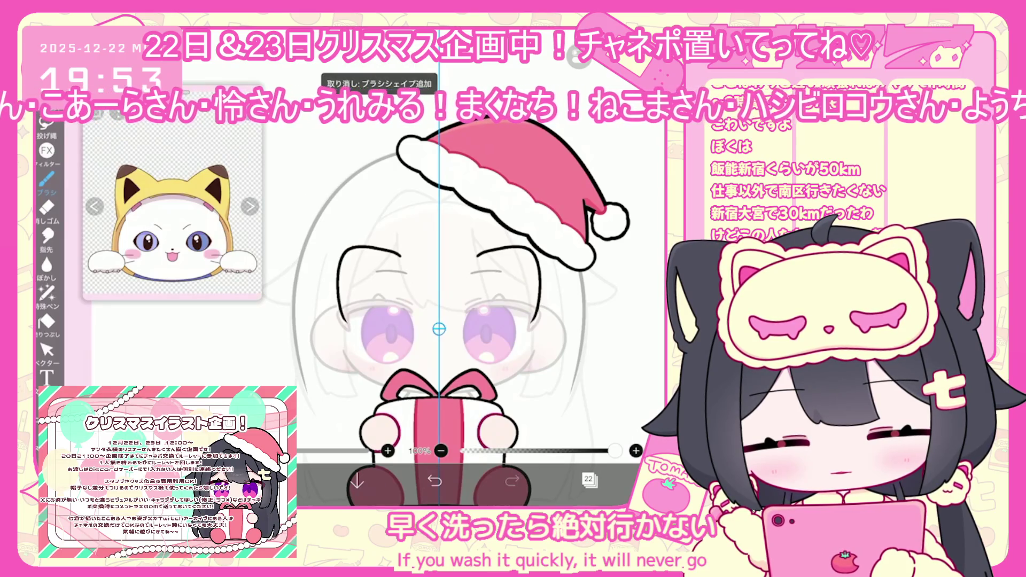
pyautogui.hotkey('ctrl', 'z')
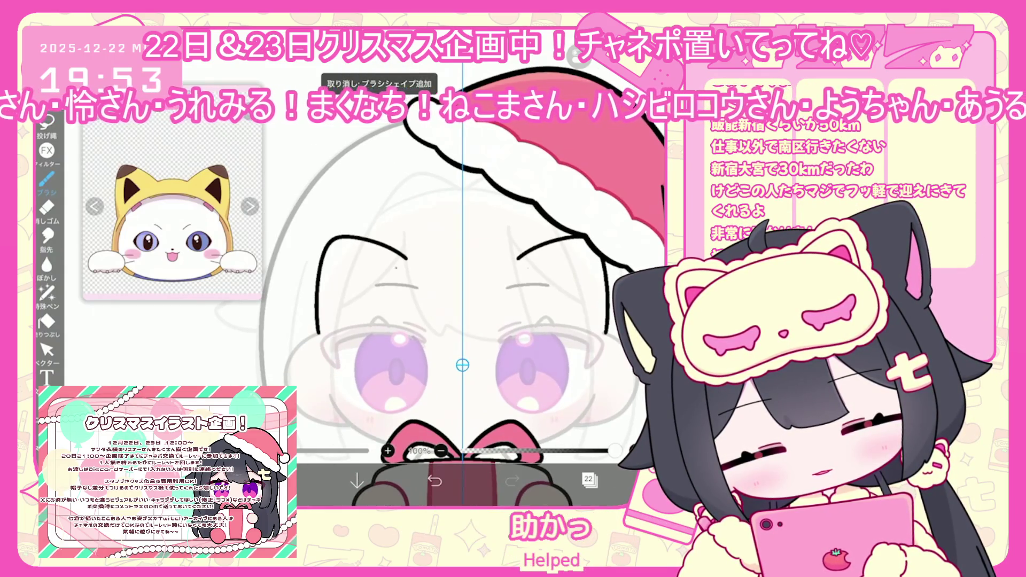
pyautogui.hotkey('ctrl', 'z')
pyautogui.scroll(-2, 428, 321)
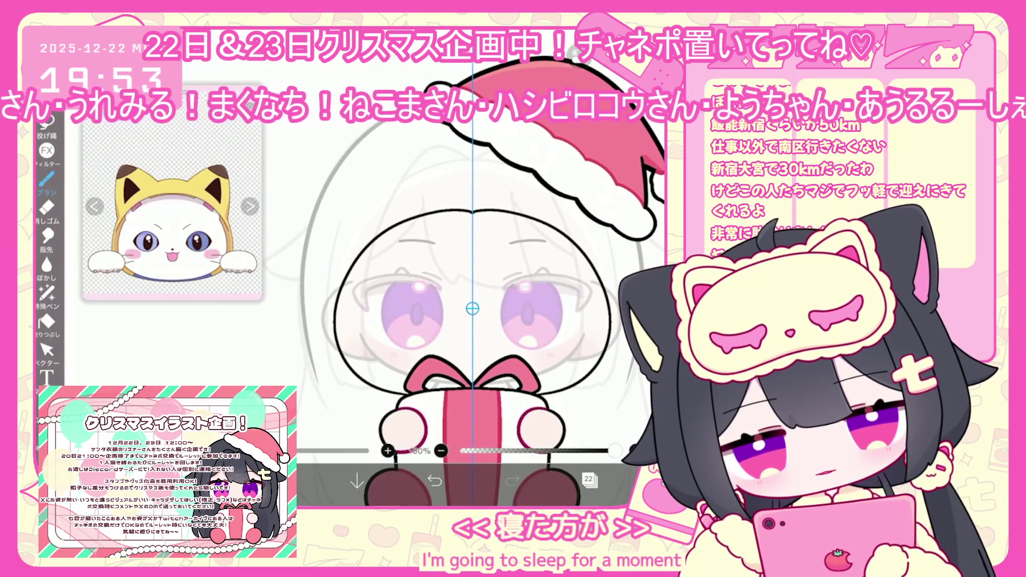
pyautogui.hotkey('ctrl', 'z')
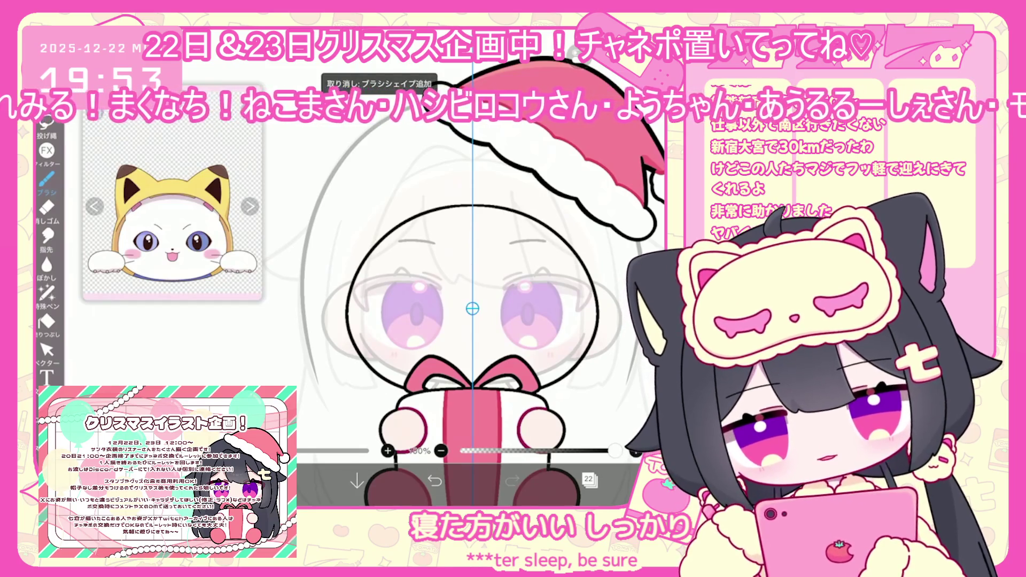
pyautogui.hotkey('ctrl', 'z')
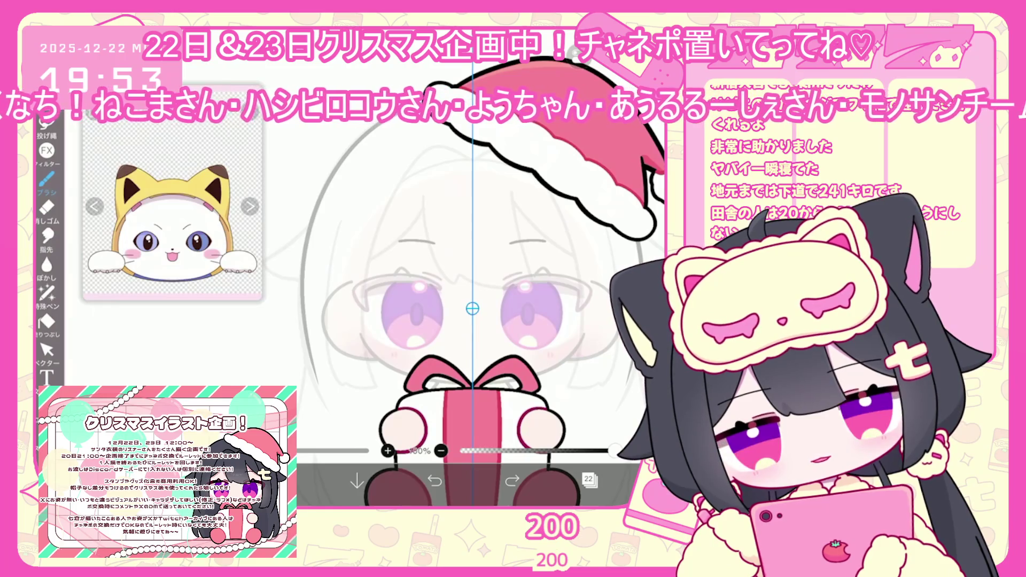
pyautogui.hotkey('ctrl', 'z')
pyautogui.hotkey('ctrl', 'z')
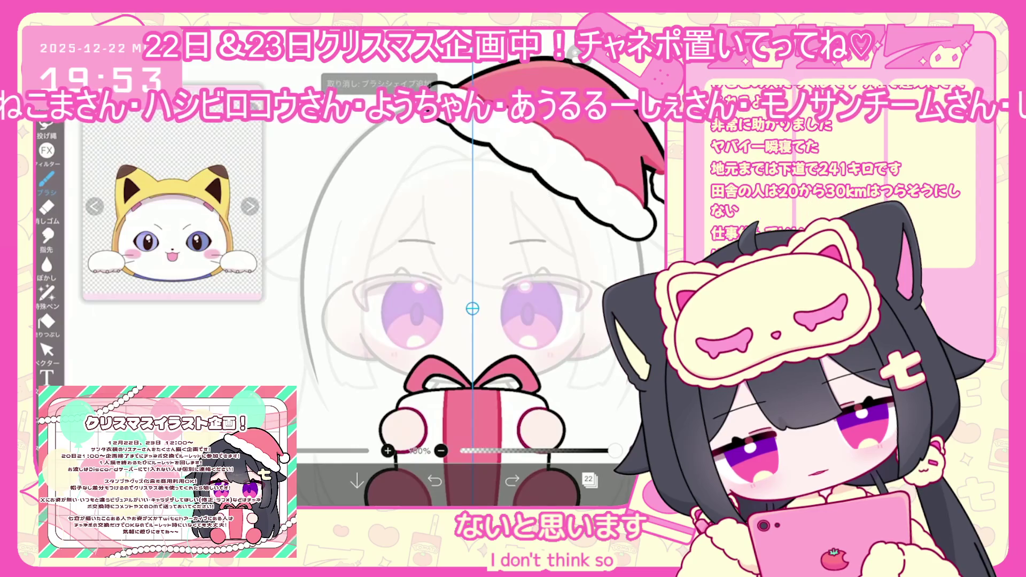
pyautogui.moveTo(327, 295); pyautogui.dragTo(398, 396)
pyautogui.hotkey('ctrl', 'z')
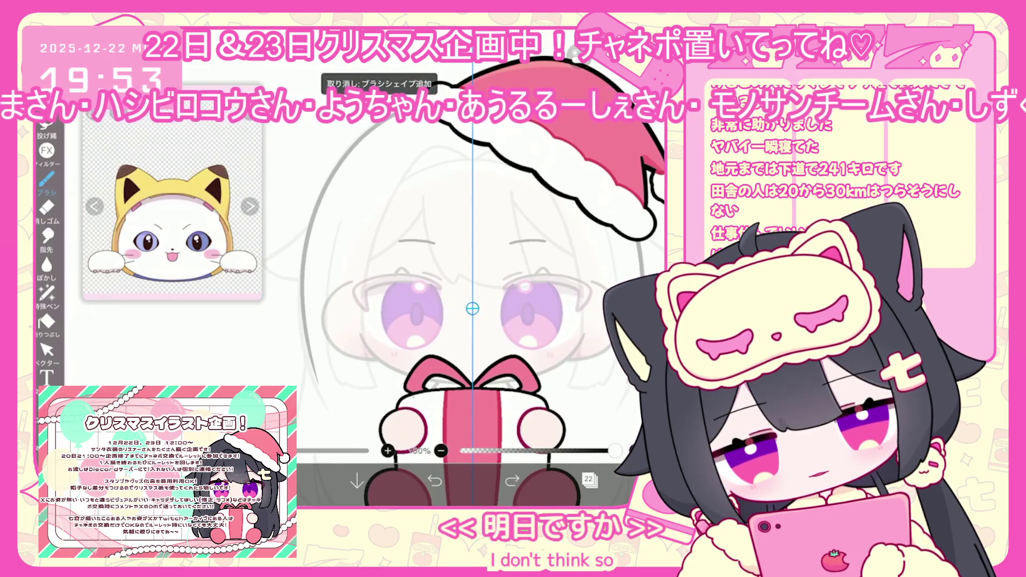
# Draw a round black head outline and try two small cat ears on top
pyautogui.moveTo(342, 286); pyautogui.dragTo(590, 286)
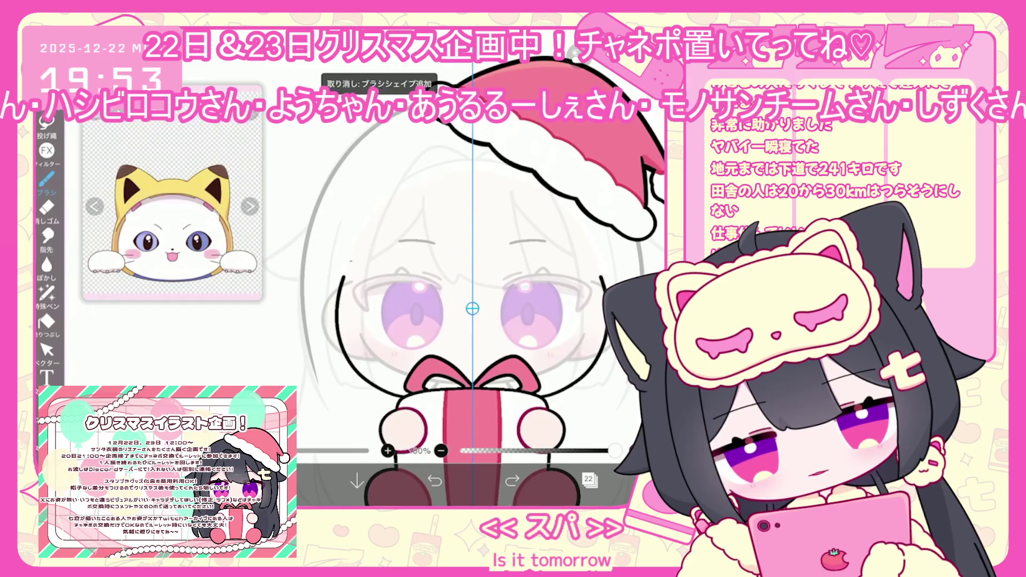
pyautogui.hotkey('ctrl', 'z')
pyautogui.moveTo(348, 374); pyautogui.dragTo(604, 374)
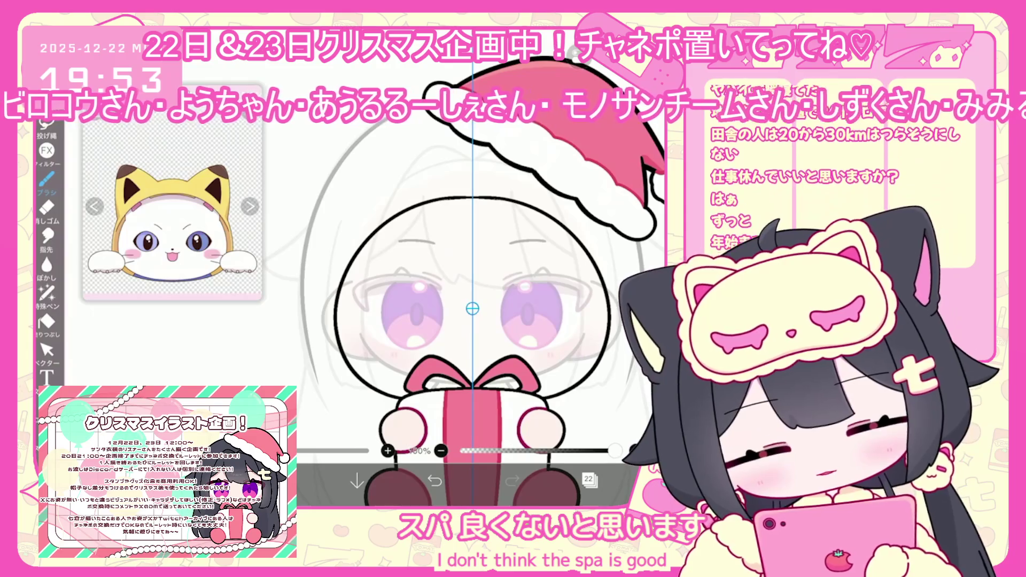
pyautogui.moveTo(369, 241); pyautogui.dragTo(436, 202)
pyautogui.moveTo(510, 200); pyautogui.dragTo(544, 184)
pyautogui.scroll(2, 473, 309)
pyautogui.hotkey('ctrl', 'z')
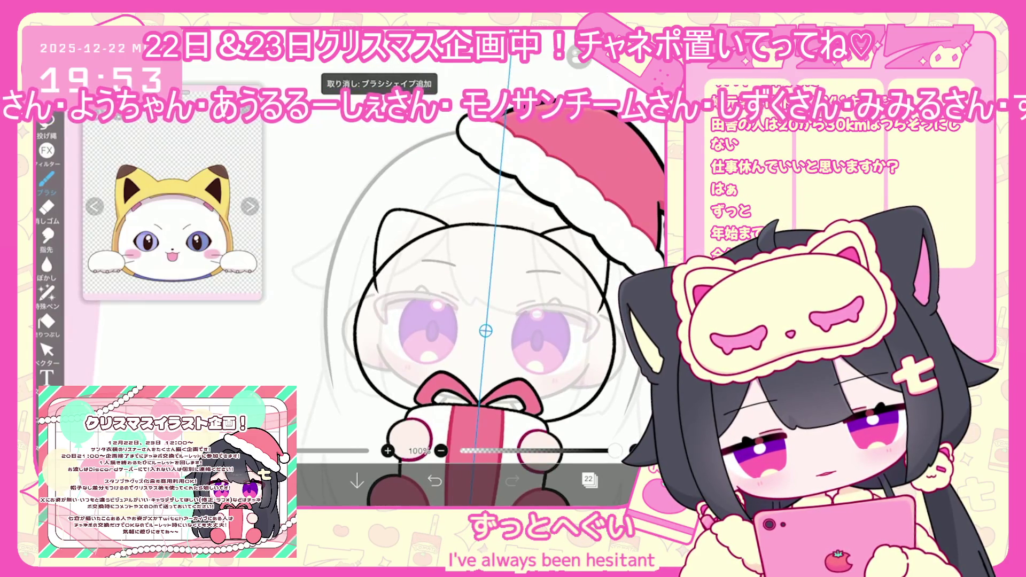
# Retry the outer head outline with cat ears around the hair
pyautogui.scroll(1, 486, 320)
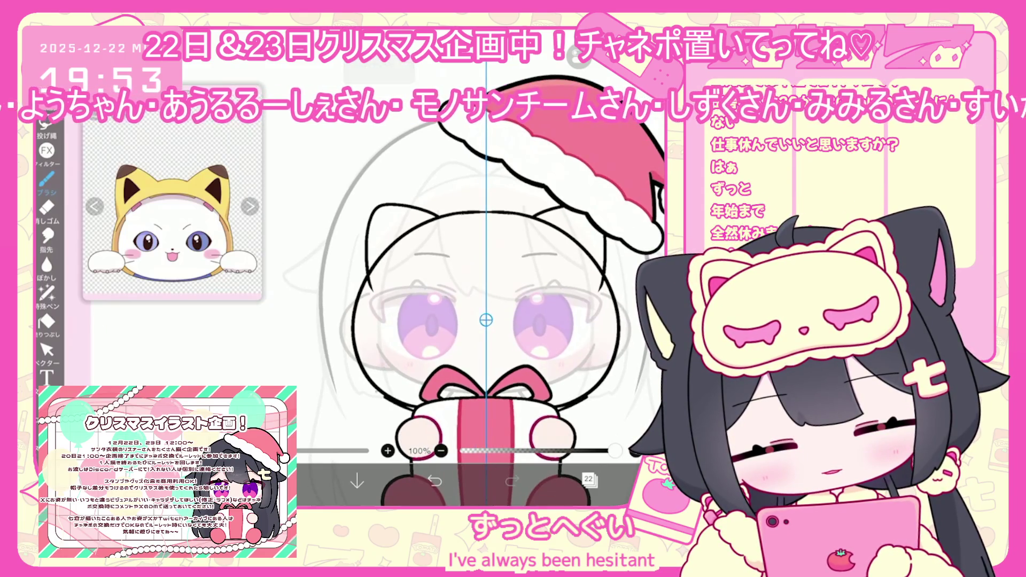
pyautogui.moveTo(374, 398); pyautogui.dragTo(588, 257)
pyautogui.hotkey('ctrl', 'z')
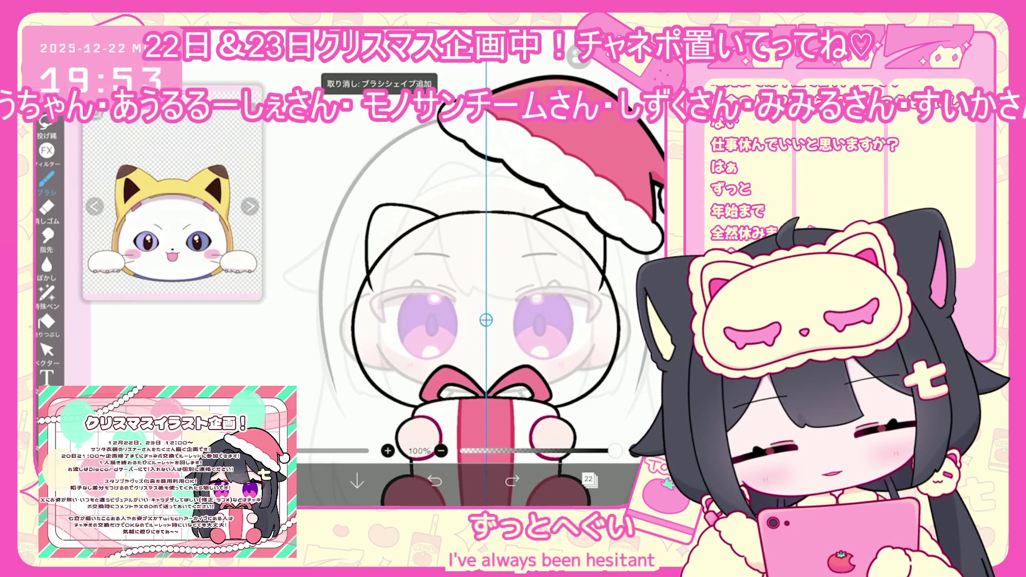
pyautogui.moveTo(353, 385); pyautogui.dragTo(588, 224)
pyautogui.hotkey('ctrl', 'z')
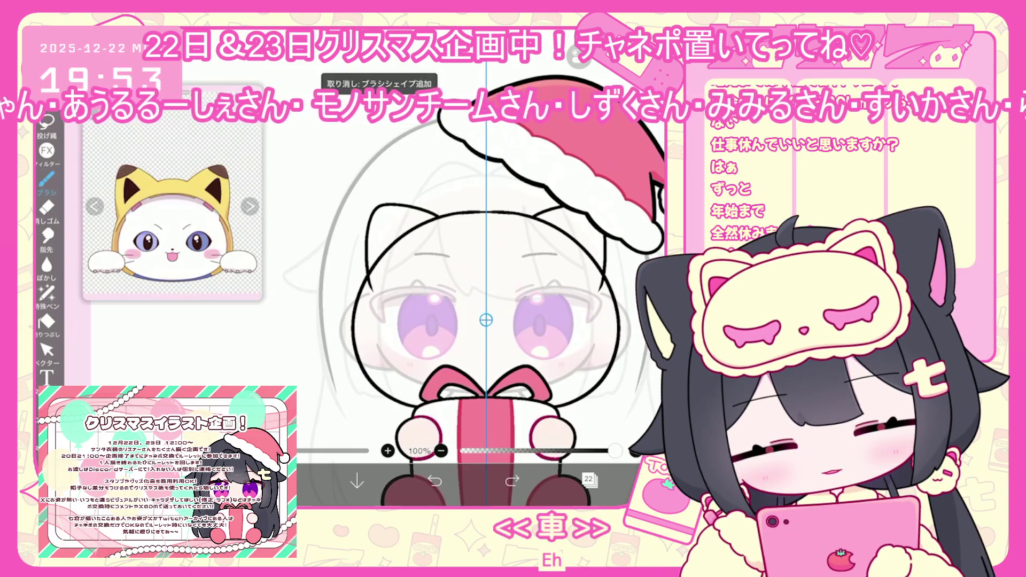
# Select the ear outline stroke with the vector tool and shrink it slightly
pyautogui.press('v')
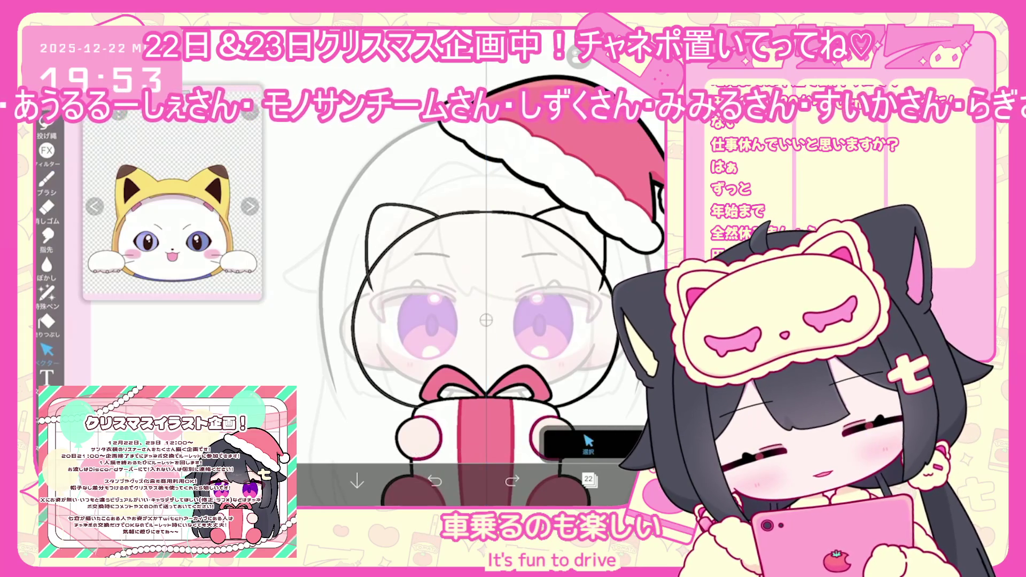
pyautogui.click(359, 200)
pyautogui.moveTo(353, 205); pyautogui.dragTo(365, 221)
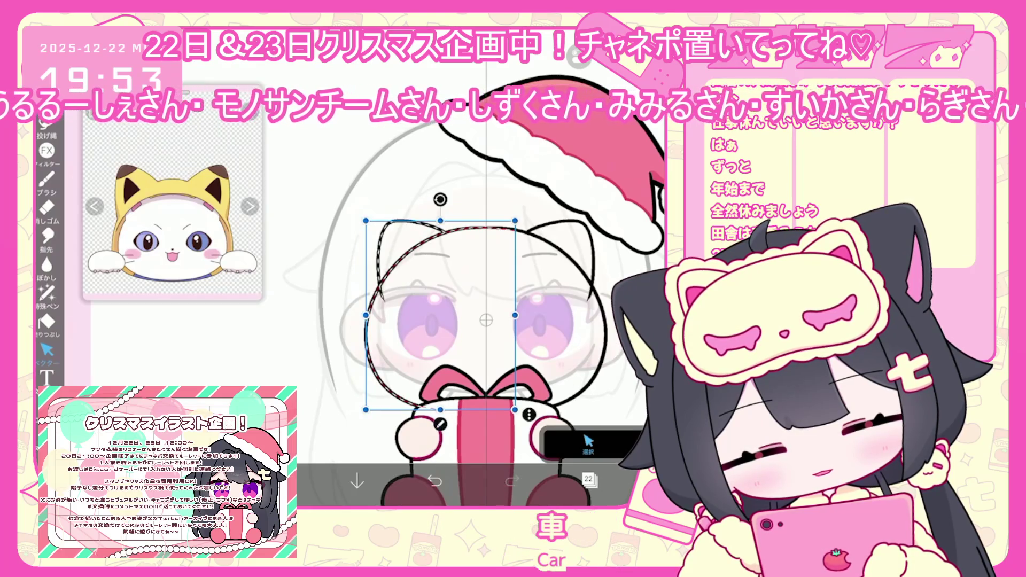
pyautogui.press('Escape')
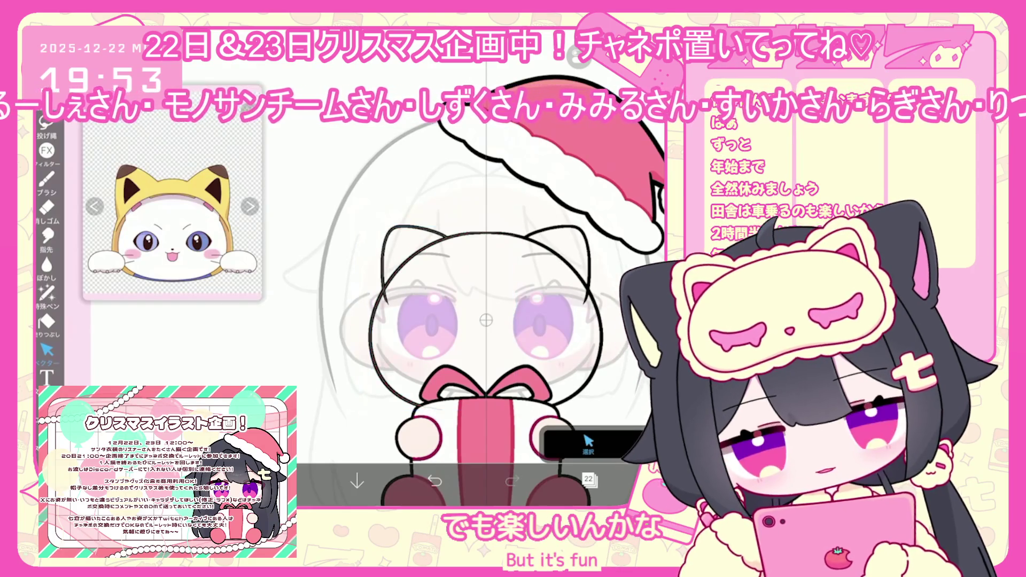
pyautogui.scroll(-1, 456, 297)
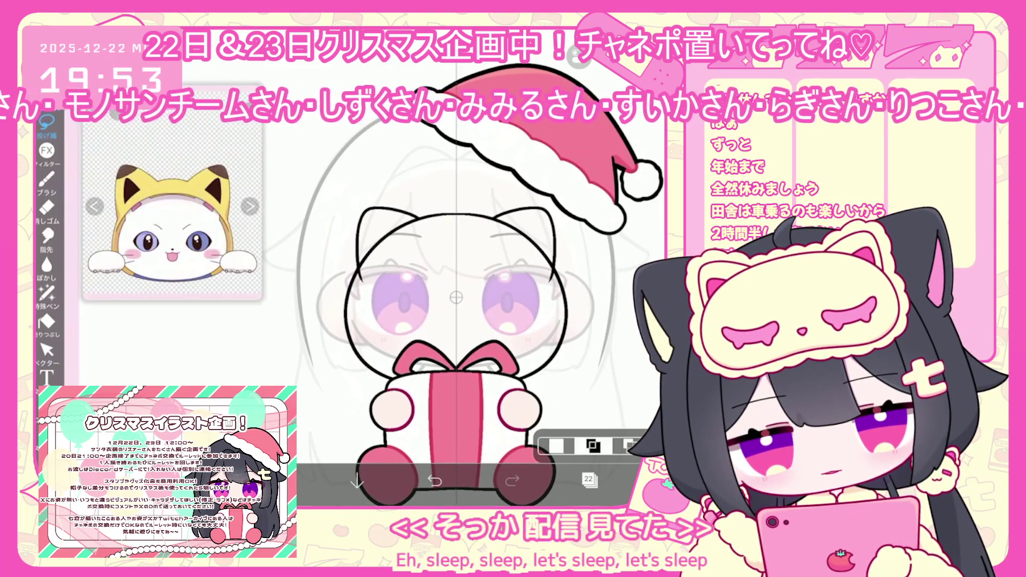
pyautogui.click(592, 445)
pyautogui.click(406, 218)
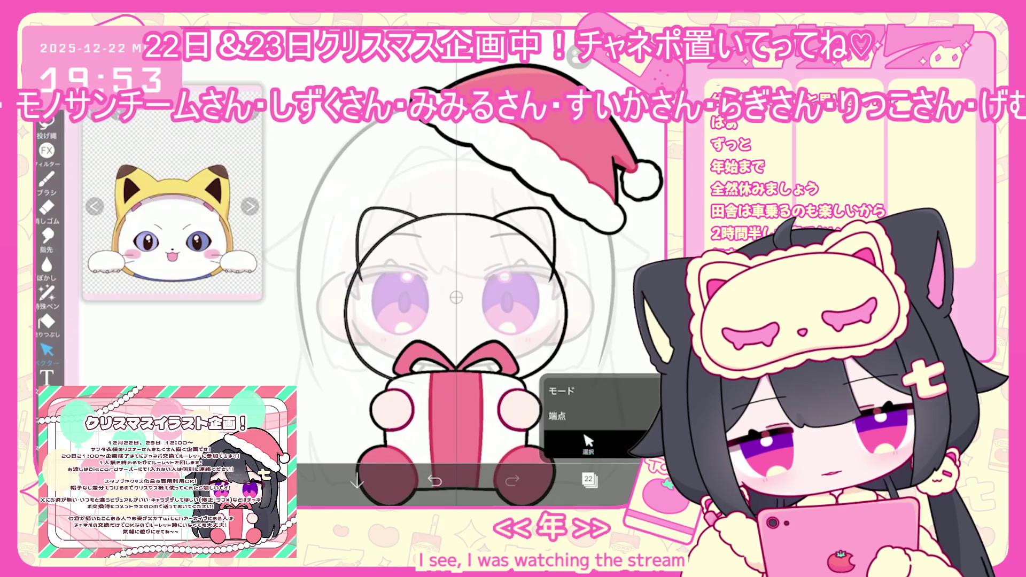
# Redraw the left ear outline from its tip with the brush
pyautogui.click(47, 180)
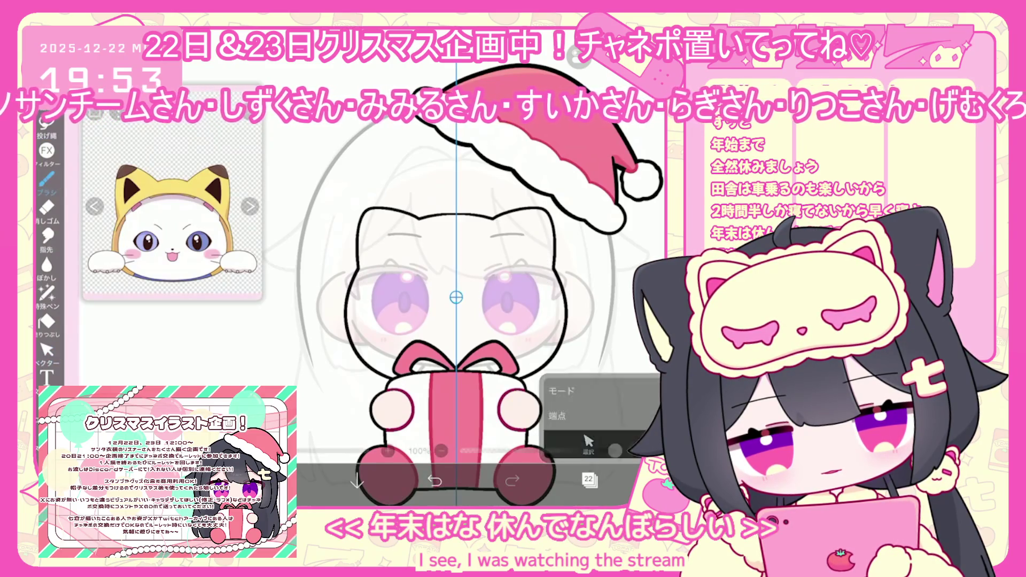
pyautogui.scroll(5, 456, 296)
pyautogui.moveTo(362, 241)
pyautogui.mouseDown()
pyautogui.moveTo(377, 287)
pyautogui.moveTo(359, 278)
pyautogui.moveTo(369, 244)
pyautogui.mouseUp()
pyautogui.hotkey('ctrl', 'z')
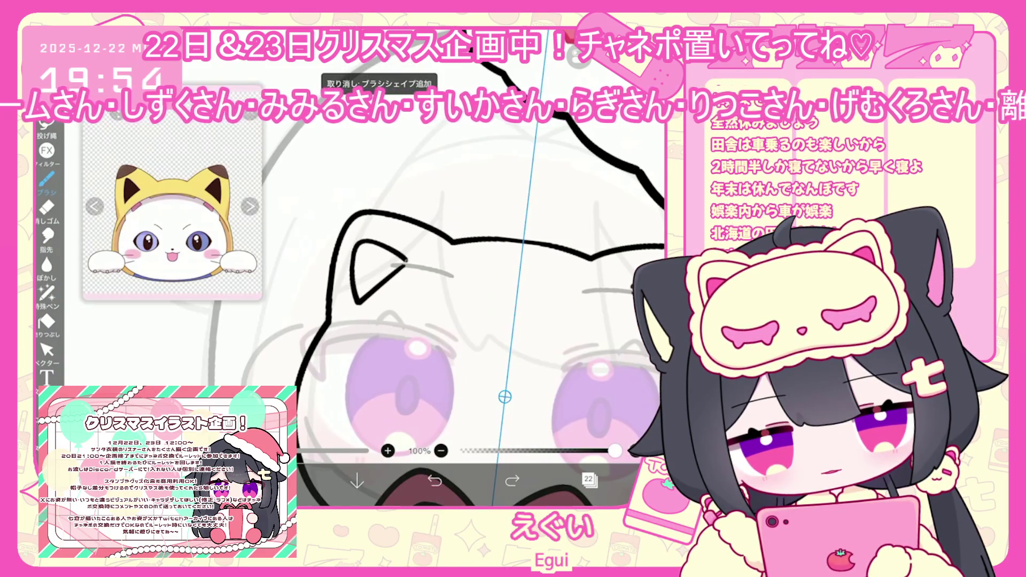
pyautogui.hotkey('ctrl', 'z')
pyautogui.moveTo(397, 276); pyautogui.dragTo(423, 262)
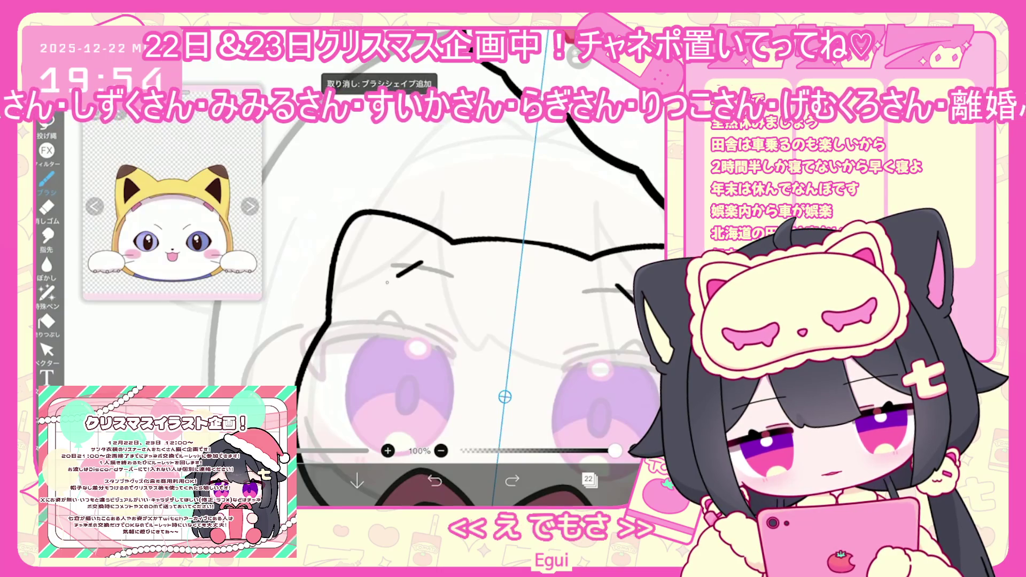
pyautogui.moveTo(374, 239); pyautogui.dragTo(423, 262)
# Draw a curved hood outline around the head
pyautogui.click(46, 350)
pyautogui.scroll(1, 454, 321)
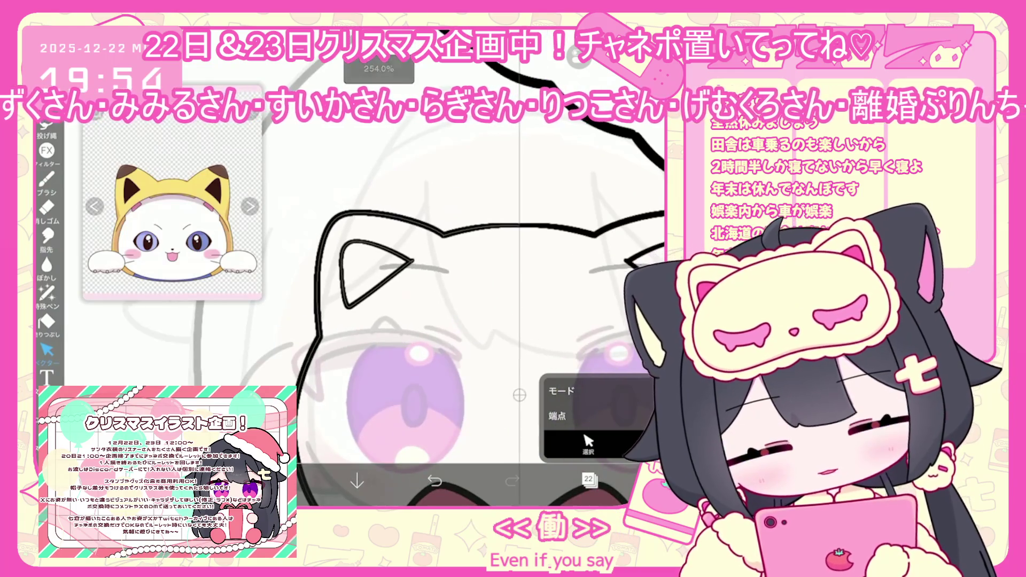
pyautogui.click(47, 179)
pyautogui.scroll(-5, 455, 321)
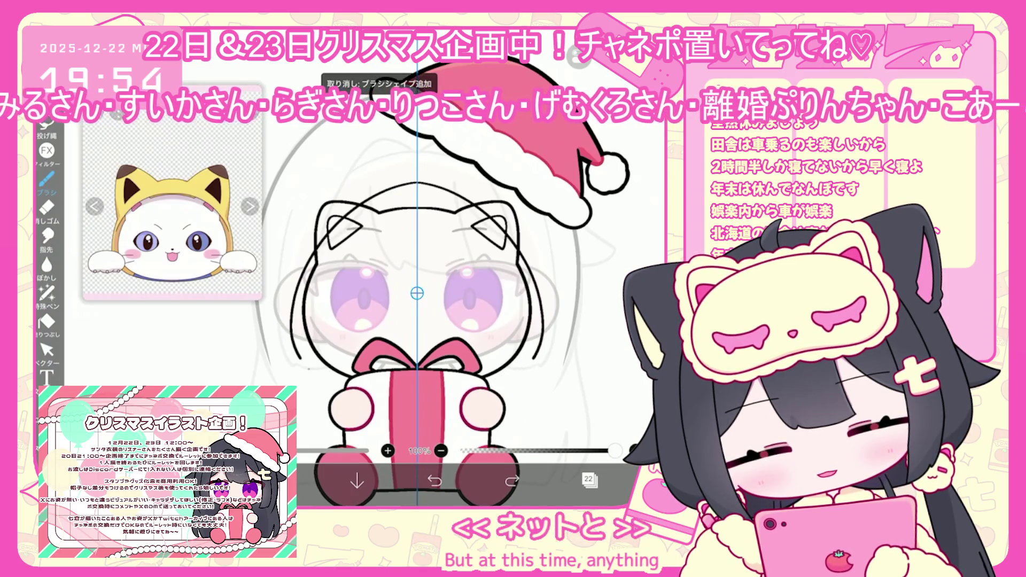
pyautogui.moveTo(292, 342); pyautogui.dragTo(543, 342)
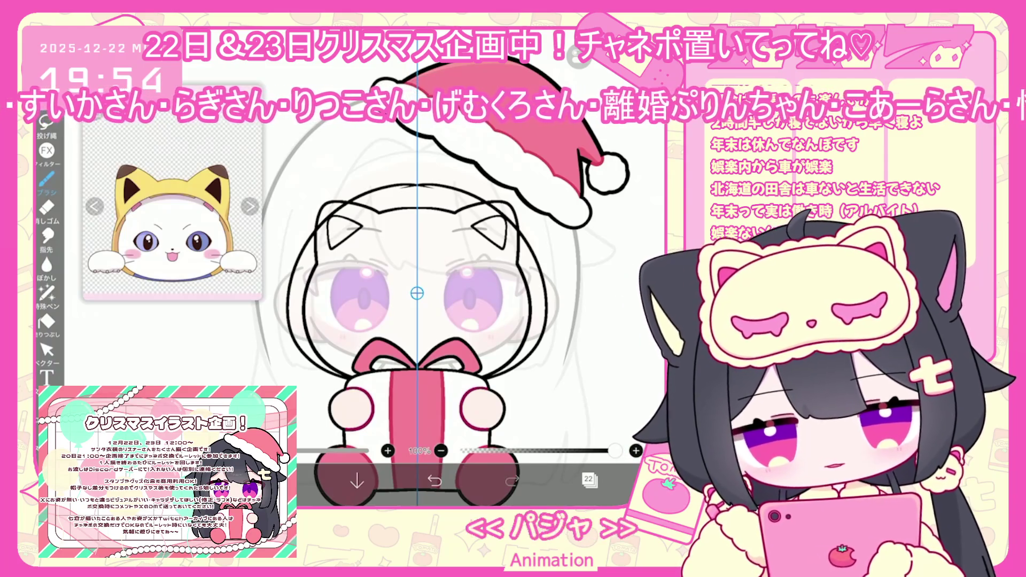
pyautogui.hotkey('ctrl', 'z')
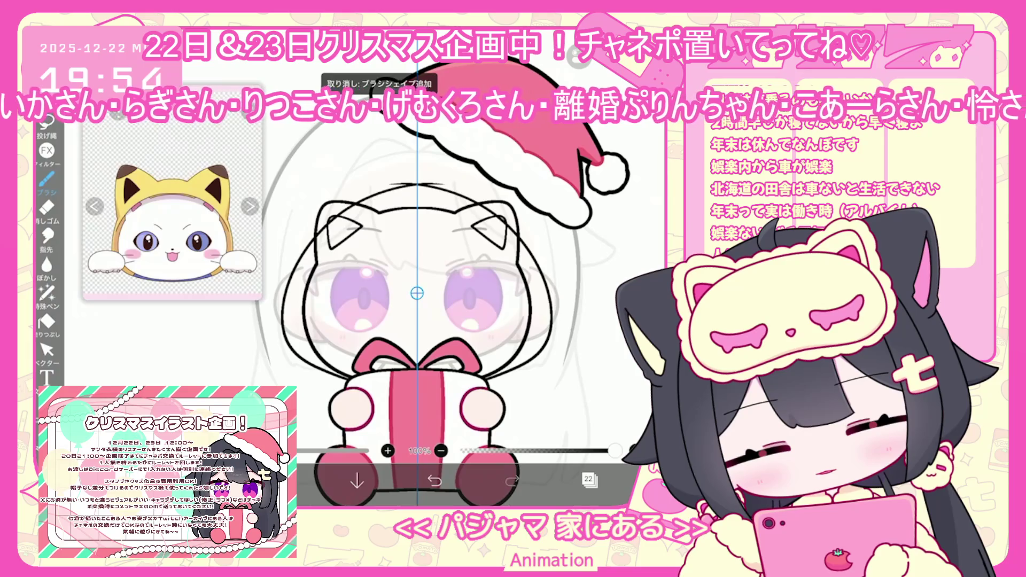
pyautogui.hotkey('ctrl', 'shift', 'z')
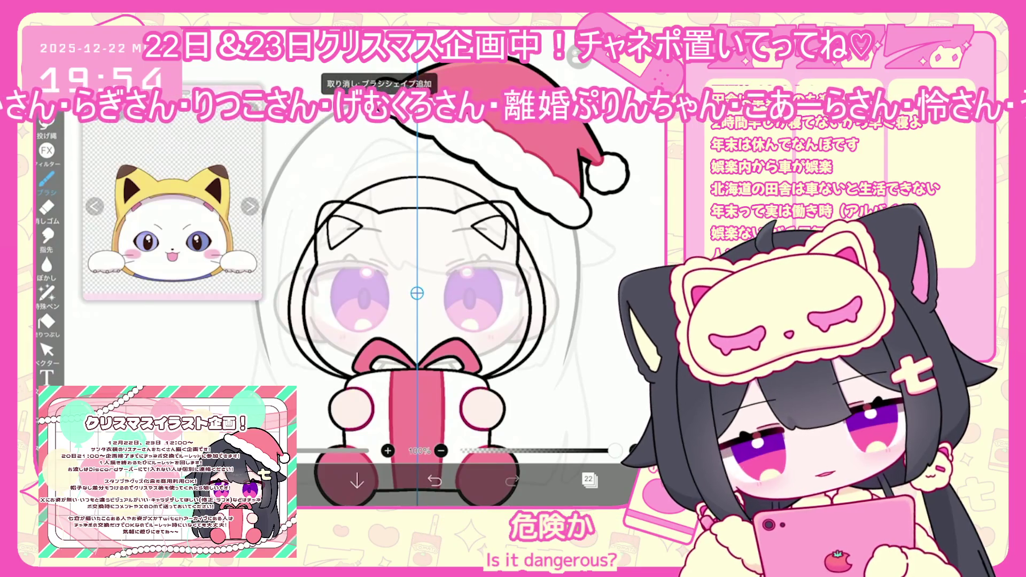
pyautogui.moveTo(434, 187); pyautogui.dragTo(369, 204)
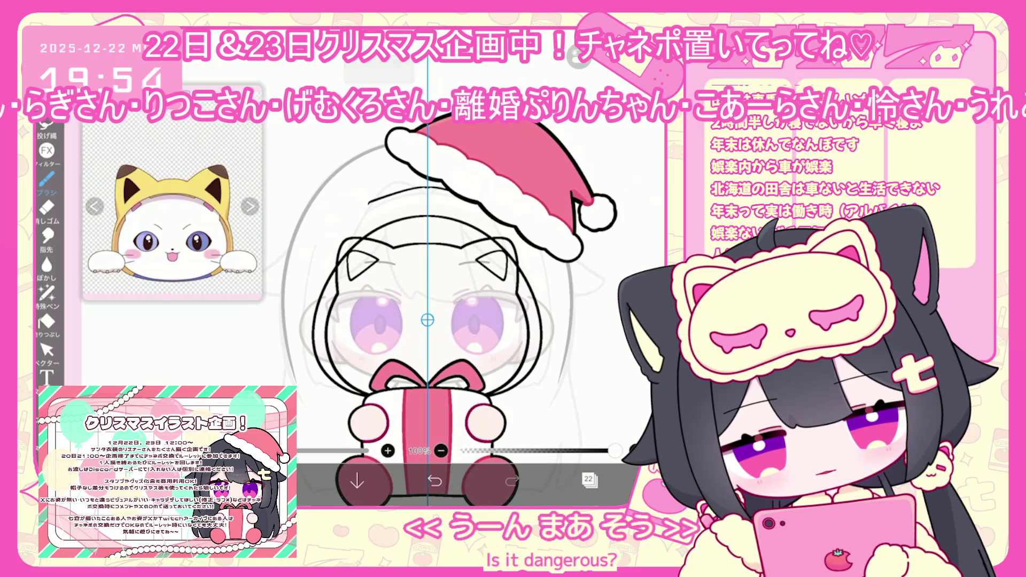
pyautogui.hotkey('ctrl', 'z')
# Remove a stray short stroke and extend the vertical hair line downward
pyautogui.scroll(2, 449, 321)
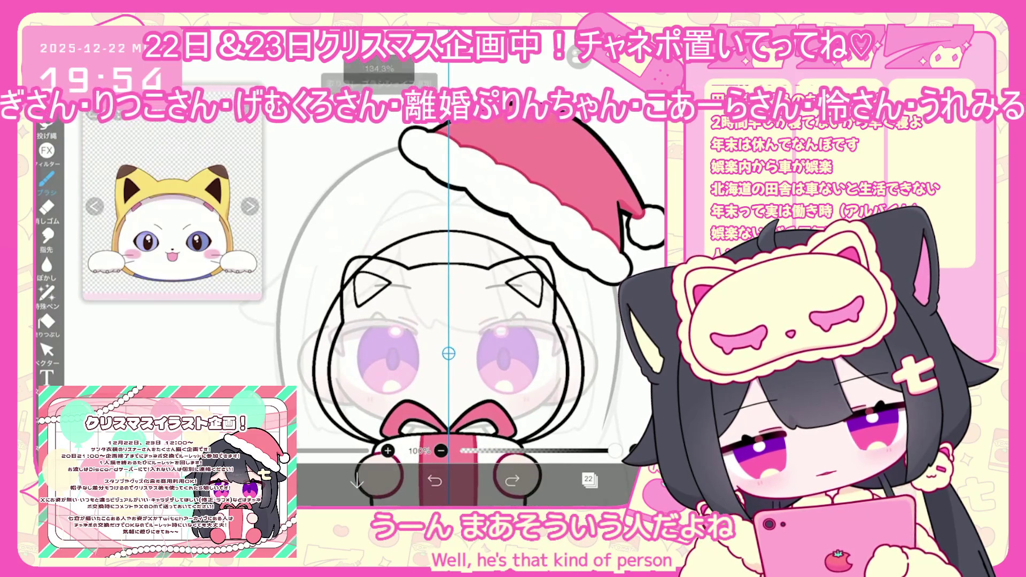
pyautogui.scroll(1, 450, 321)
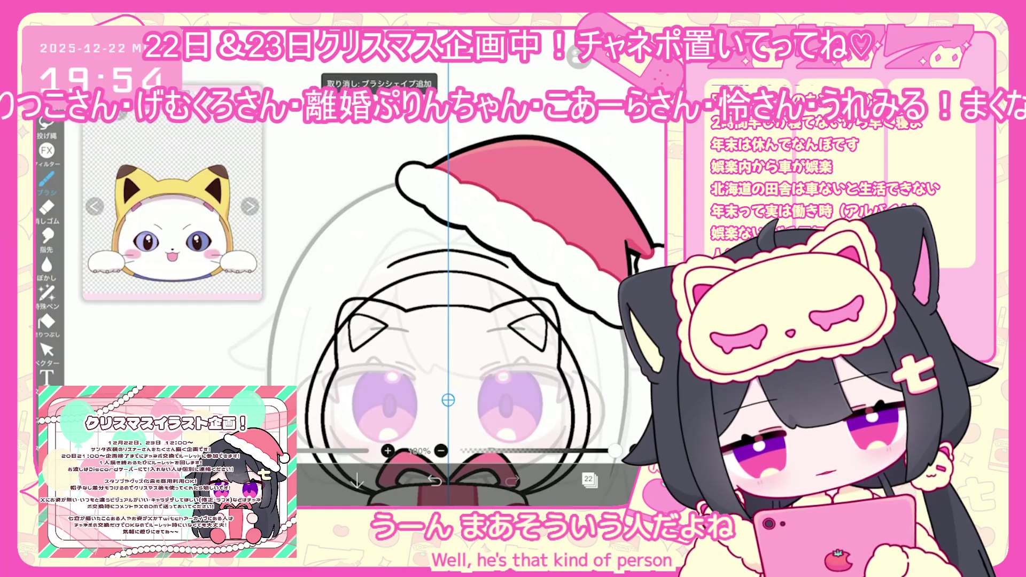
pyautogui.scroll(2, 448, 400)
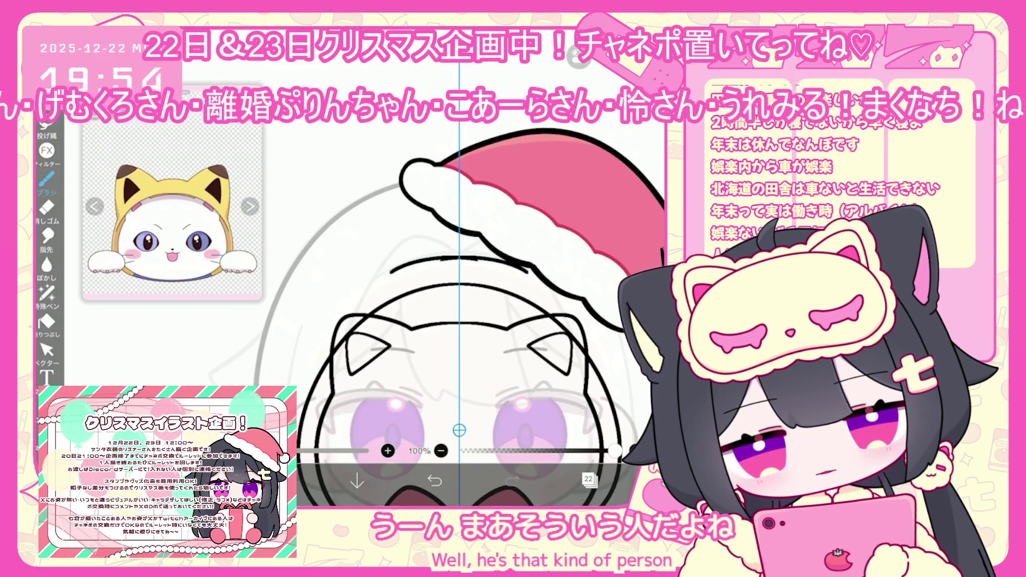
pyautogui.scroll(-2, 459, 320)
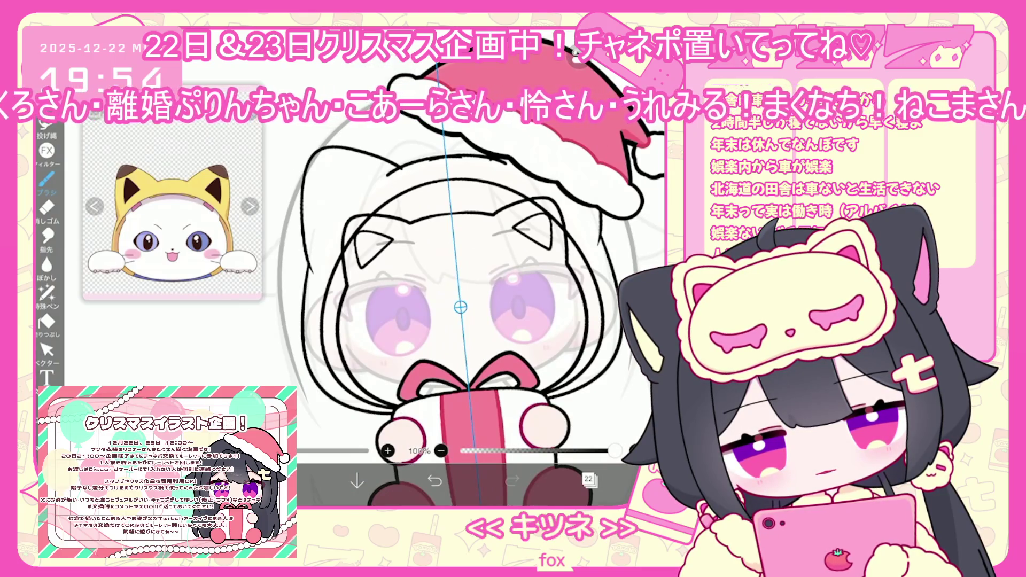
pyautogui.scroll(2, 460, 320)
pyautogui.scroll(2, 459, 321)
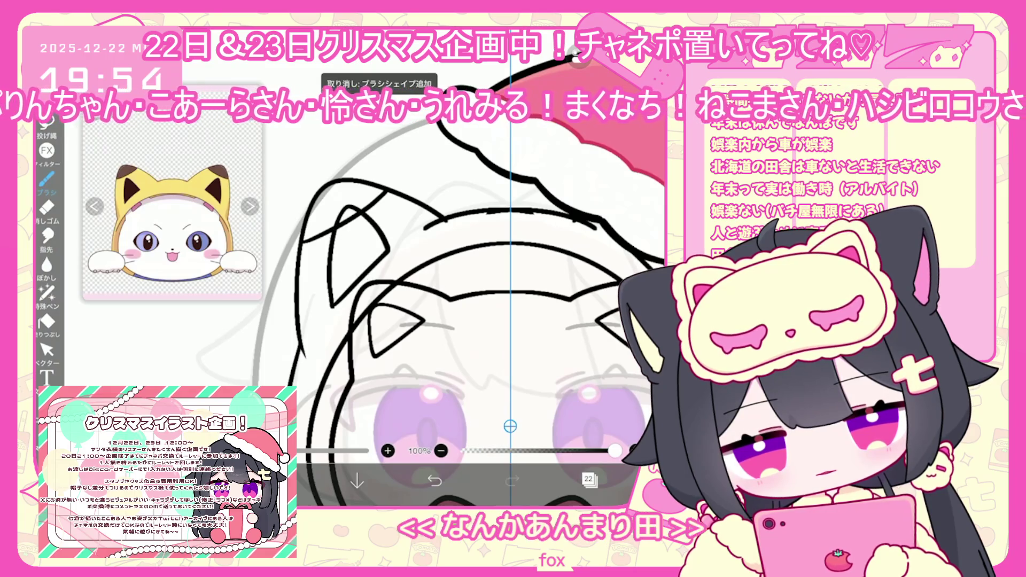
pyautogui.hotkey('ctrl', 'z')
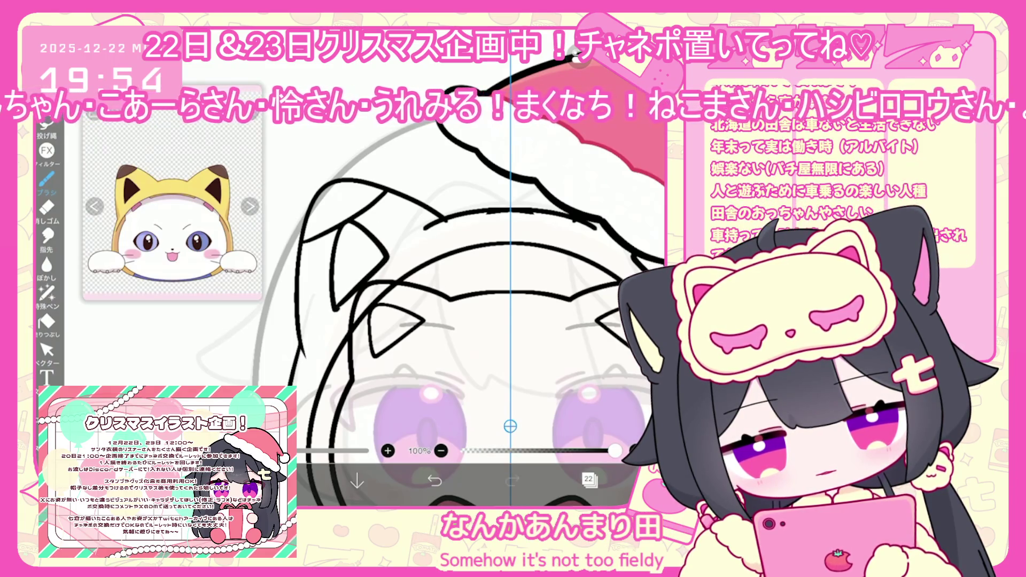
pyautogui.moveTo(332, 289); pyautogui.dragTo(336, 310)
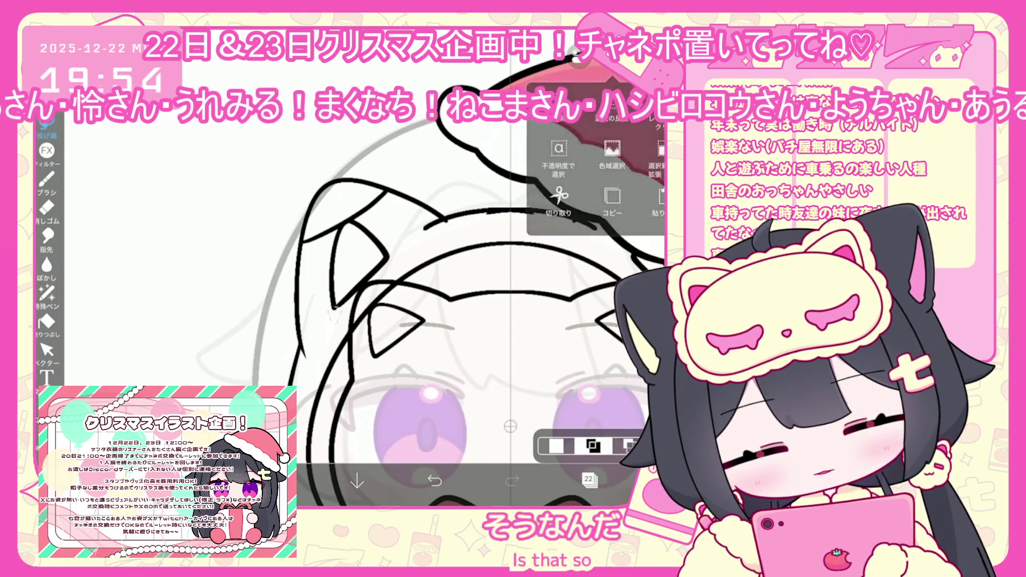
# Drag a lasso selection near the right ear, then switch to the Vector tool
pyautogui.click(47, 377)
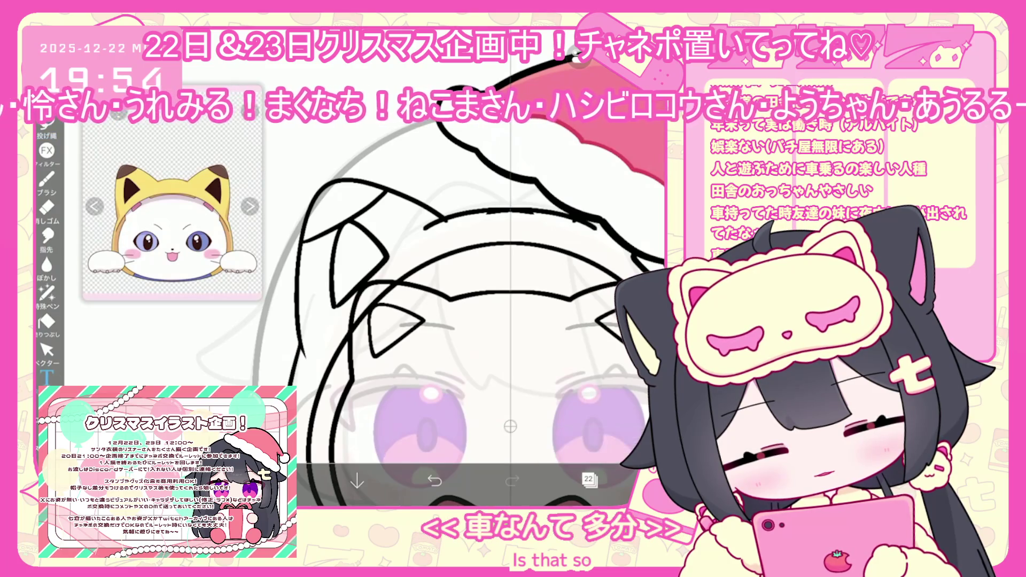
pyautogui.click(47, 122)
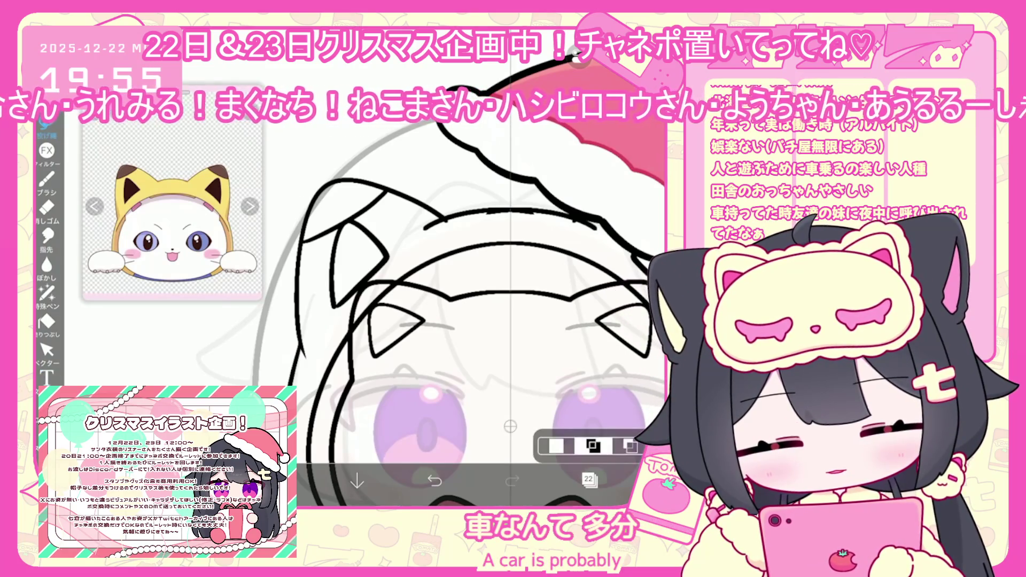
pyautogui.moveTo(550, 201); pyautogui.dragTo(514, 227)
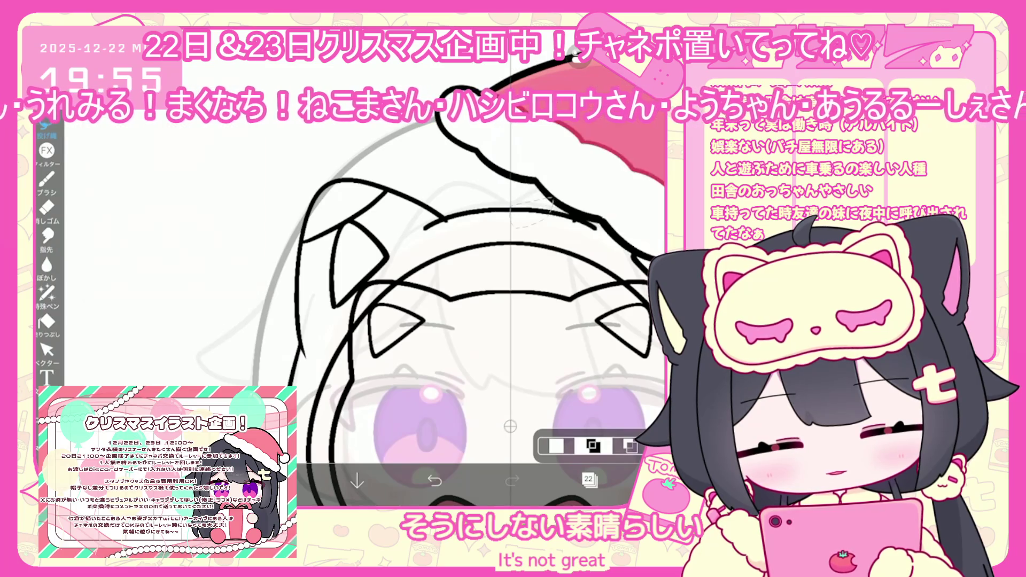
pyautogui.click(47, 350)
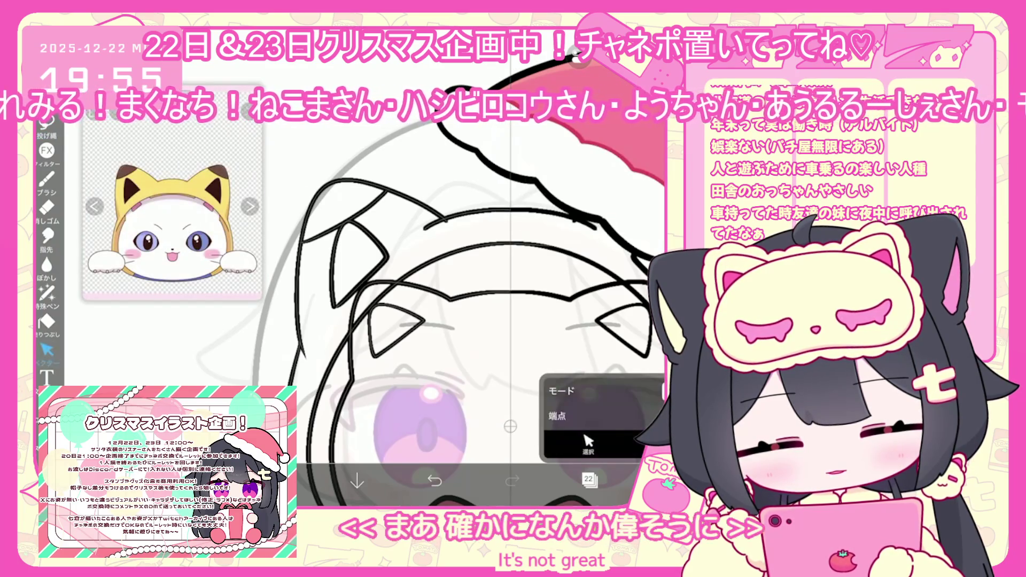
# Select the left ear and left hair strokes and squash them down from the top
pyautogui.scroll(-2, 416, 331)
pyautogui.scroll(-5, 457, 320)
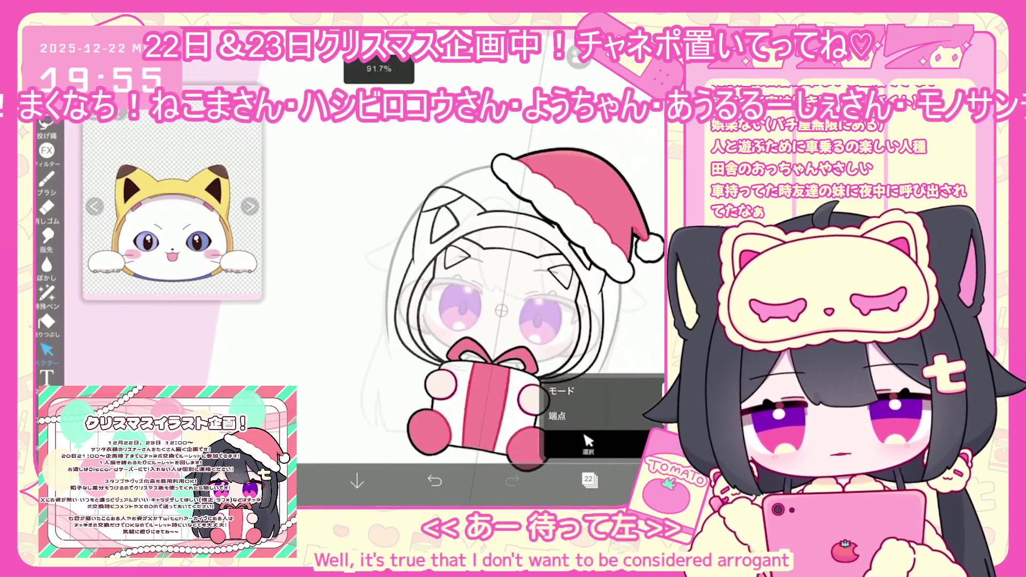
pyautogui.scroll(3, 457, 321)
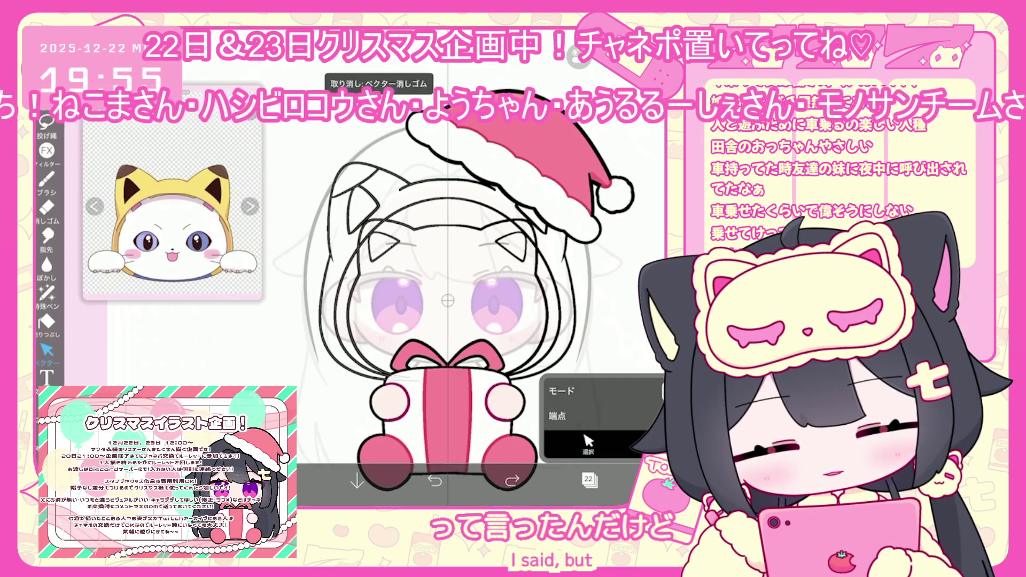
pyautogui.click(588, 444)
pyautogui.click(353, 176)
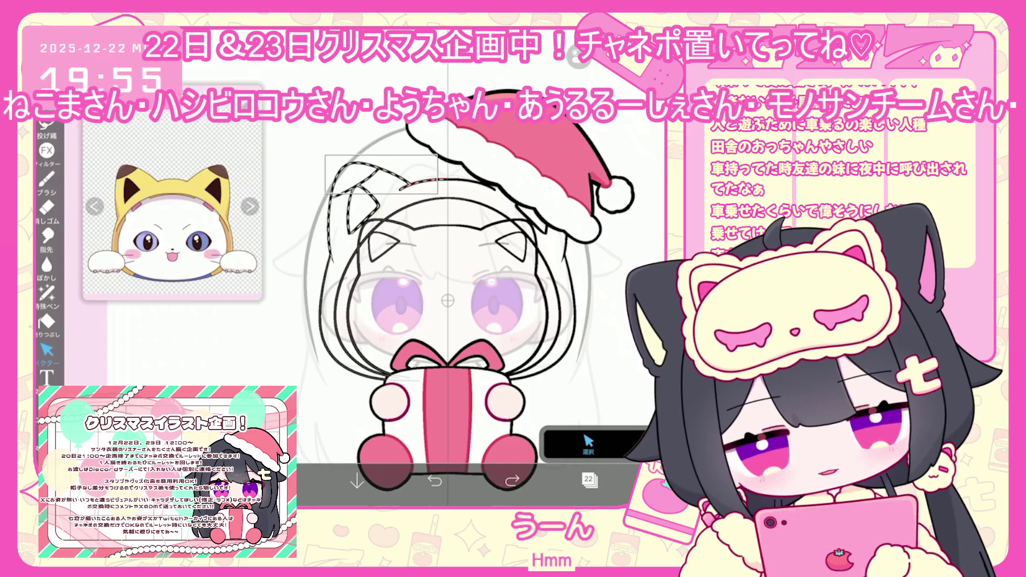
pyautogui.click(322, 299)
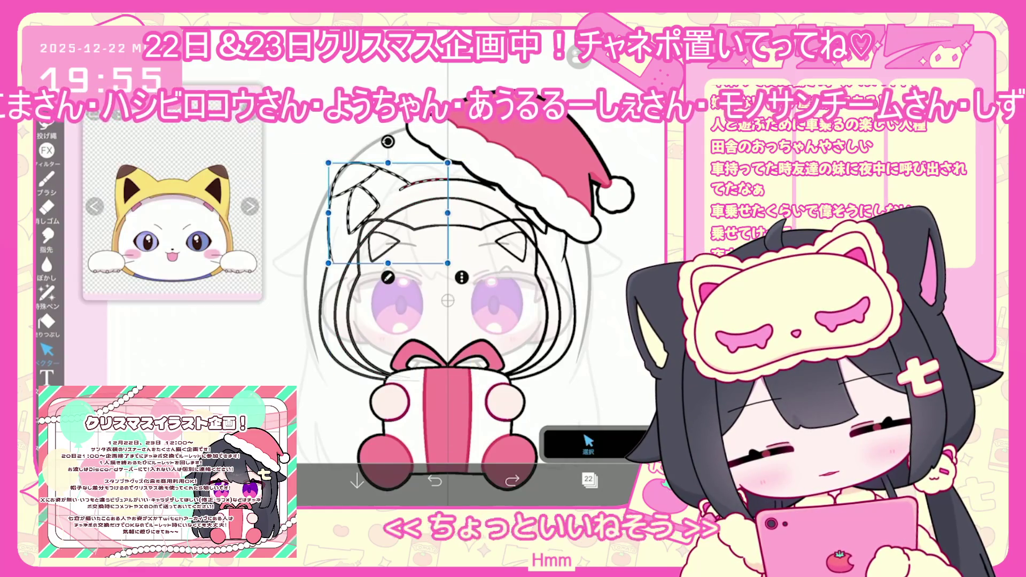
pyautogui.moveTo(384, 163); pyautogui.dragTo(384, 171)
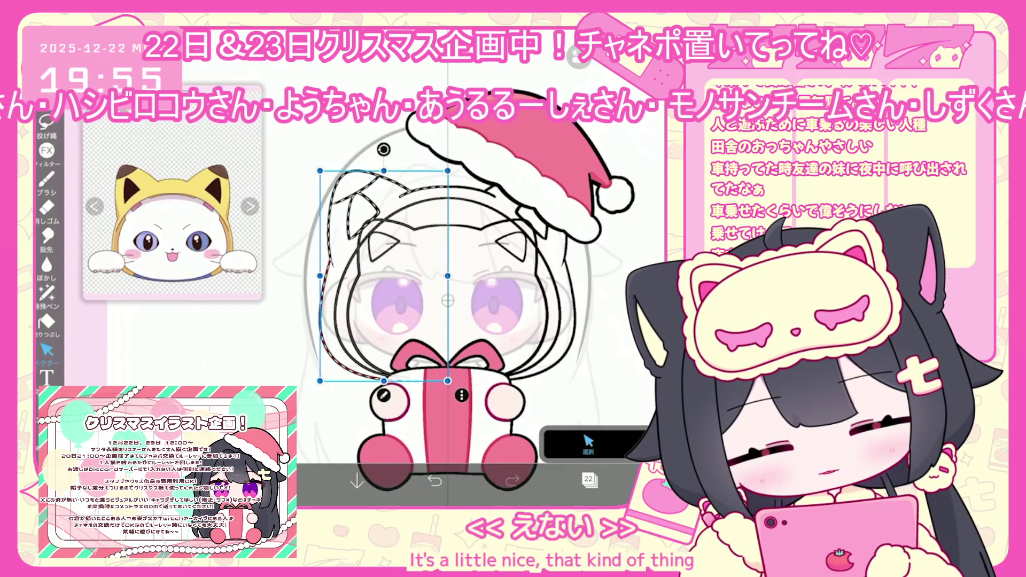
pyautogui.hotkey('ctrl', 'z')
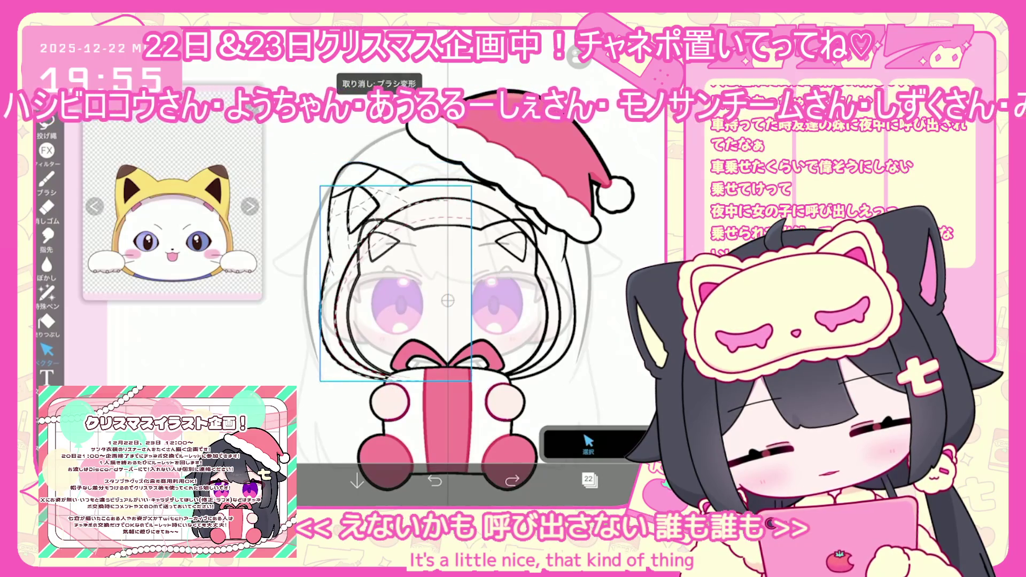
pyautogui.moveTo(396, 163); pyautogui.dragTo(396, 185)
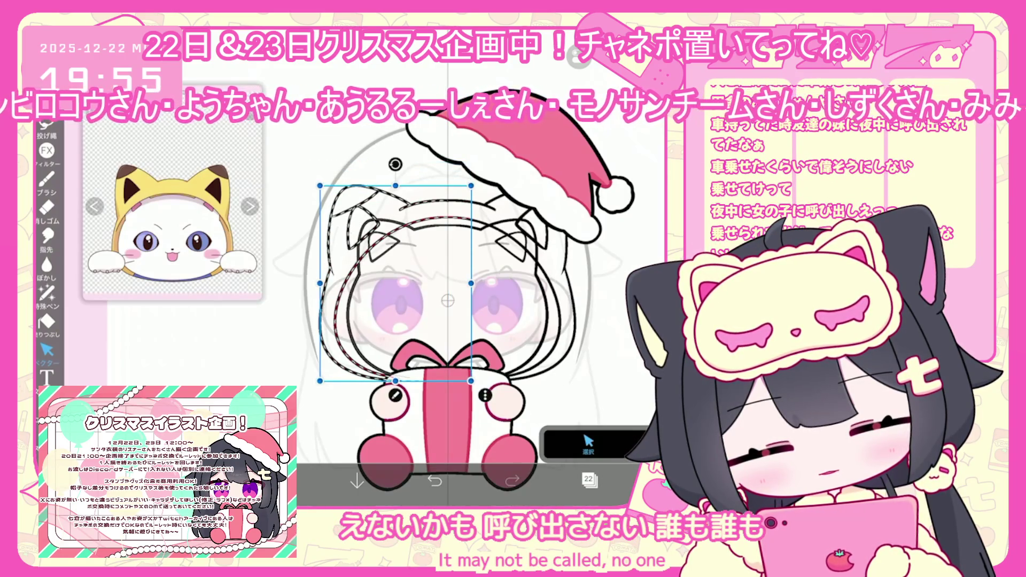
pyautogui.click(588, 443)
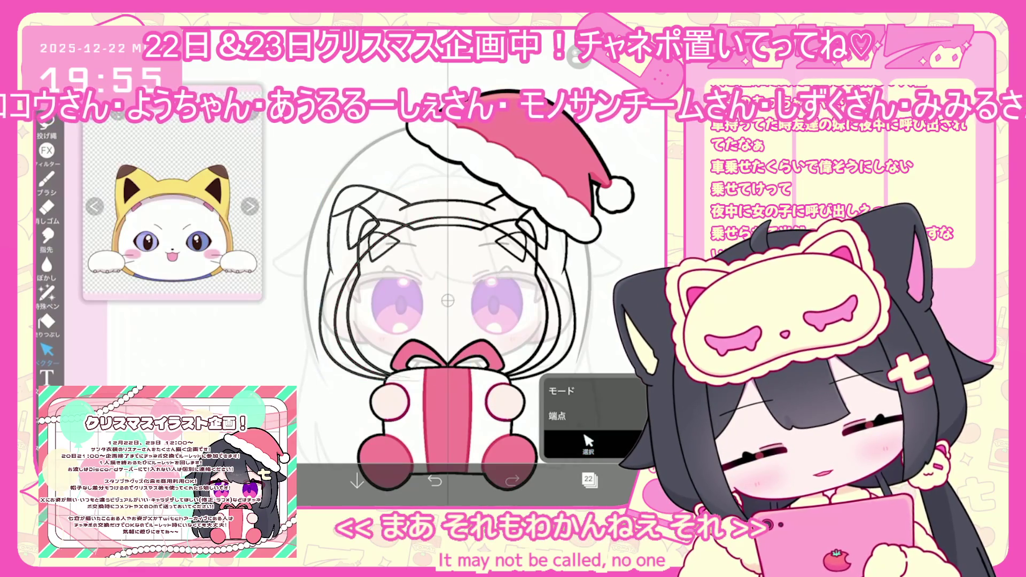
# Show the layer list with the hood line art on layer 22
pyautogui.scroll(3, 448, 301)
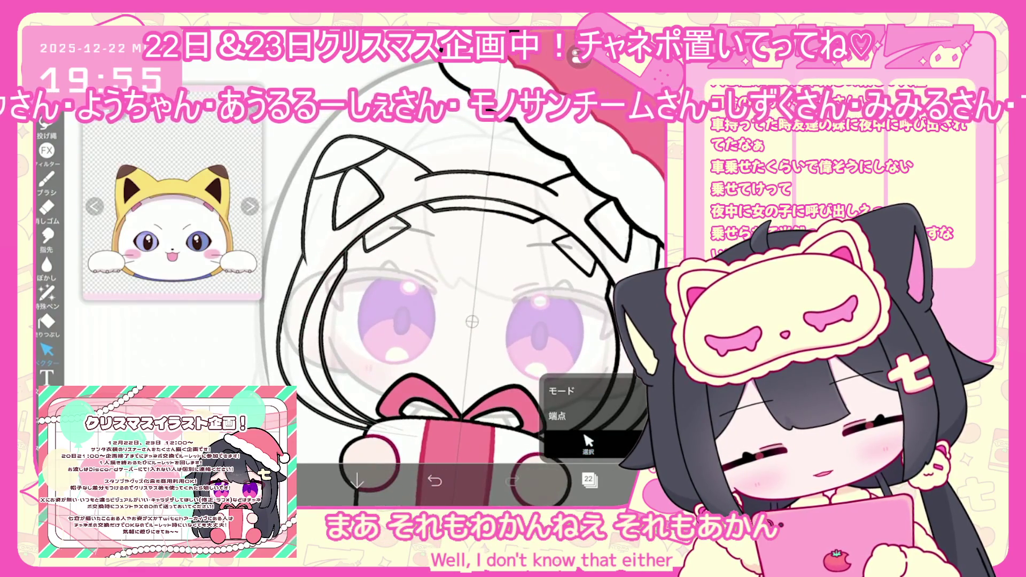
pyautogui.scroll(-3, 448, 310)
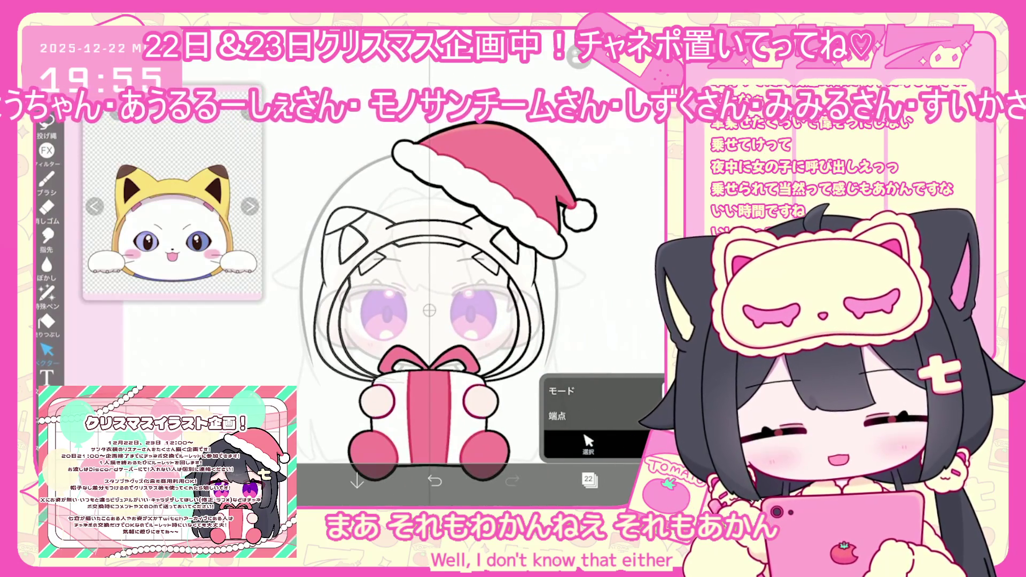
pyautogui.click(589, 480)
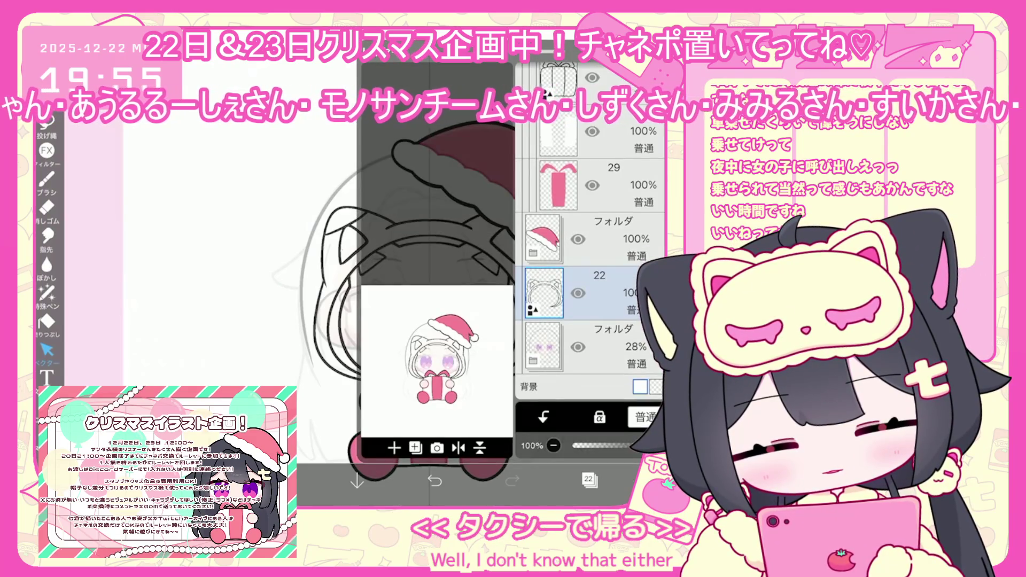
# Add a new layer above the line art and draw closed-eye arcs over both eyes
pyautogui.click(415, 448)
pyautogui.click(395, 351)
pyautogui.scroll(3, 362, 302)
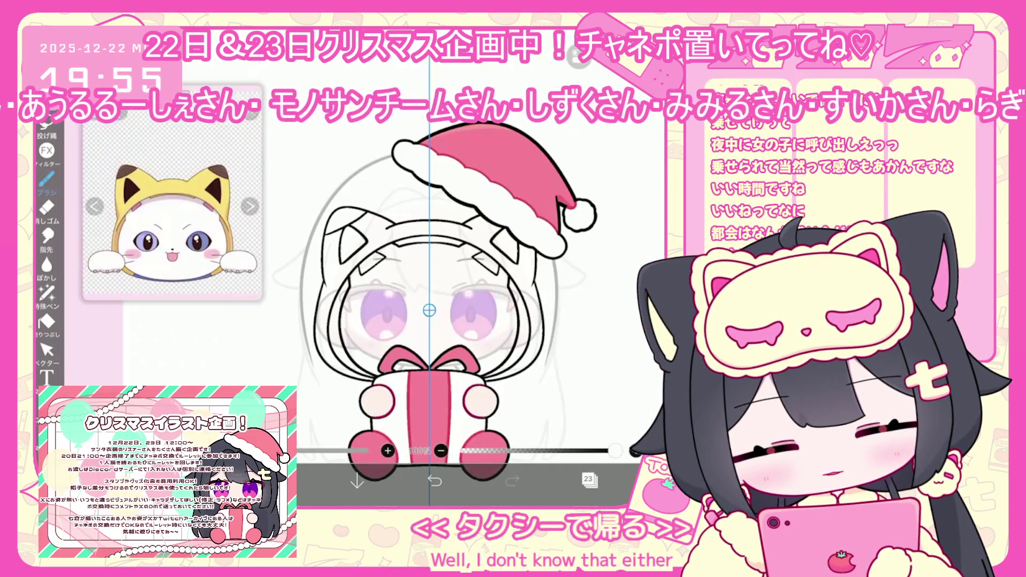
pyautogui.scroll(2, 325, 310)
pyautogui.moveTo(373, 323); pyautogui.dragTo(418, 293)
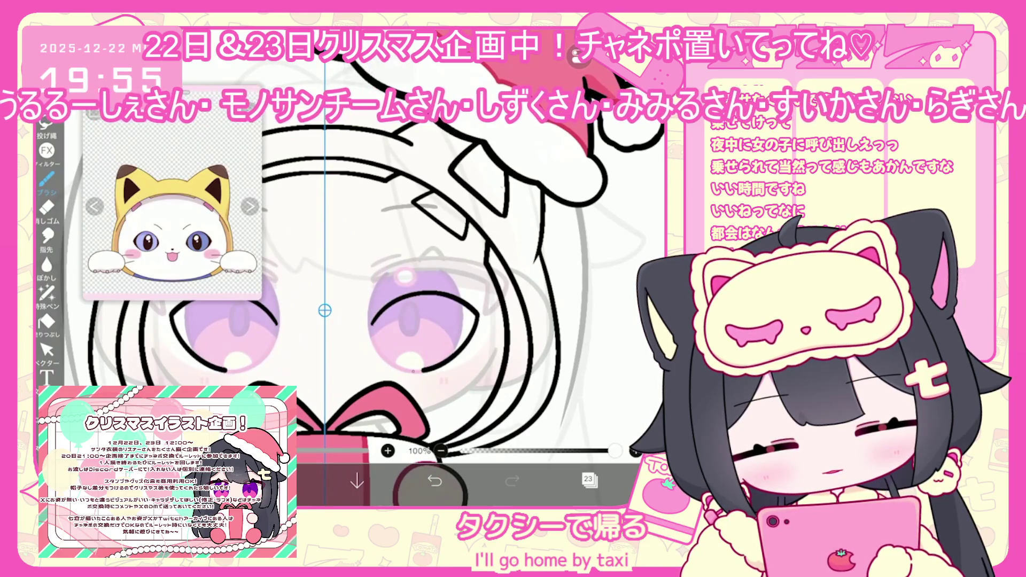
# Check the new layer 23, then remove the lower eye strokes, leaving arched closed eyes
pyautogui.click(589, 480)
pyautogui.scroll(2, 325, 310)
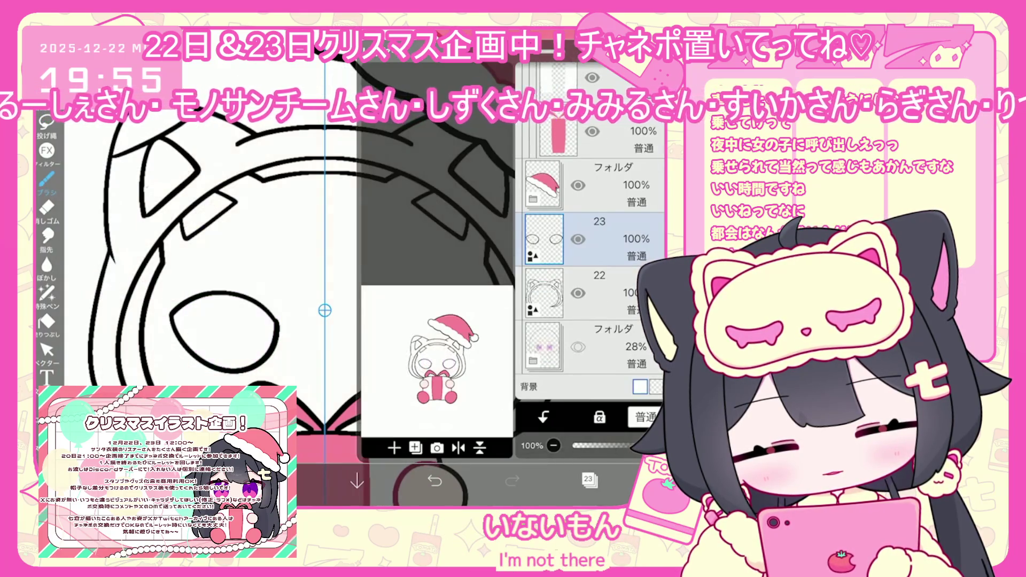
pyautogui.click(588, 480)
pyautogui.click(46, 350)
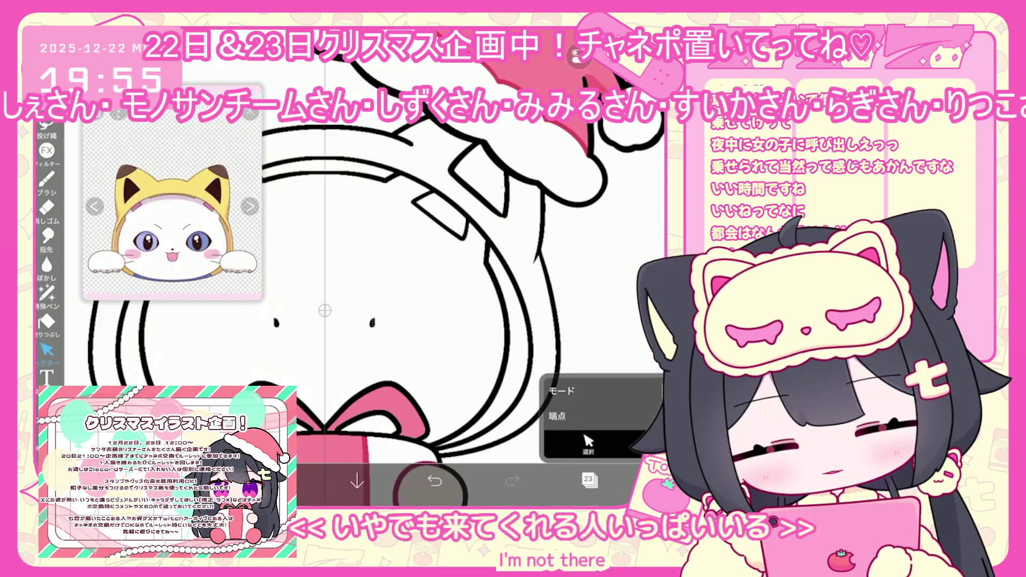
pyautogui.click(47, 179)
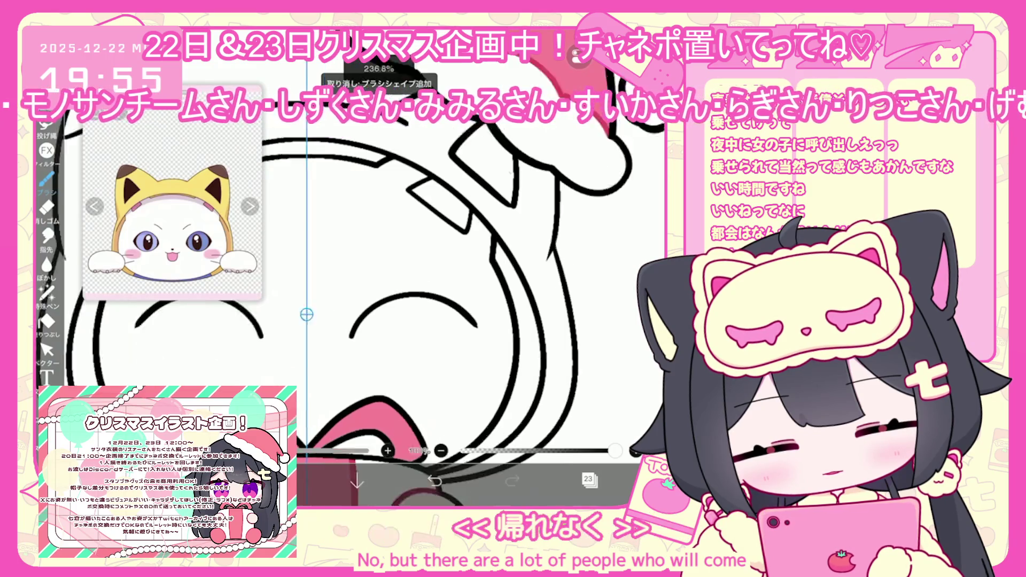
pyautogui.scroll(-2, 460, 321)
pyautogui.hotkey('ctrl', 'z')
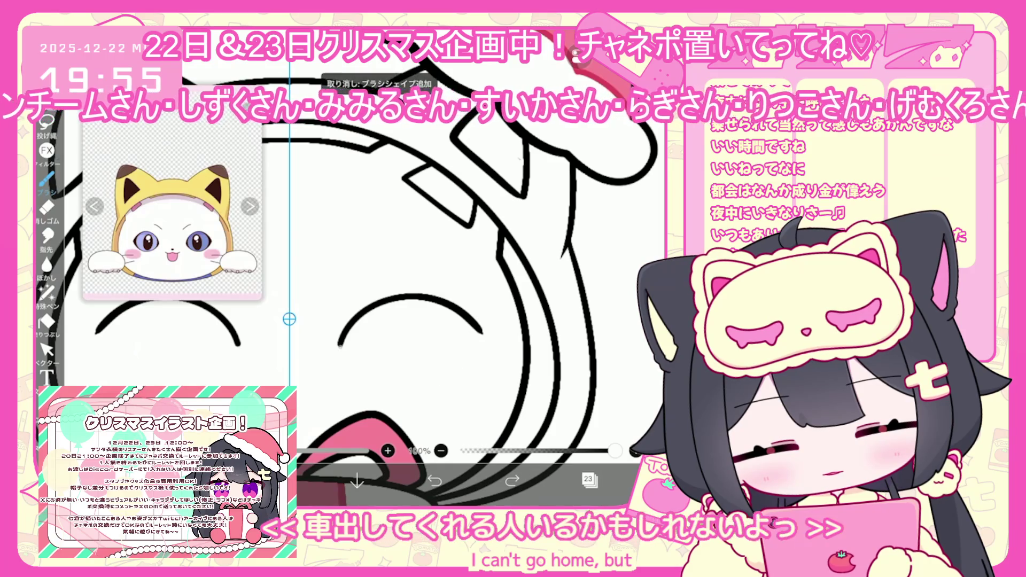
pyautogui.hotkey('ctrl', 'y')
pyautogui.hotkey('ctrl', 'z')
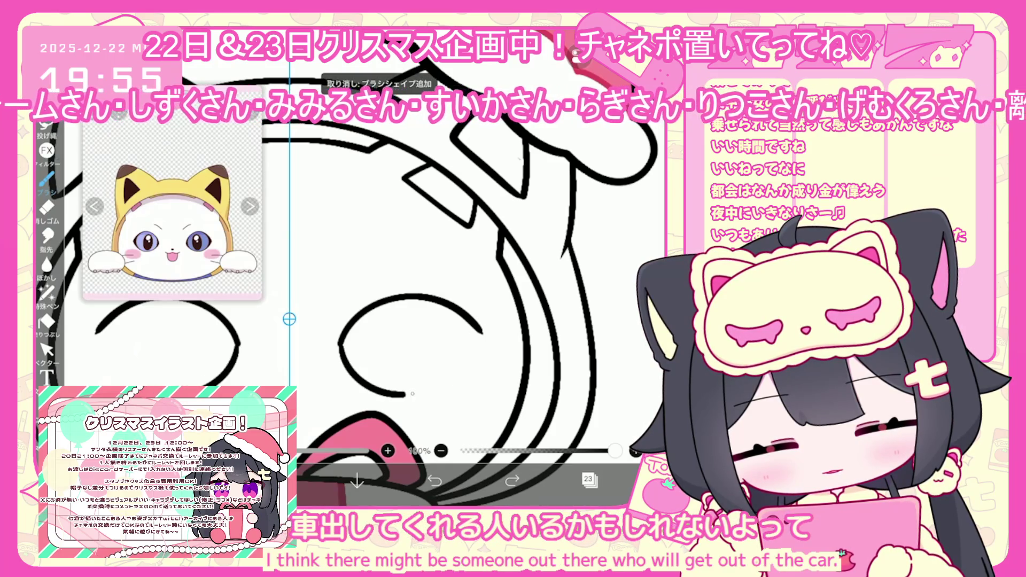